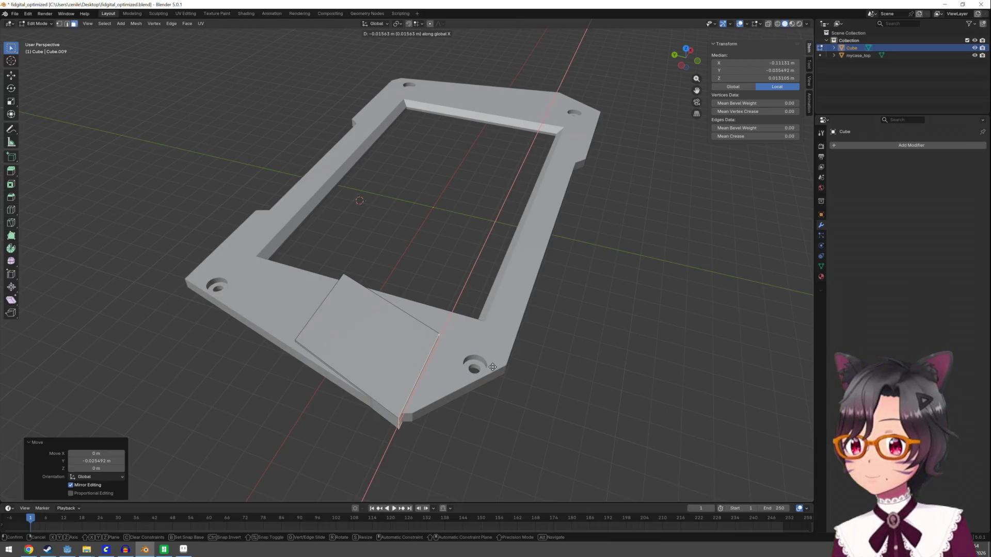
# Step: Select the thin edge on the flap's left side and slide it along X
pyautogui.click(494, 367)
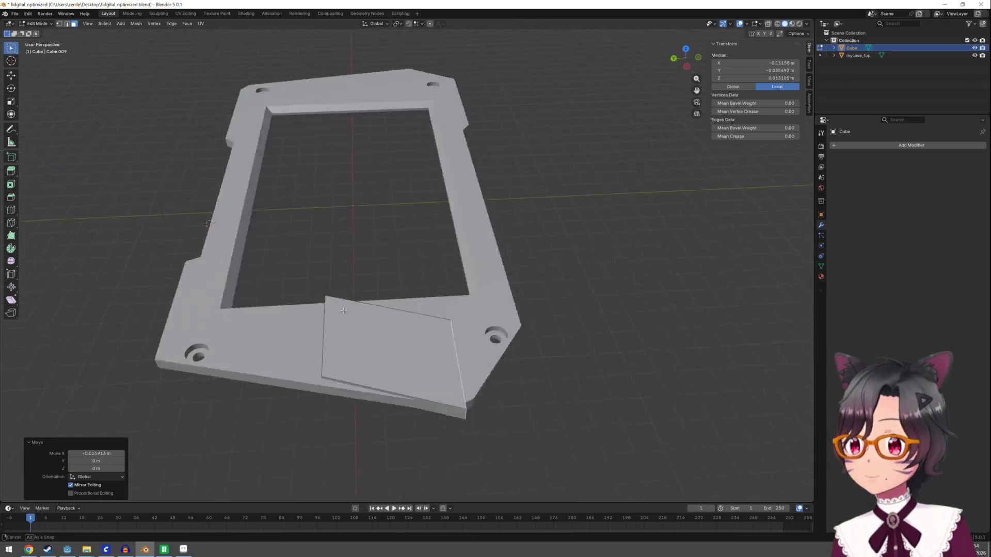
pyautogui.click(356, 369)
pyautogui.press('g')
pyautogui.press('x')
pyautogui.click(417, 328)
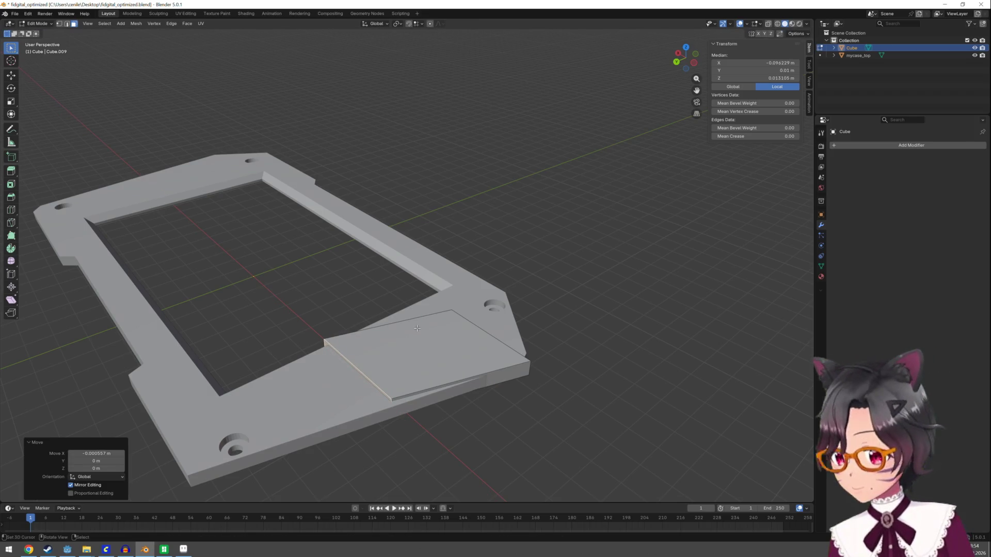
# Step: Slide the flap along Y, then nudge it along X until it fills the frame's bottom edge
pyautogui.press('g')
pyautogui.press('y')
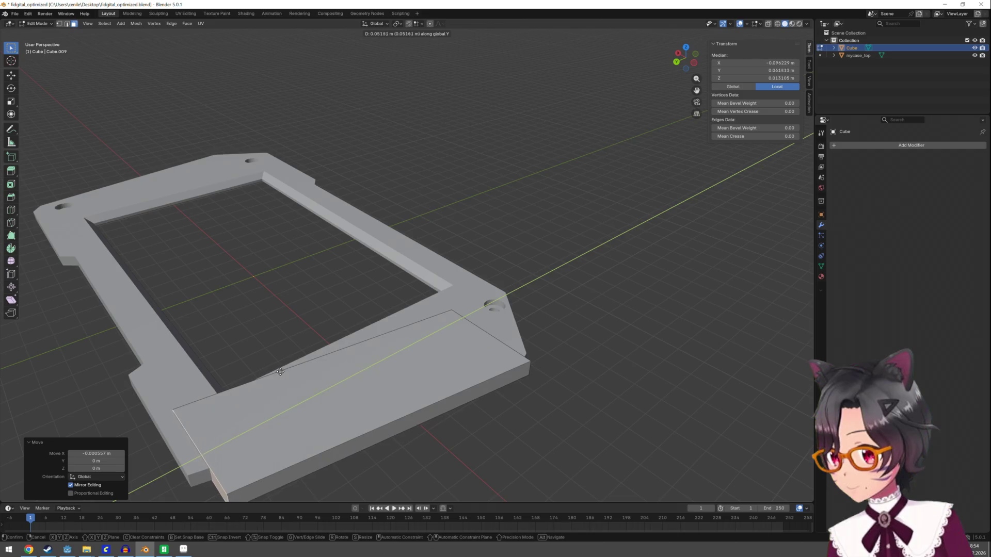
pyautogui.click(268, 378)
pyautogui.press('g')
pyautogui.press('x')
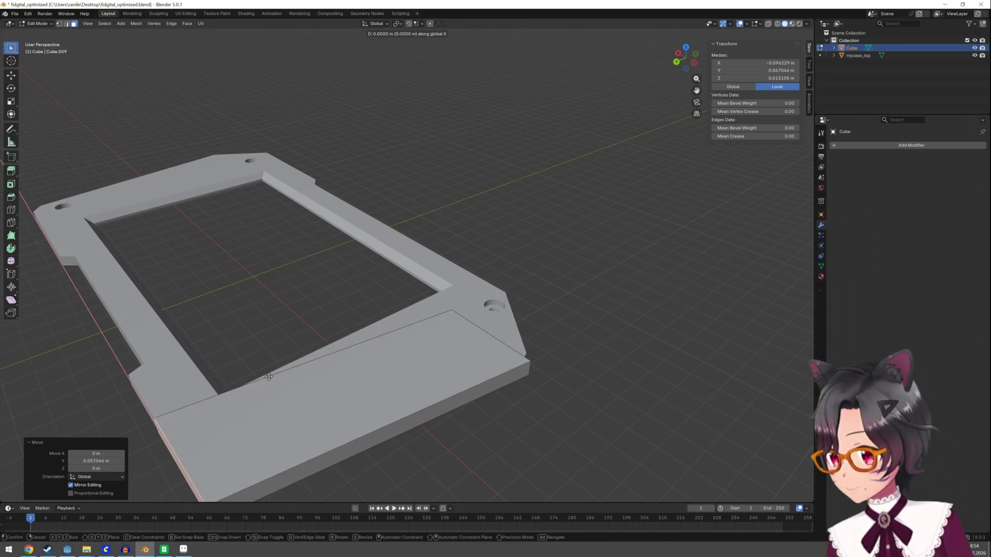
pyautogui.click(241, 357)
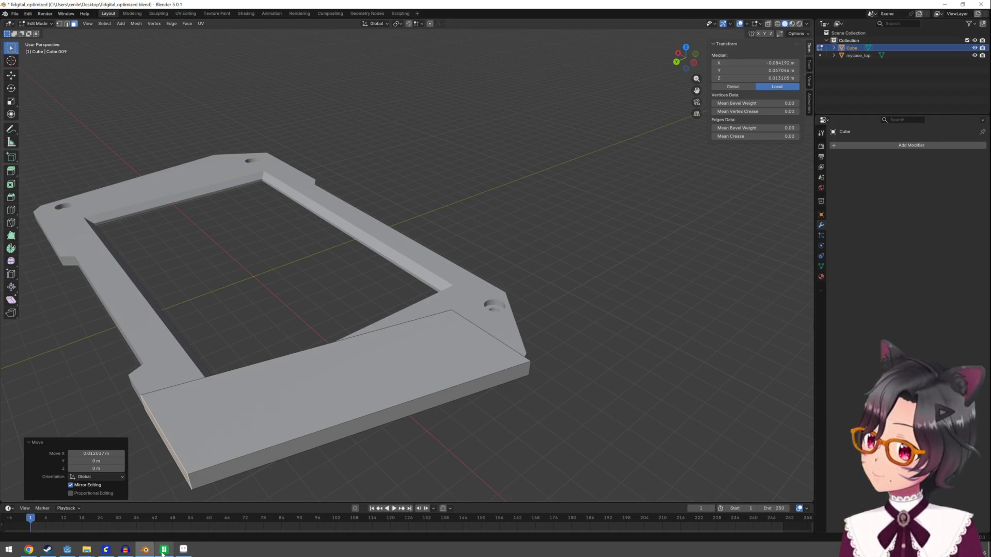
# Step: Return to Object Mode and save the optimized plate file
pyautogui.moveTo(163, 551)
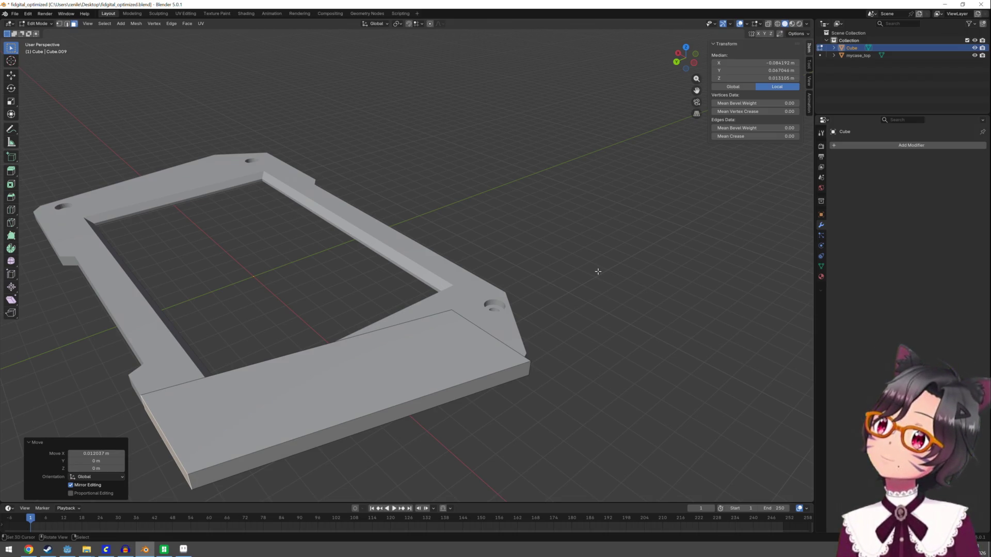
pyautogui.press('Tab')
pyautogui.hotkey('ctrl', 's')
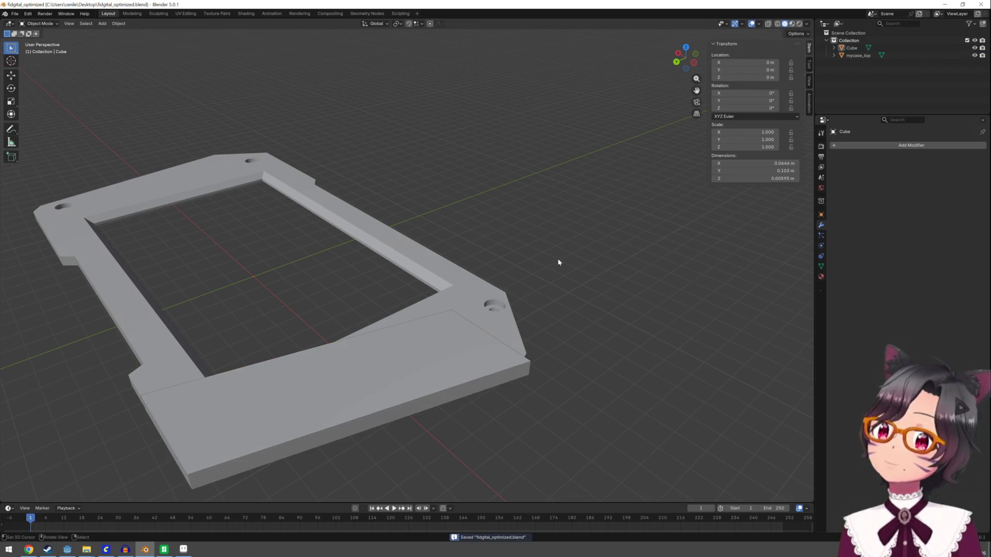
# Step: Open fidgital_zero.blend from recent files, then select and inspect the mycase_bottom plate
pyautogui.click(15, 14)
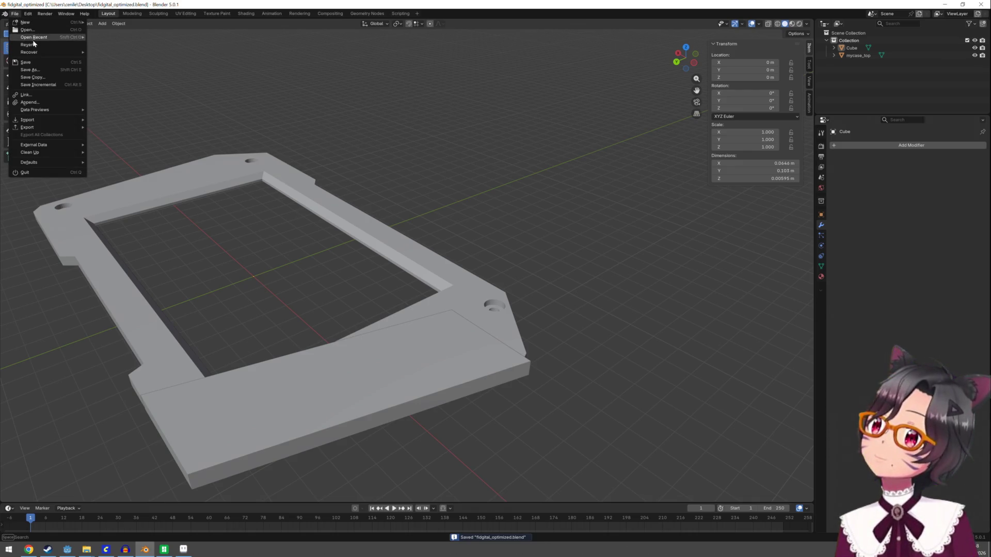
pyautogui.moveTo(34, 39)
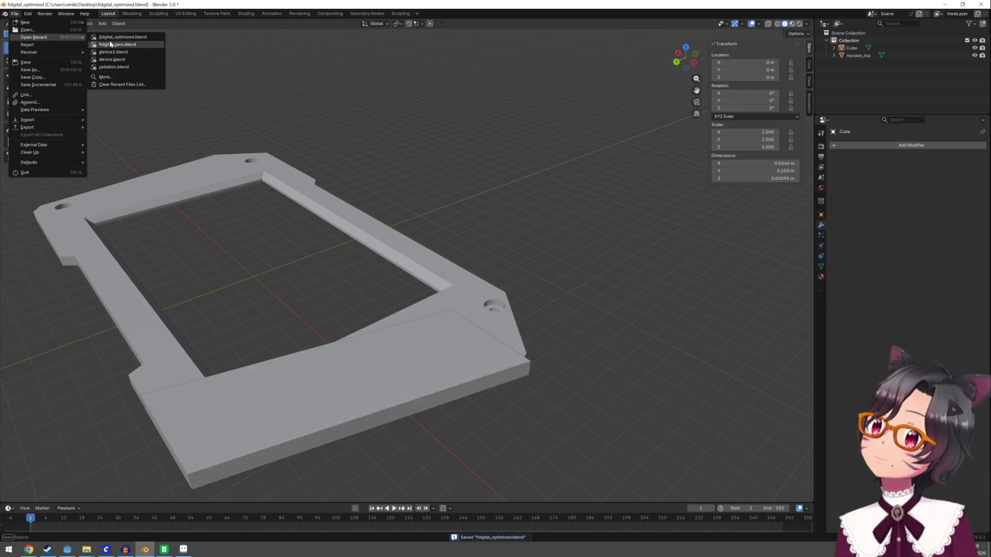
pyautogui.click(117, 44)
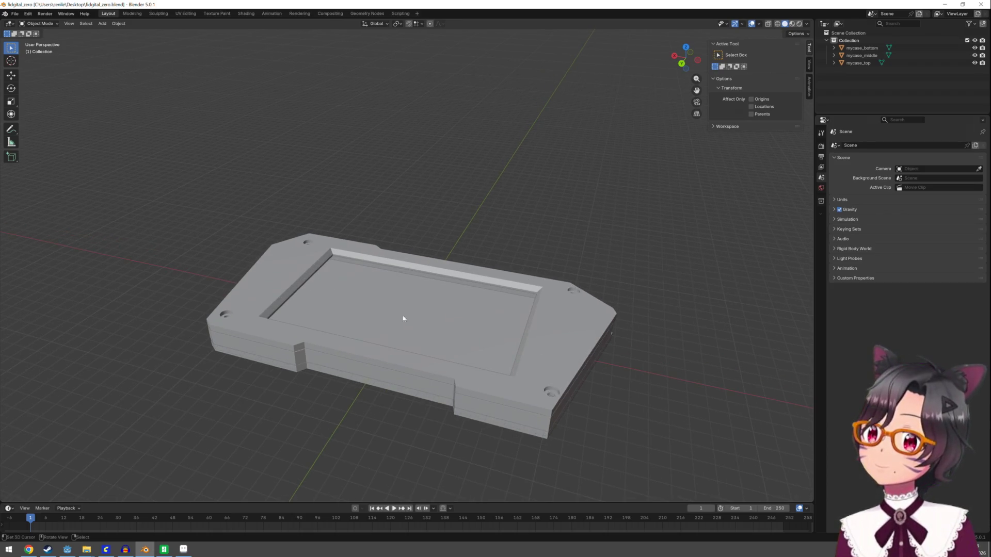
pyautogui.click(462, 290)
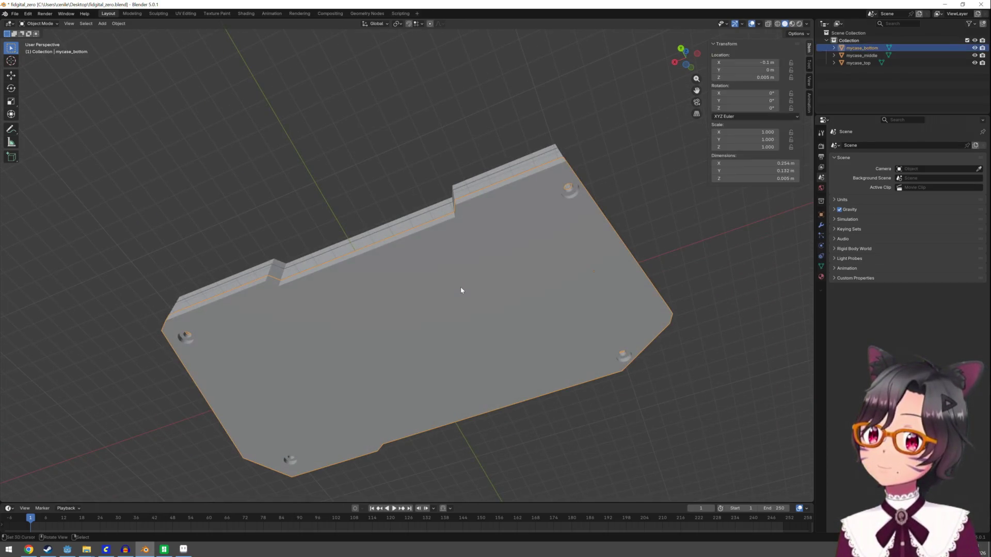
pyautogui.moveTo(500, 252); pyautogui.dragTo(486, 305)
pyautogui.press('Tab')
pyautogui.press('Tab')
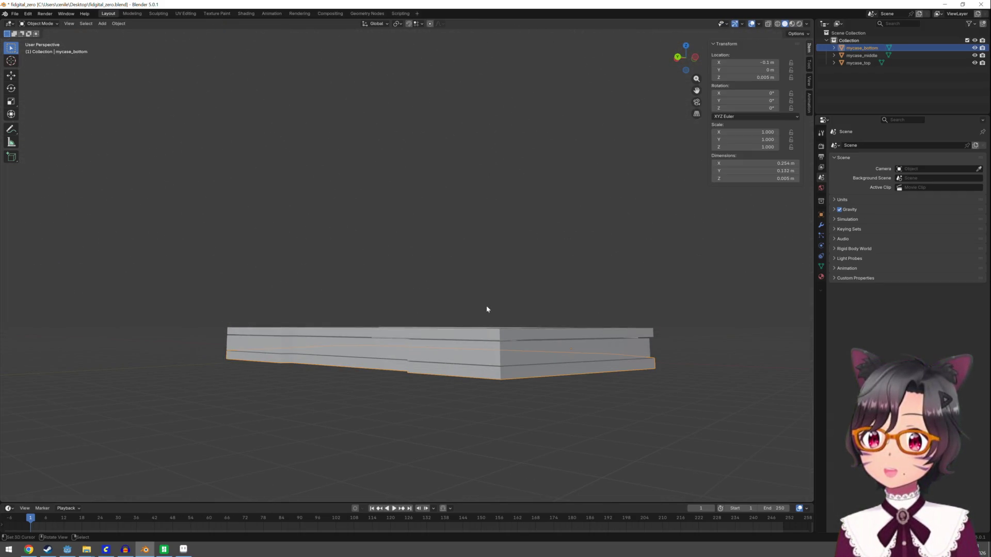
pyautogui.moveTo(505, 366)
pyautogui.mouseDown()
pyautogui.moveTo(504, 316)
pyautogui.moveTo(500, 400)
pyautogui.moveTo(498, 374)
pyautogui.mouseUp()
pyautogui.press('Tab')
pyautogui.press('Tab')
pyautogui.press('Tab')
pyautogui.press('Tab')
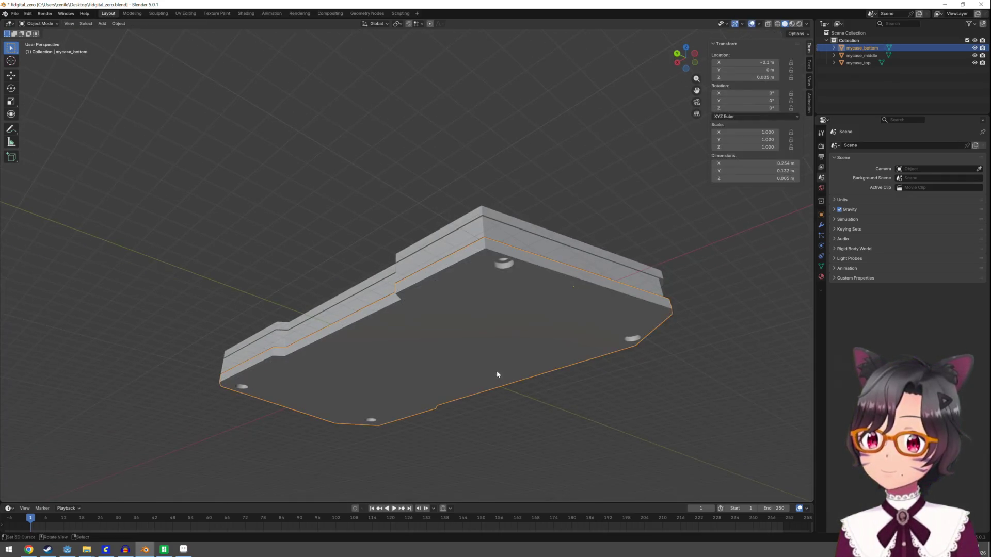
pyautogui.click(15, 13)
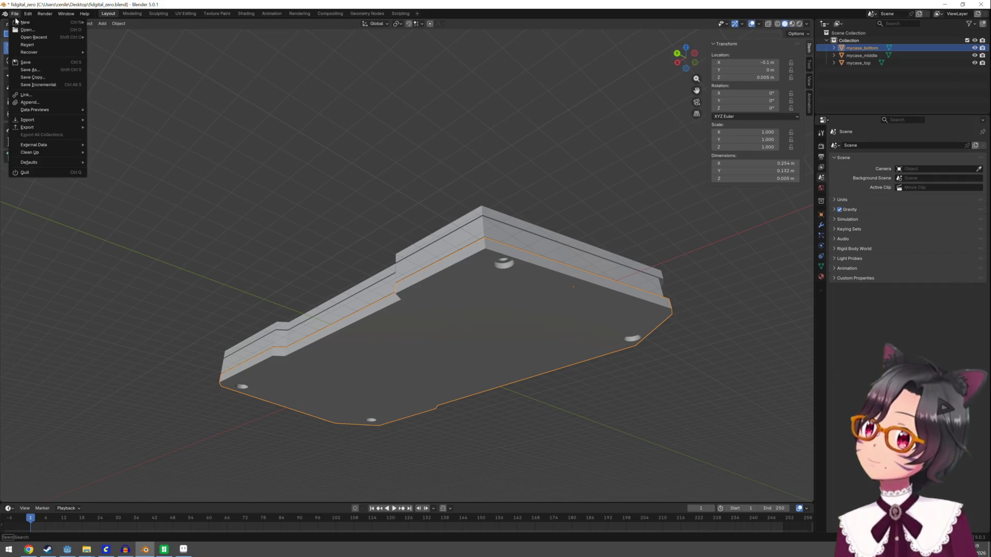
# Step: Export only mycase_bottom as fidgital_zero.stl at scale 1000, then bring up Bambu Studio
pyautogui.moveTo(53, 128)
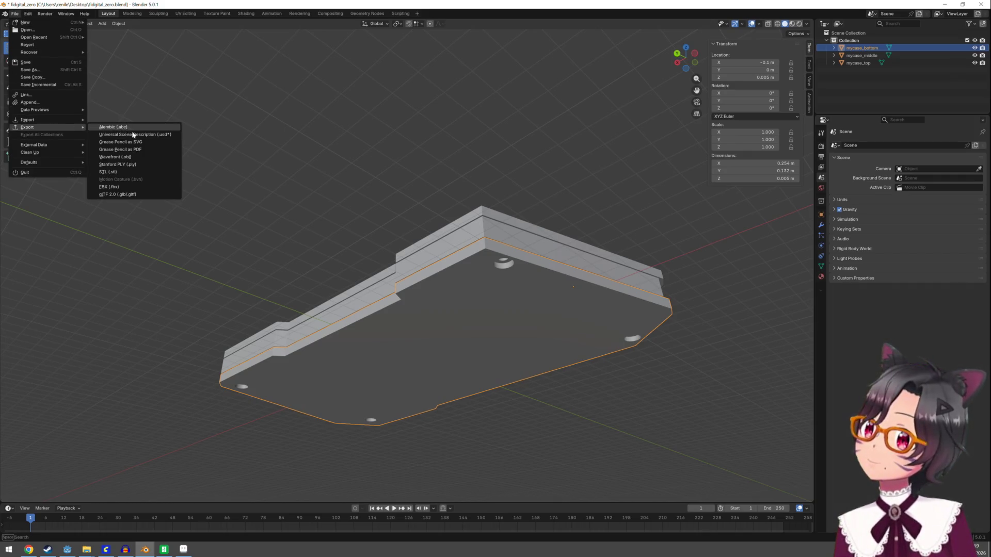
pyautogui.click(144, 172)
pyautogui.click(398, 249)
pyautogui.click(443, 256)
pyautogui.write('1000')
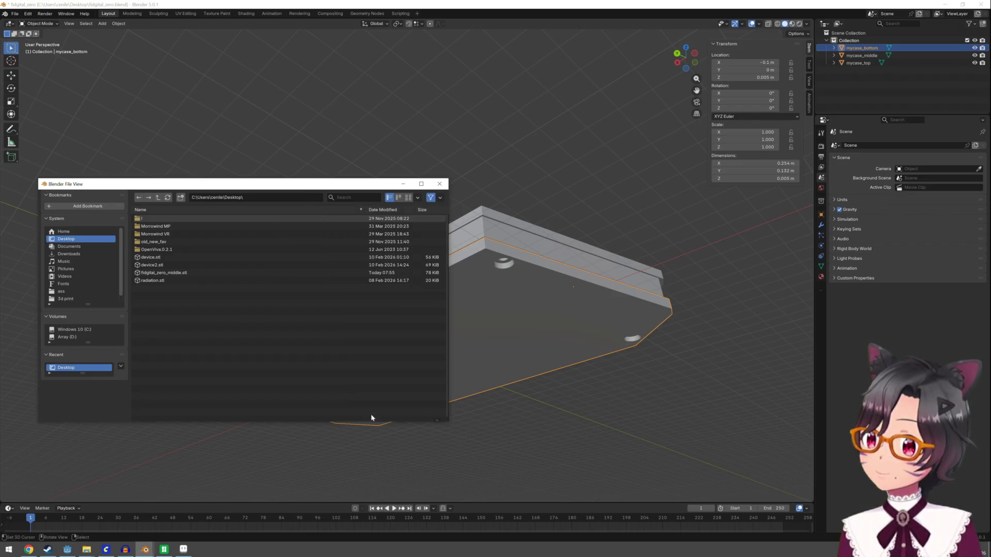
pyautogui.click(370, 414)
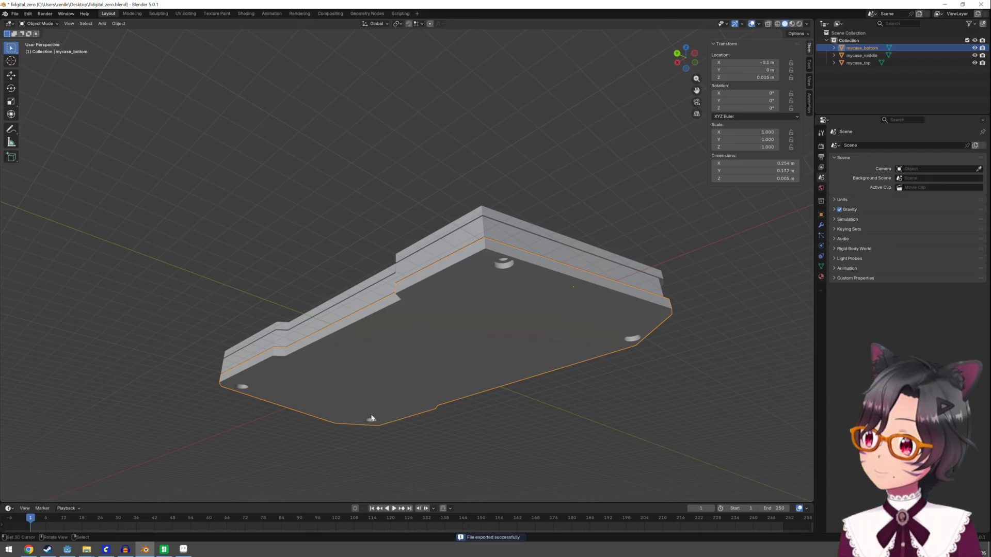
pyautogui.click(164, 549)
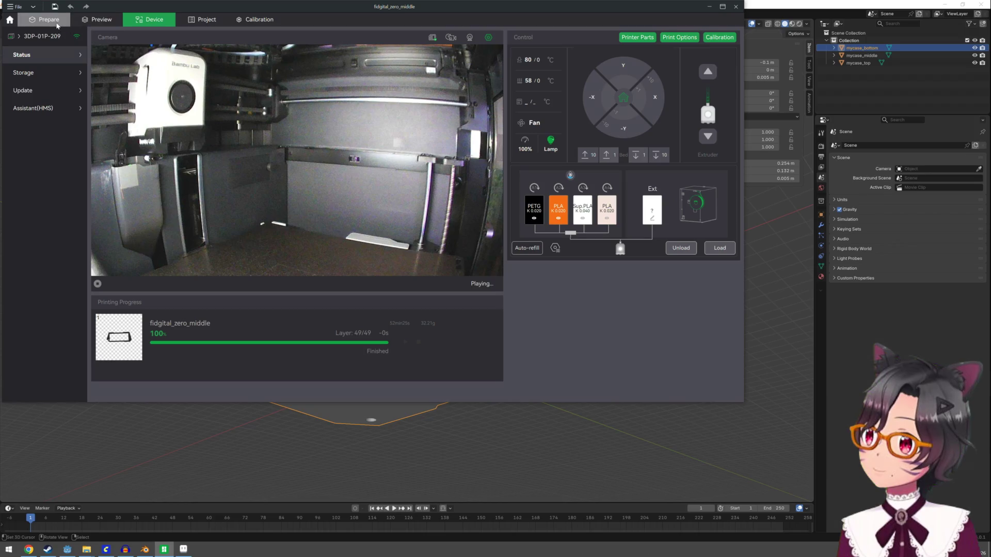
# Step: Start a new Bambu Studio project, discarding the old project's unsaved changes
pyautogui.click(56, 22)
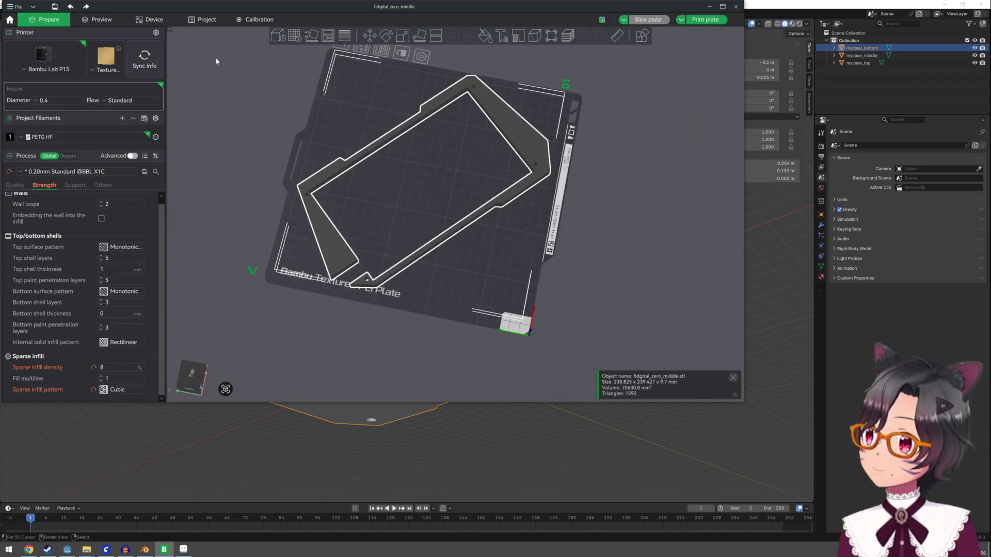
pyautogui.click(15, 6)
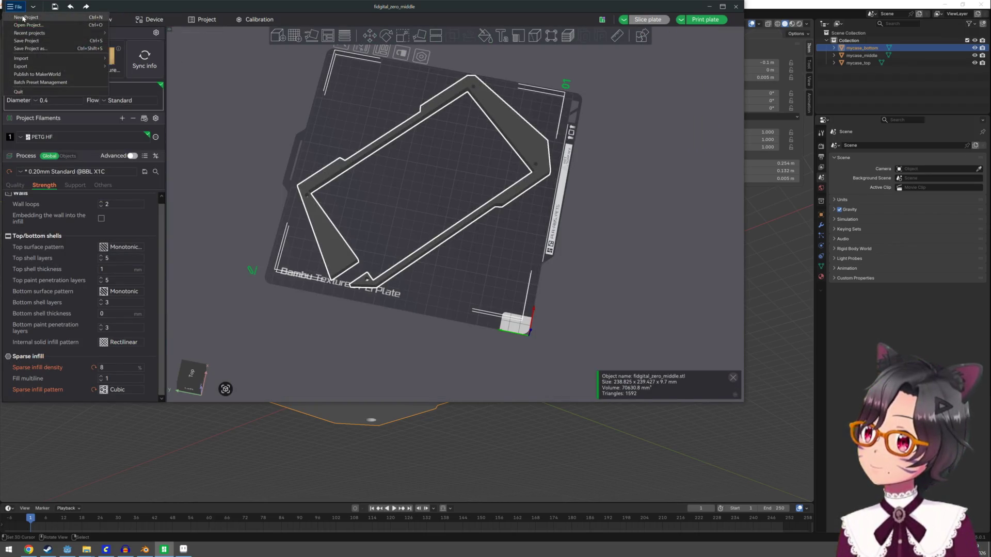
pyautogui.click(31, 17)
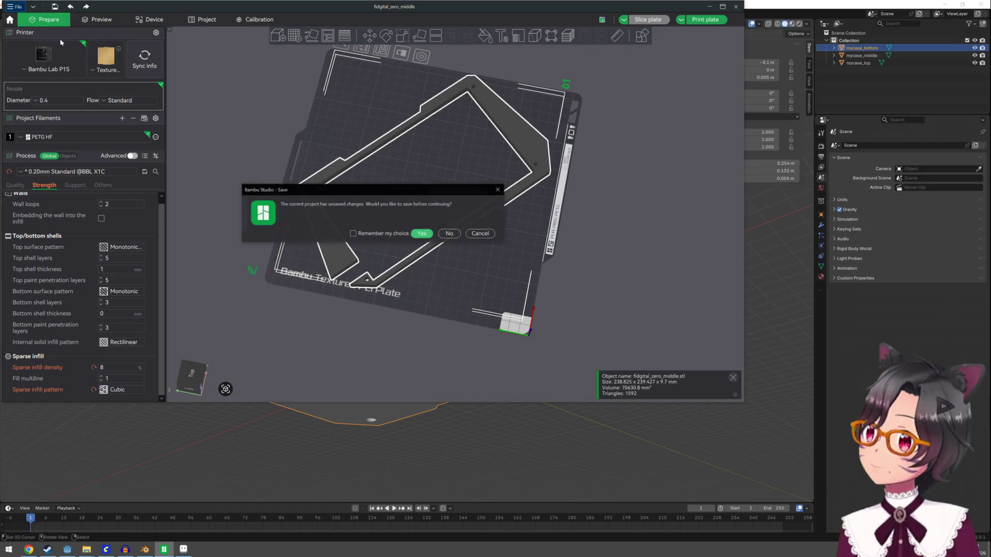
pyautogui.click(449, 234)
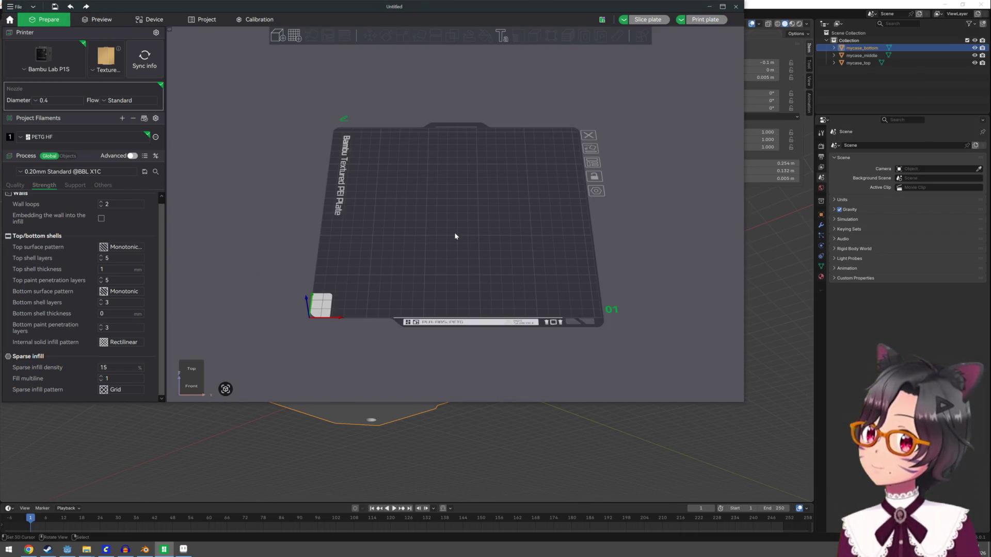
# Step: Import fidgital_zero.stl onto the build plate and orbit to view it
pyautogui.click(279, 38)
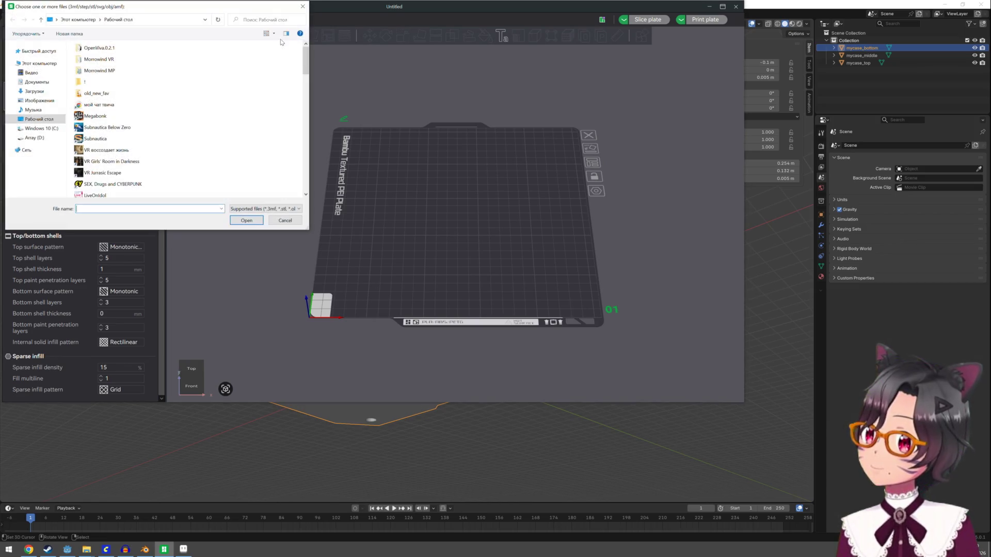
pyautogui.write('f')
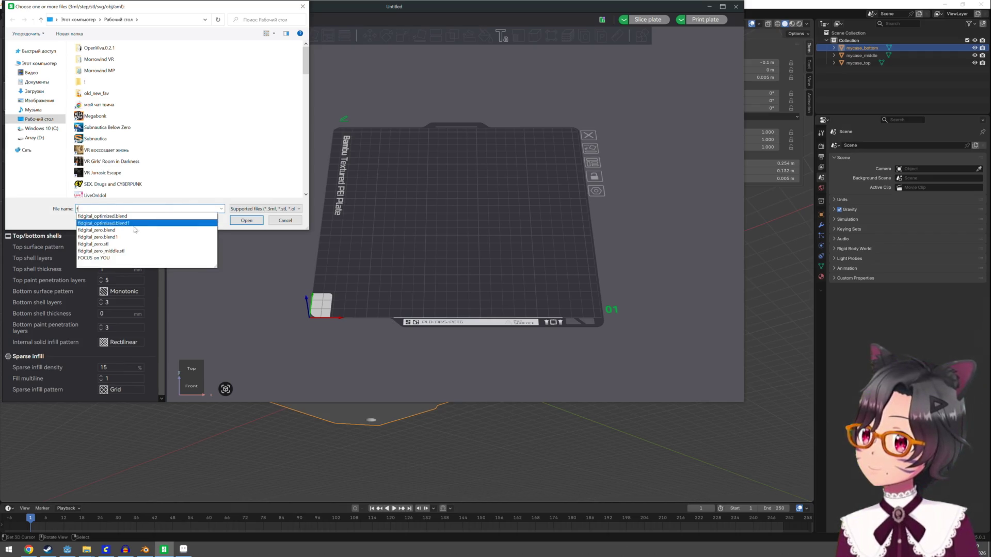
pyautogui.click(124, 244)
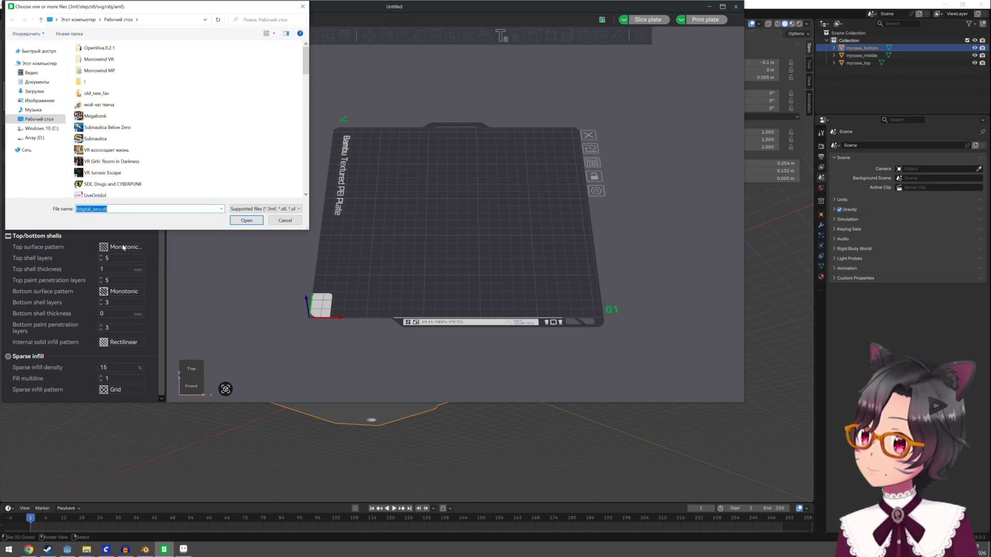
pyautogui.click(246, 220)
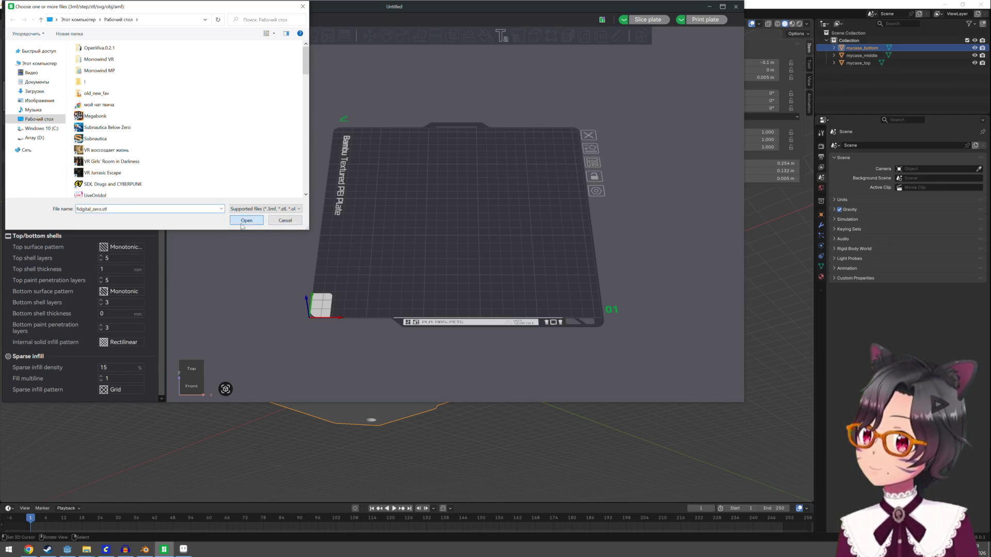
pyautogui.moveTo(389, 265)
pyautogui.mouseDown()
pyautogui.moveTo(425, 281)
pyautogui.moveTo(404, 247)
pyautogui.moveTo(398, 276)
pyautogui.moveTo(366, 283)
pyautogui.mouseUp()
pyautogui.scroll(10, 373, 257)
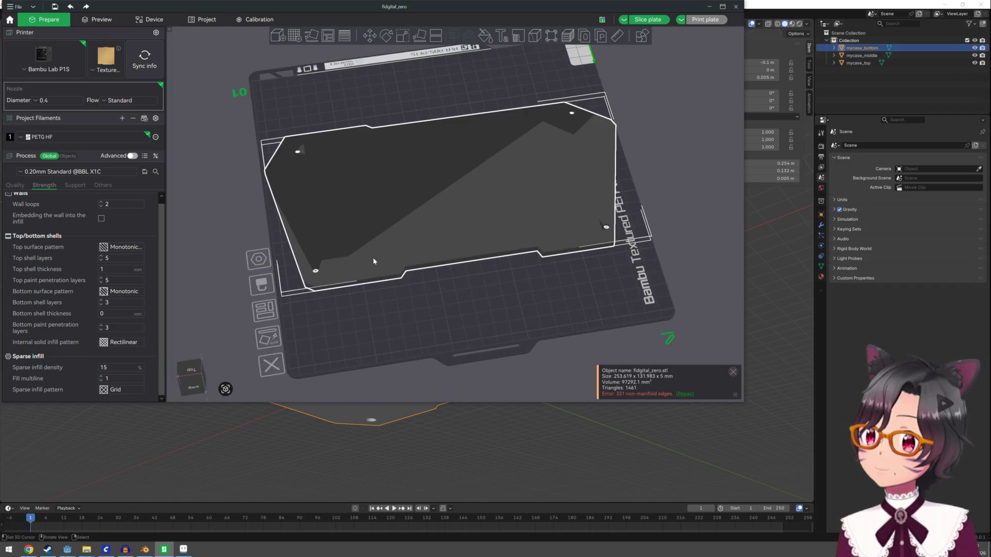
# Step: Repair fidgital_zero.stl's non-manifold edges, leaving 1682 triangles with no edge errors
pyautogui.moveTo(454, 267); pyautogui.dragTo(447, 262)
pyautogui.scroll(-8, 447, 261)
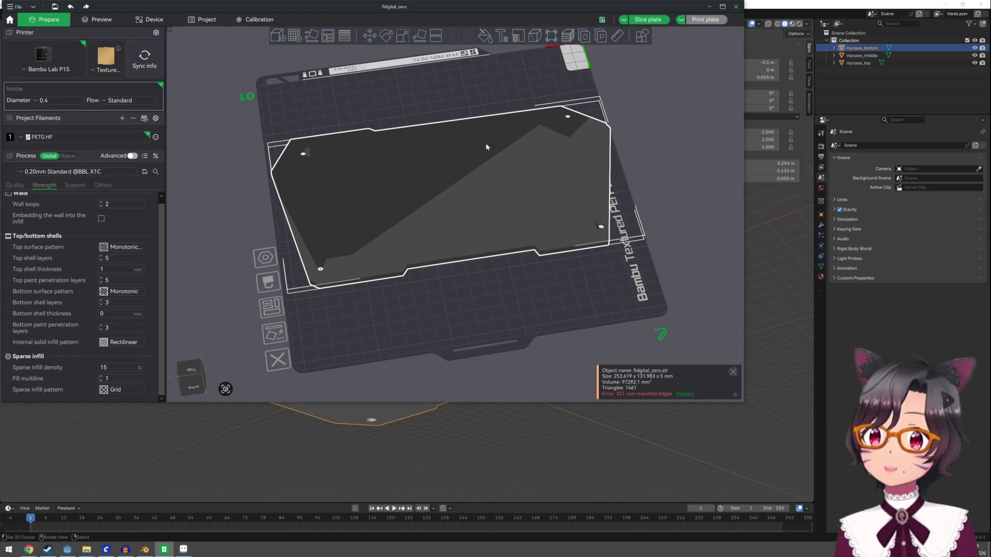
pyautogui.moveTo(454, 292)
pyautogui.mouseDown()
pyautogui.moveTo(458, 246)
pyautogui.moveTo(447, 297)
pyautogui.mouseUp()
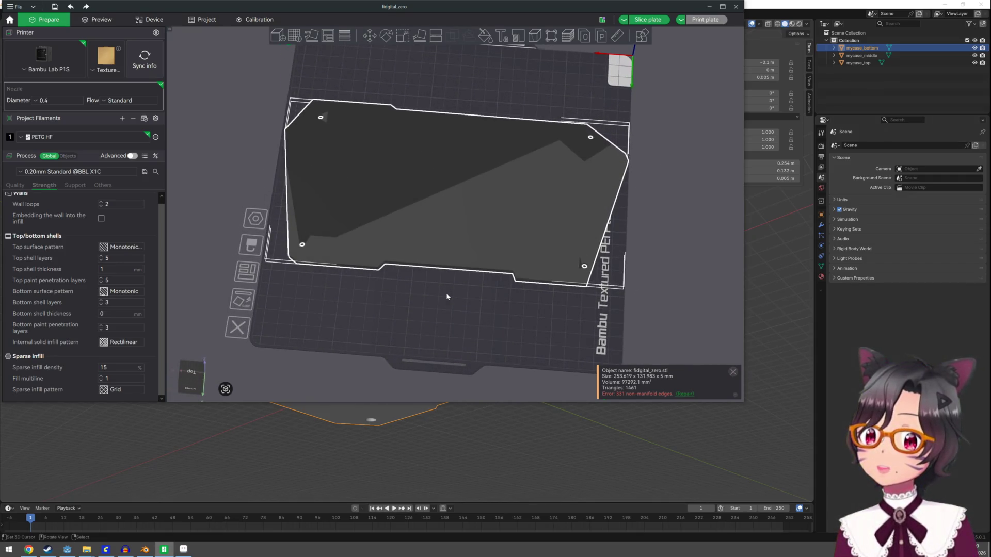
pyautogui.click(679, 394)
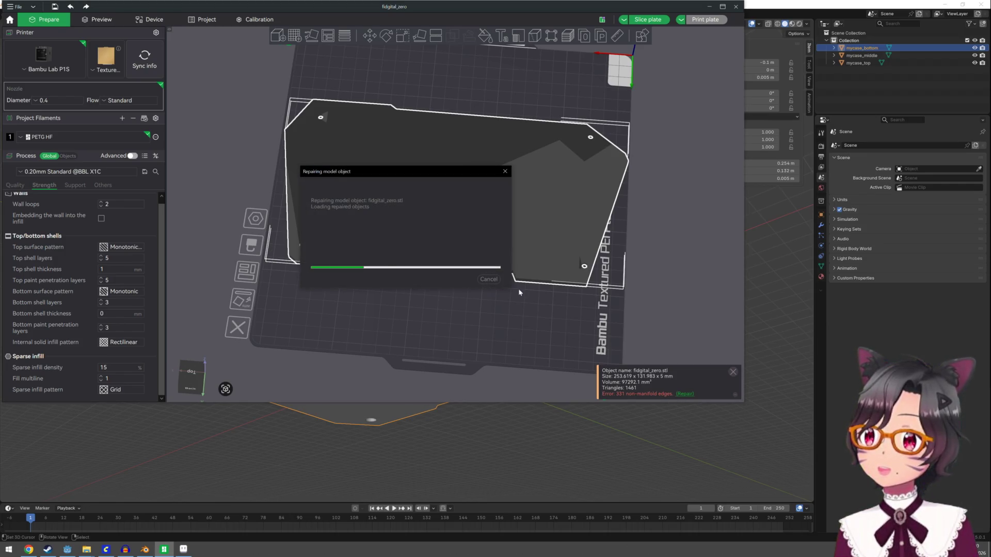
pyautogui.moveTo(477, 301)
pyautogui.mouseDown()
pyautogui.moveTo(469, 269)
pyautogui.moveTo(513, 299)
pyautogui.moveTo(490, 316)
pyautogui.mouseUp()
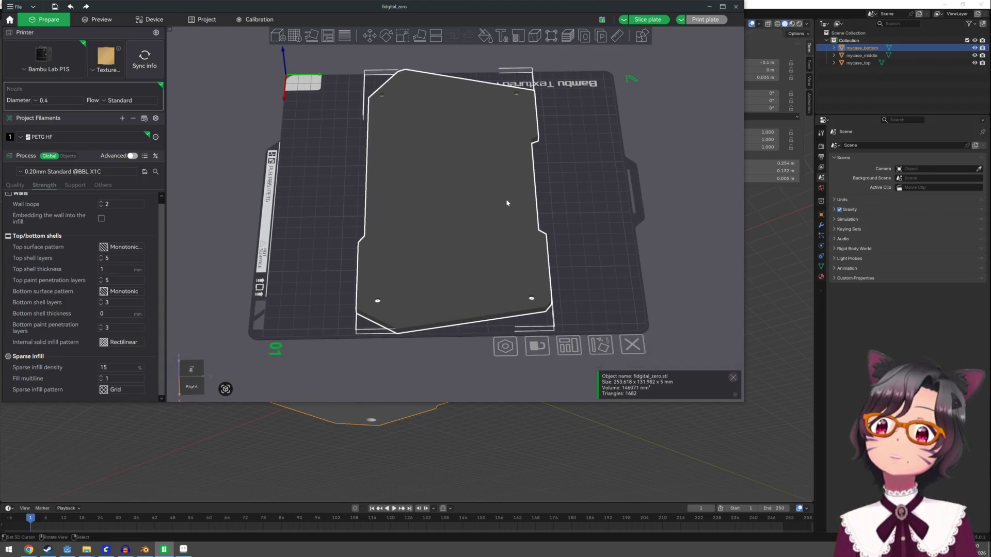
# Step: Rotate the plate about 48° on Z and move it to 134.30, 123.04 mm, inside the bed
pyautogui.click(312, 38)
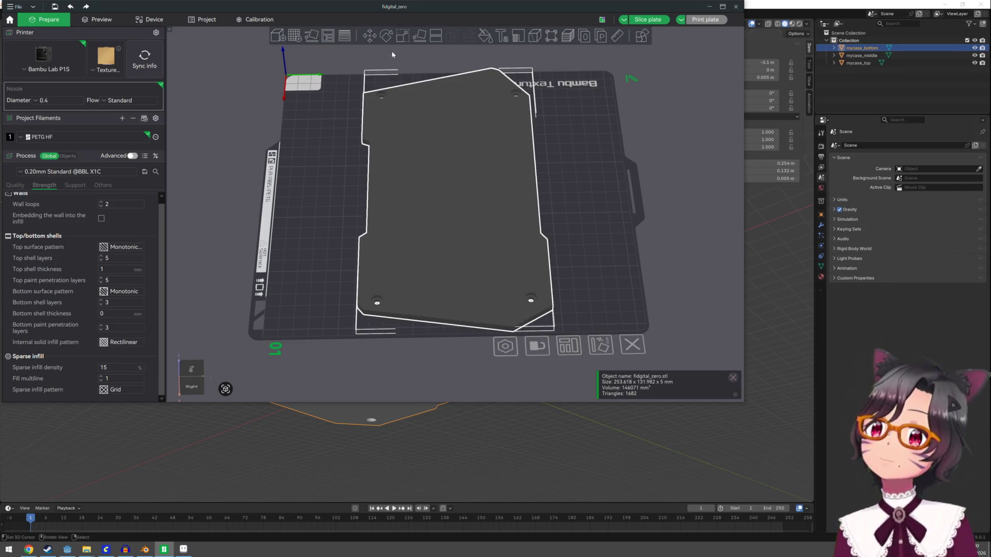
pyautogui.click(386, 35)
pyautogui.moveTo(476, 257); pyautogui.dragTo(540, 237)
pyautogui.click(370, 35)
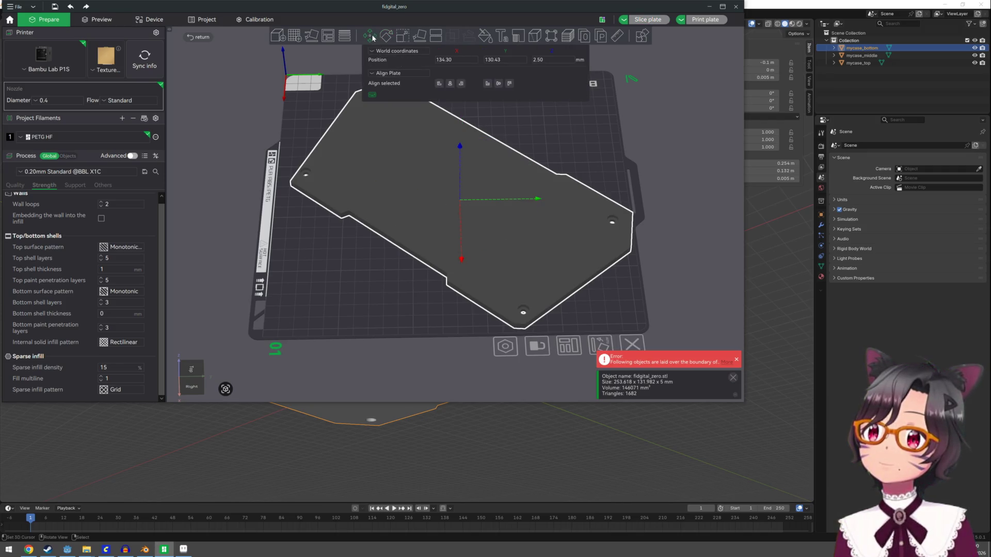
pyautogui.moveTo(536, 200); pyautogui.dragTo(521, 201)
pyautogui.moveTo(522, 160)
pyautogui.mouseDown()
pyautogui.moveTo(563, 150)
pyautogui.moveTo(505, 140)
pyautogui.moveTo(479, 163)
pyautogui.moveTo(516, 151)
pyautogui.moveTo(525, 168)
pyautogui.mouseUp()
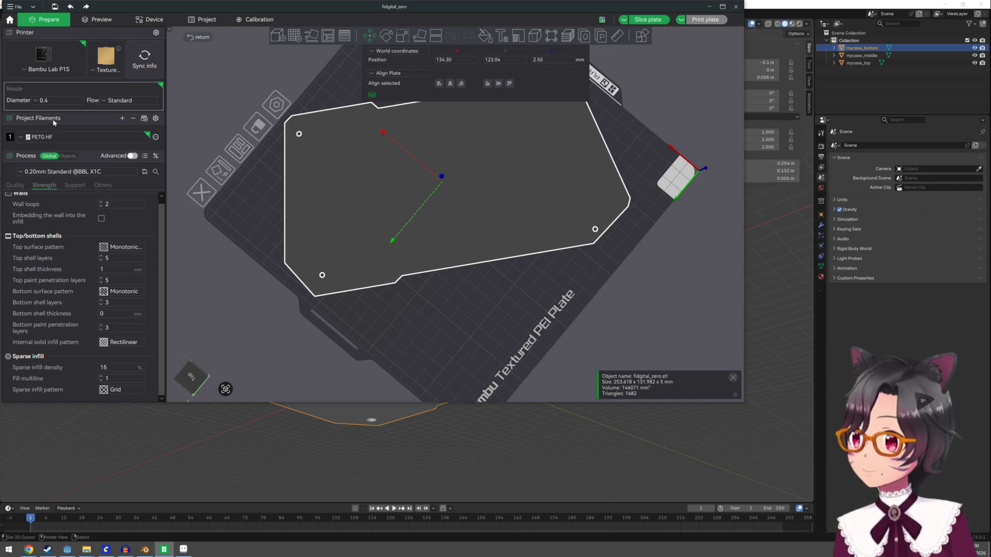
pyautogui.click(56, 137)
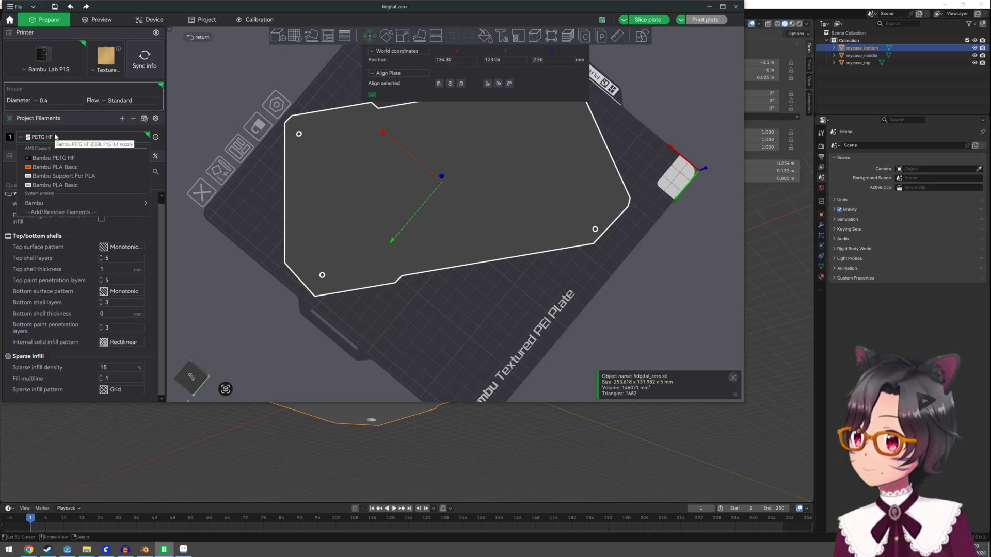
# Step: Switch the filament to Bambu PLA Basic
pyautogui.click(76, 185)
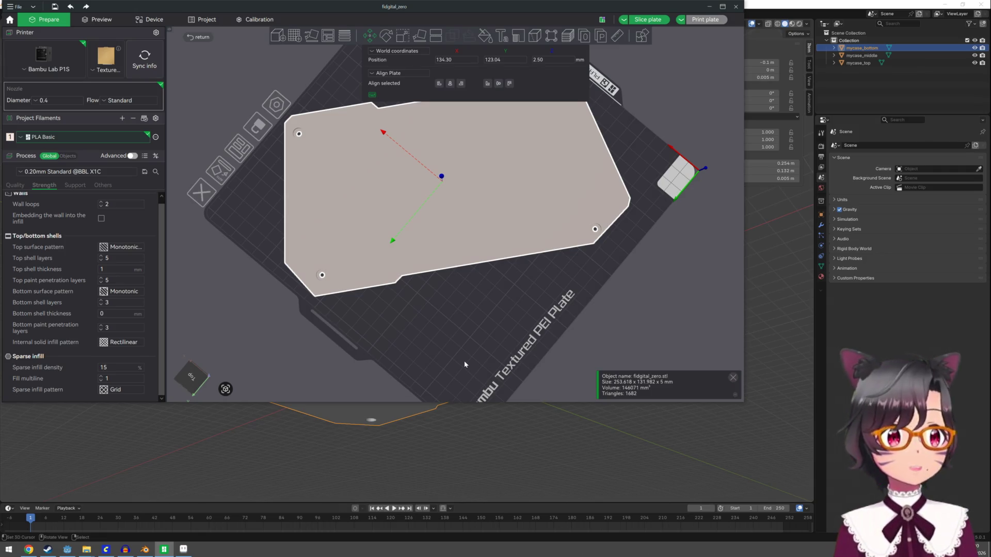
pyautogui.moveTo(464, 364)
pyautogui.mouseDown()
pyautogui.moveTo(466, 330)
pyautogui.moveTo(527, 328)
pyautogui.moveTo(522, 340)
pyautogui.mouseUp()
pyautogui.moveTo(520, 345); pyautogui.dragTo(522, 333)
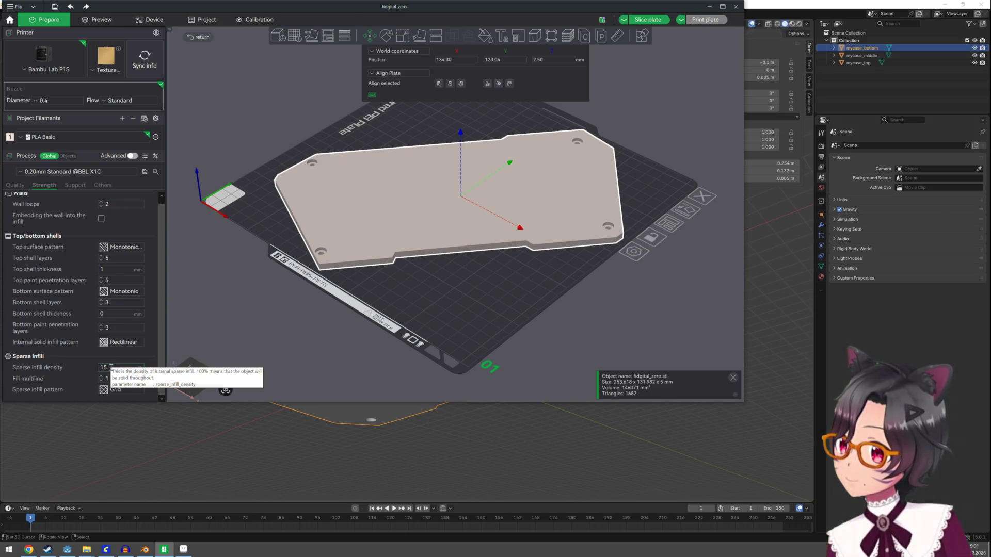
# Step: Set sparse infill density to 5% and the sparse infill pattern to Cubic
pyautogui.scroll(1, 67, 350)
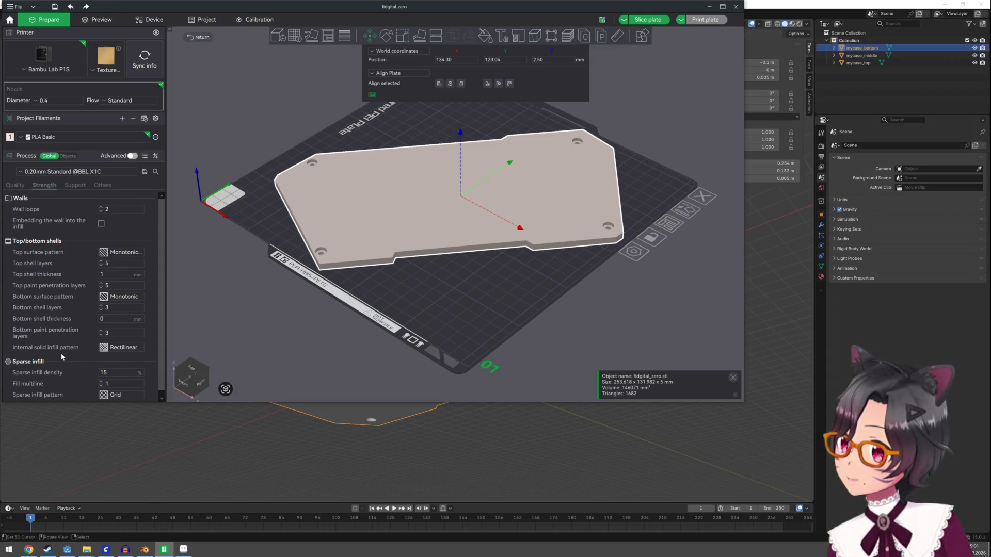
pyautogui.scroll(-1, 61, 353)
pyautogui.doubleClick(114, 366)
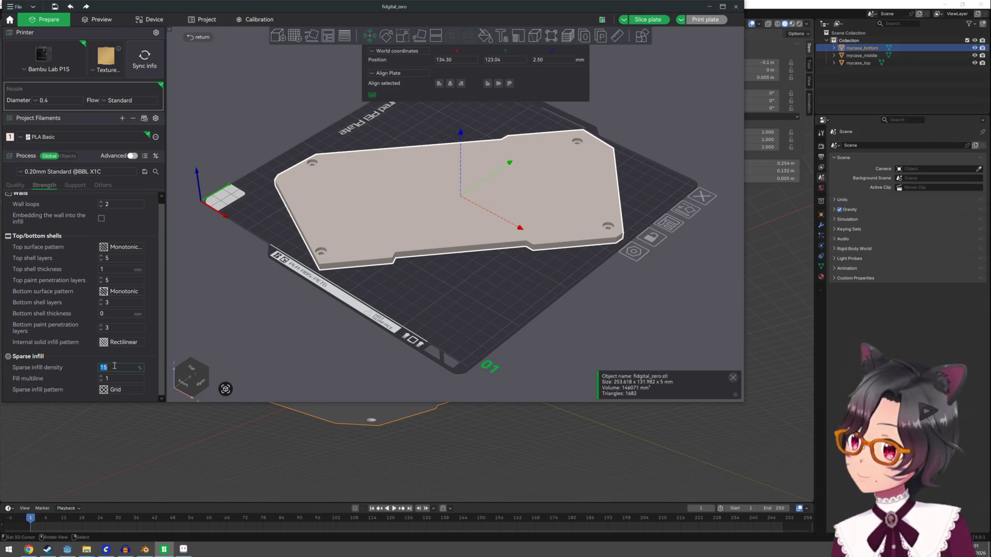
pyautogui.write('10')
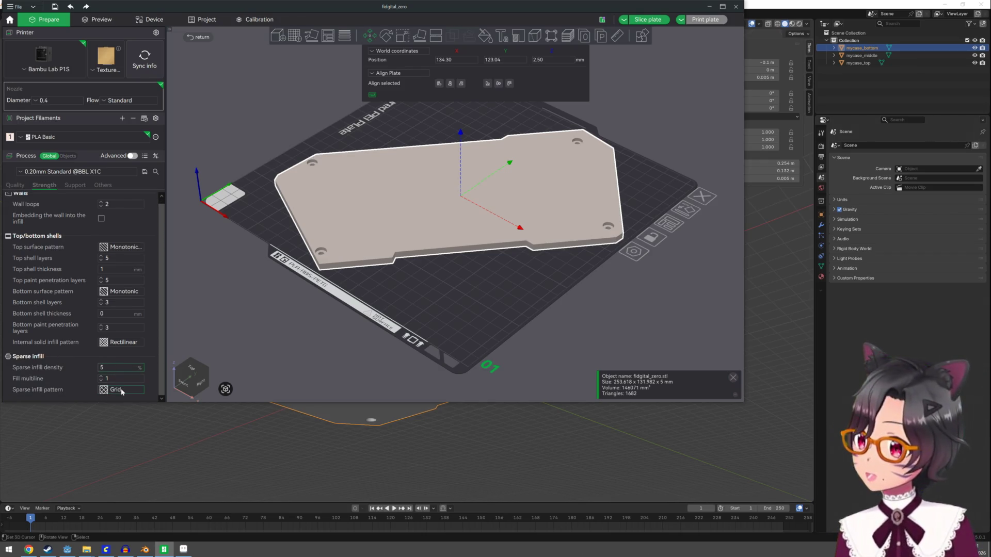
pyautogui.click(120, 388)
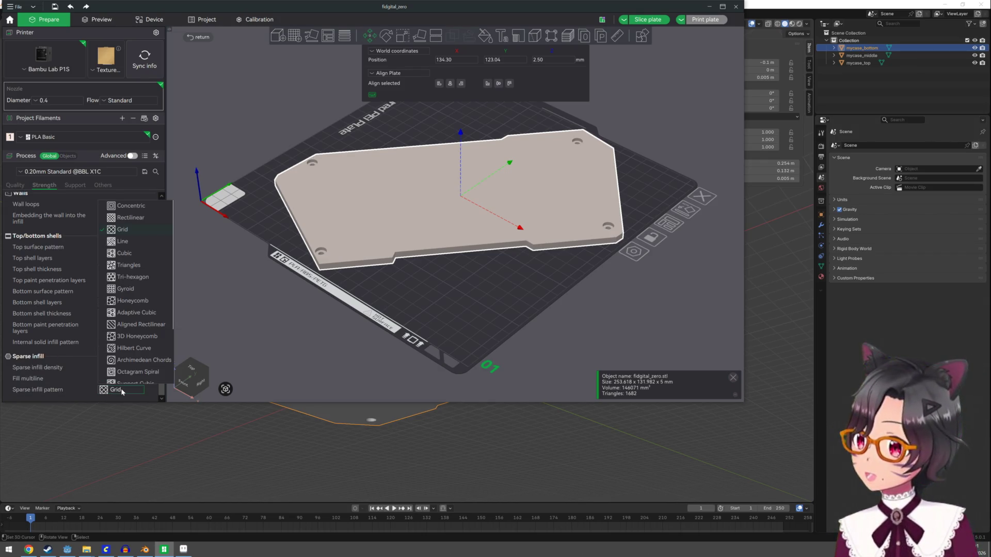
pyautogui.click(124, 253)
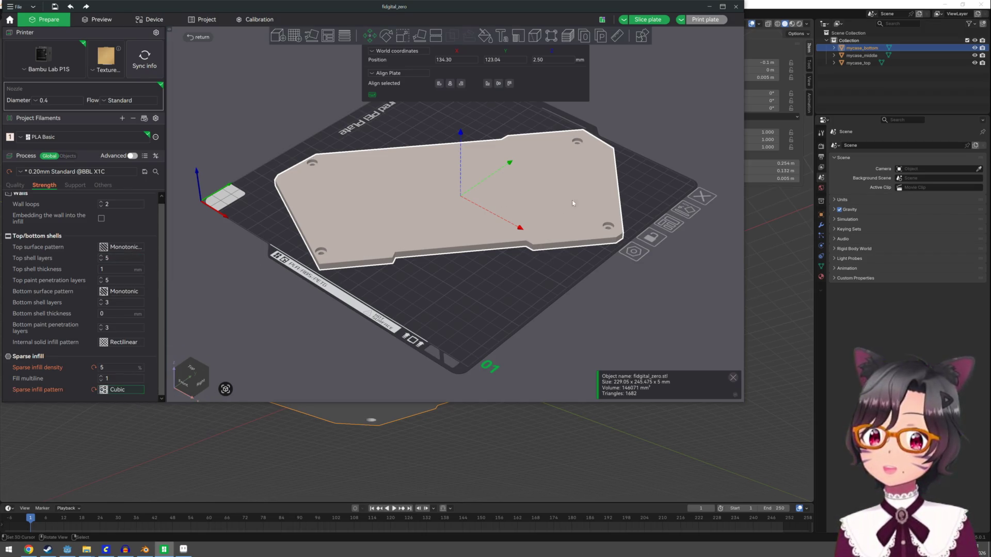
# Step: Slice the plate at 5% infill, then change density to 15% and slice again
pyautogui.click(638, 22)
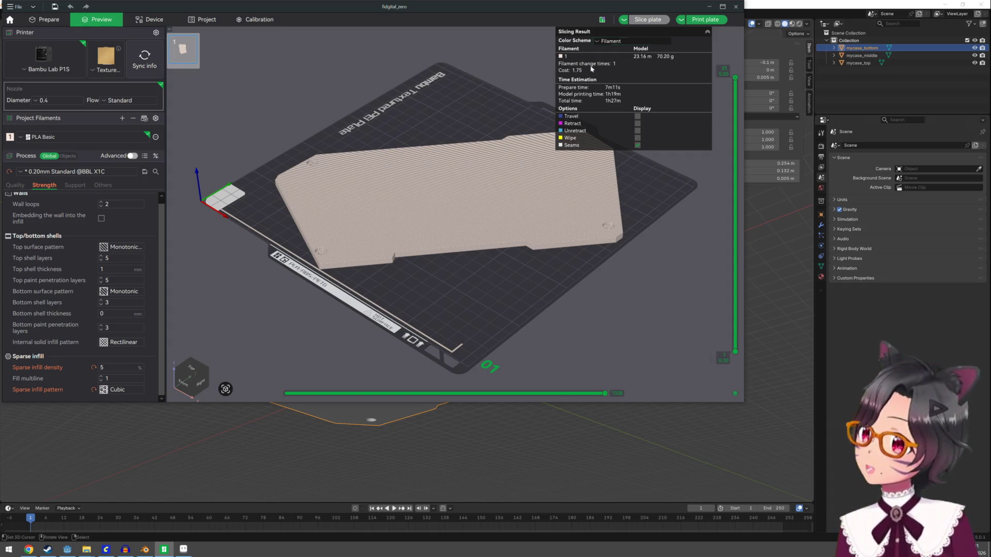
pyautogui.doubleClick(124, 367)
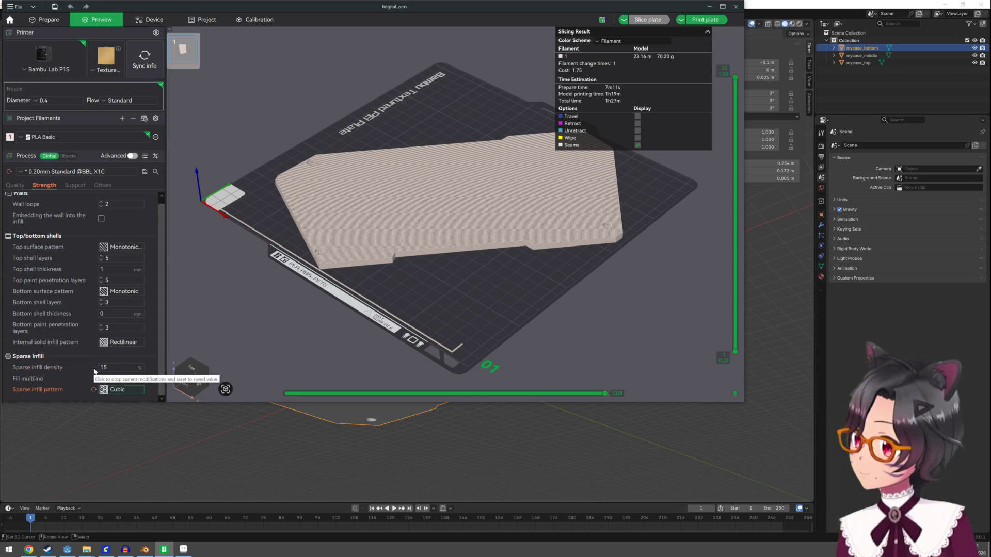
pyautogui.write('15')
pyautogui.doubleClick(124, 367)
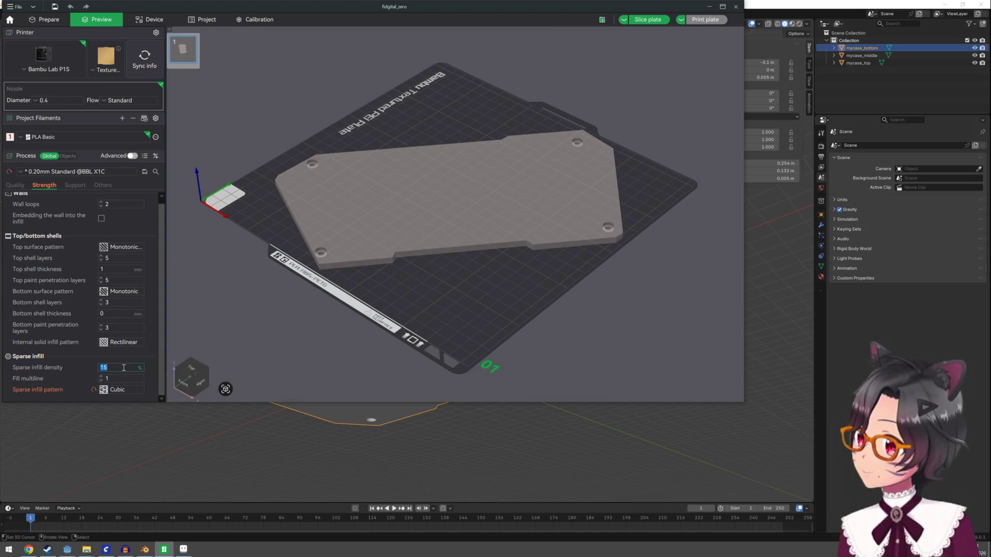
pyautogui.click(662, 21)
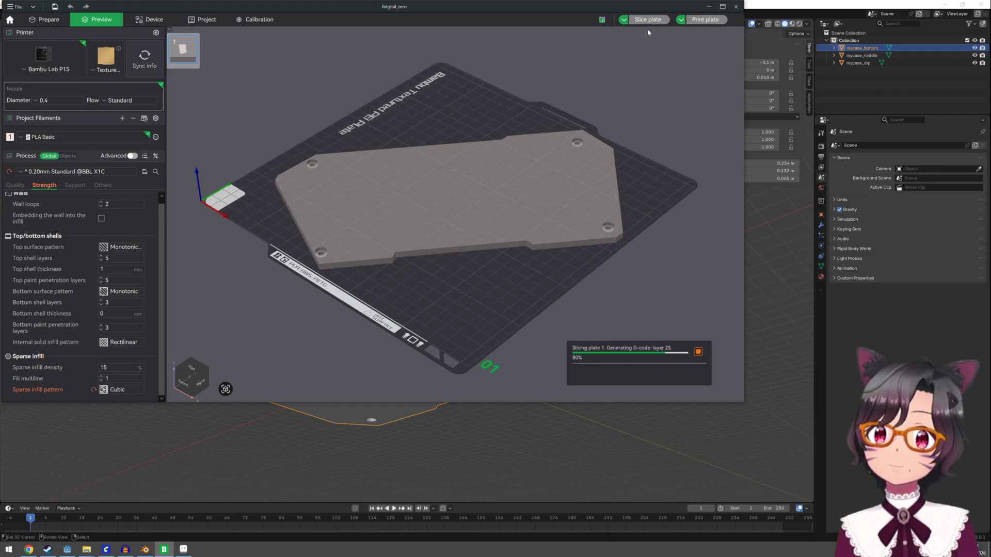
# Step: Set sparse infill density back to 5% and review the 1h35m, 81.96 g estimate
pyautogui.doubleClick(121, 368)
pyautogui.write('5')
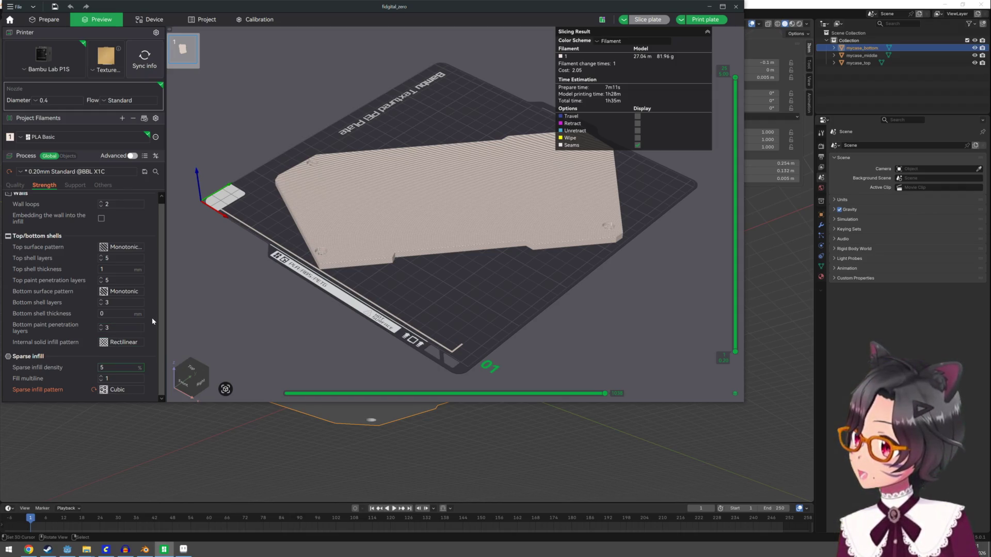
pyautogui.scroll(1, 152, 318)
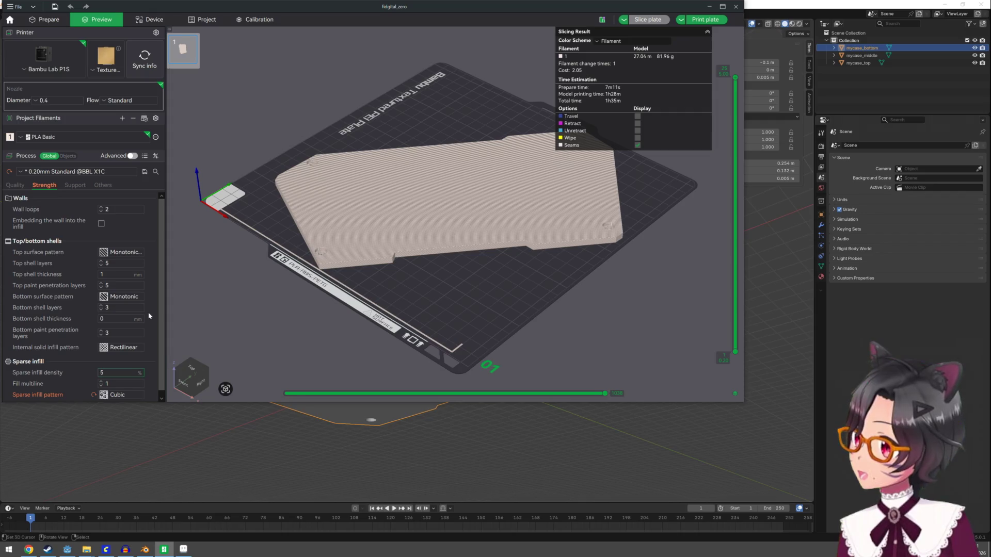
pyautogui.scroll(-1, 149, 316)
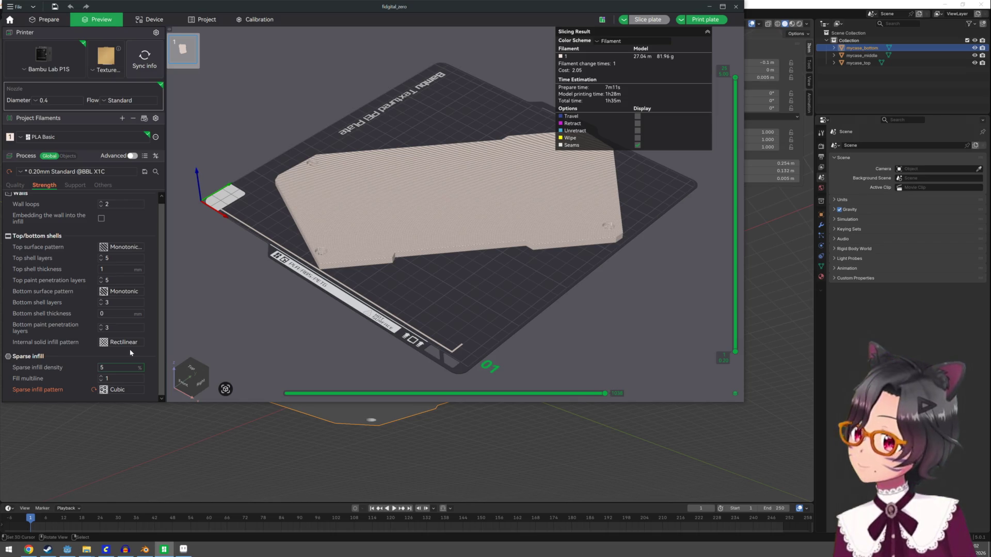
pyautogui.scroll(1, 79, 358)
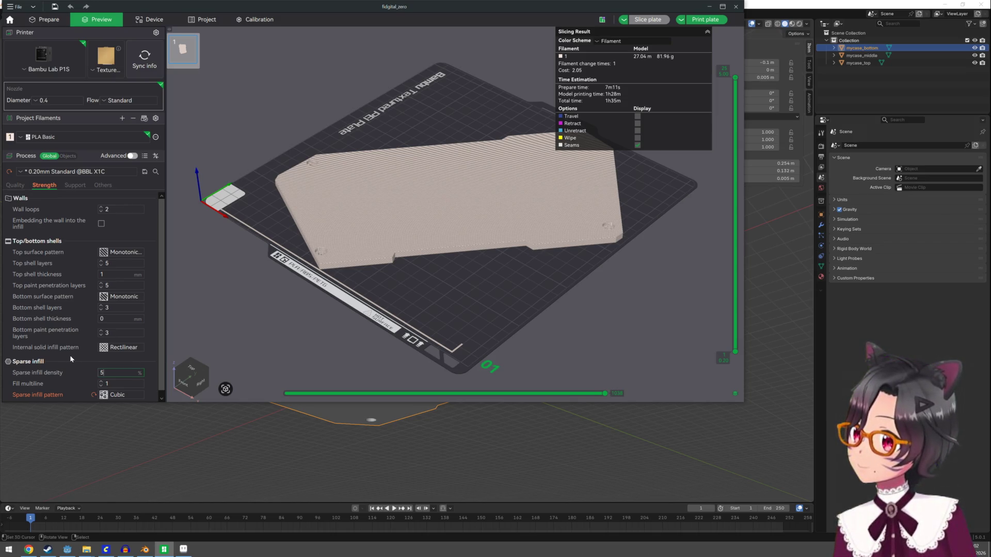
# Step: Choose the Triangles infill pattern and re-slice, estimating 1h27m and 70.22 g of PLA
pyautogui.click(24, 188)
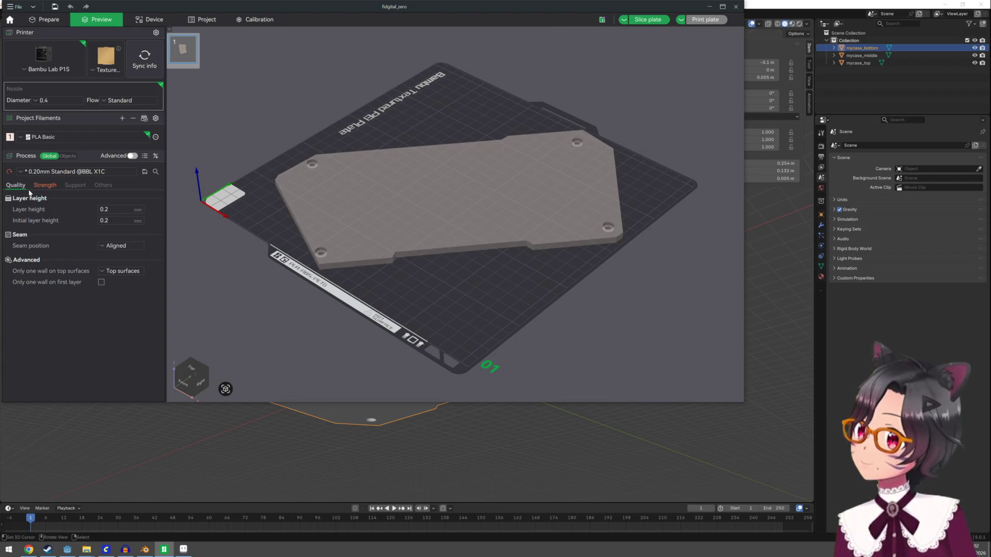
pyautogui.click(40, 188)
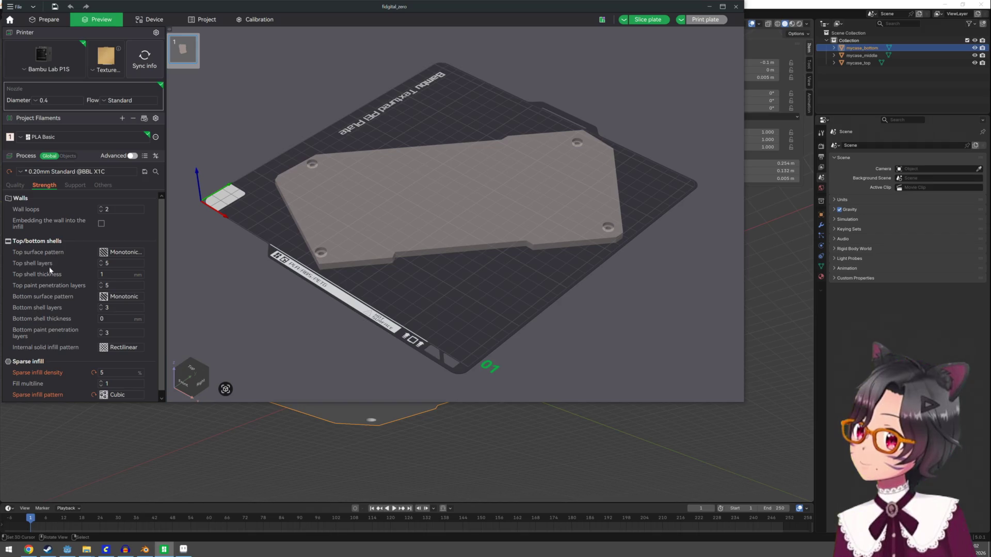
pyautogui.scroll(-1, 106, 356)
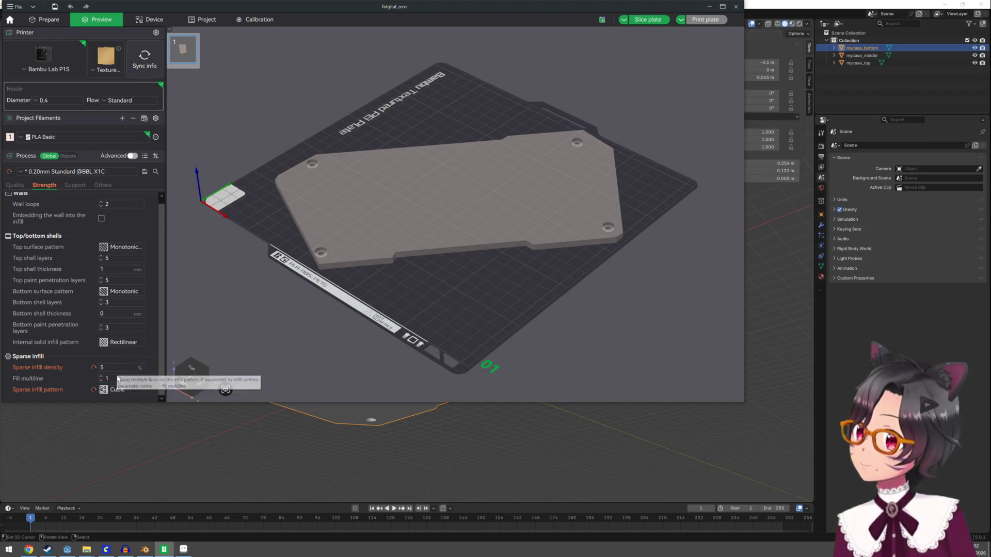
pyautogui.click(119, 389)
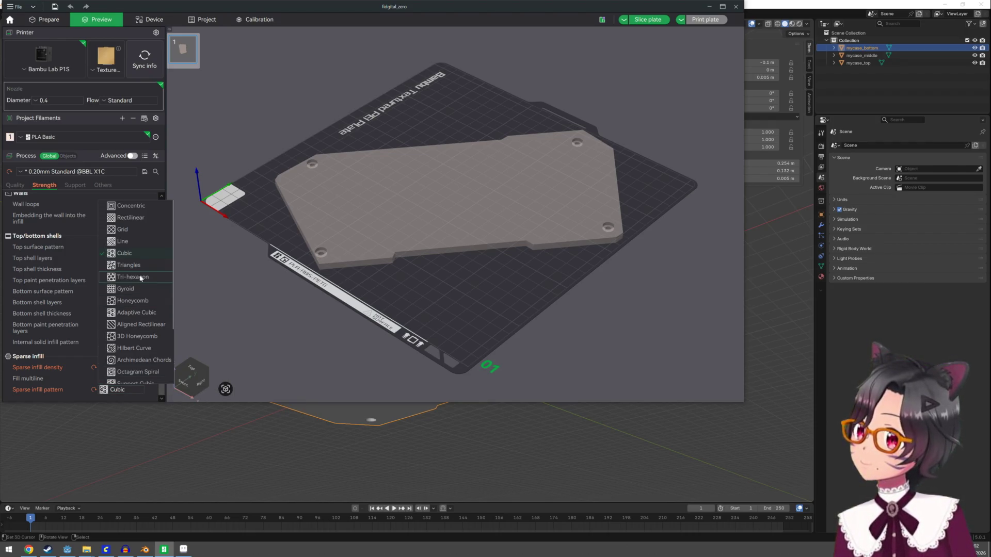
pyautogui.scroll(-2, 143, 284)
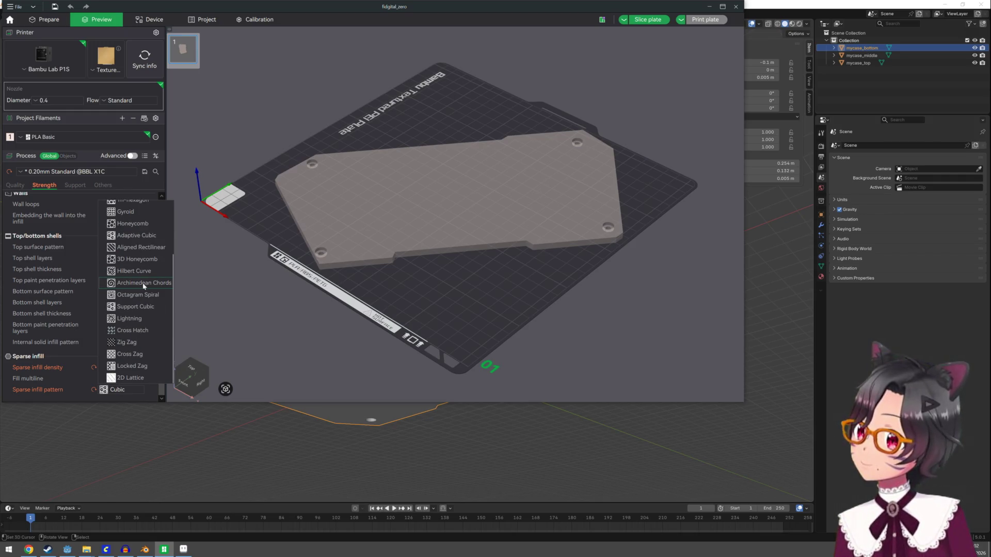
pyautogui.scroll(2, 143, 285)
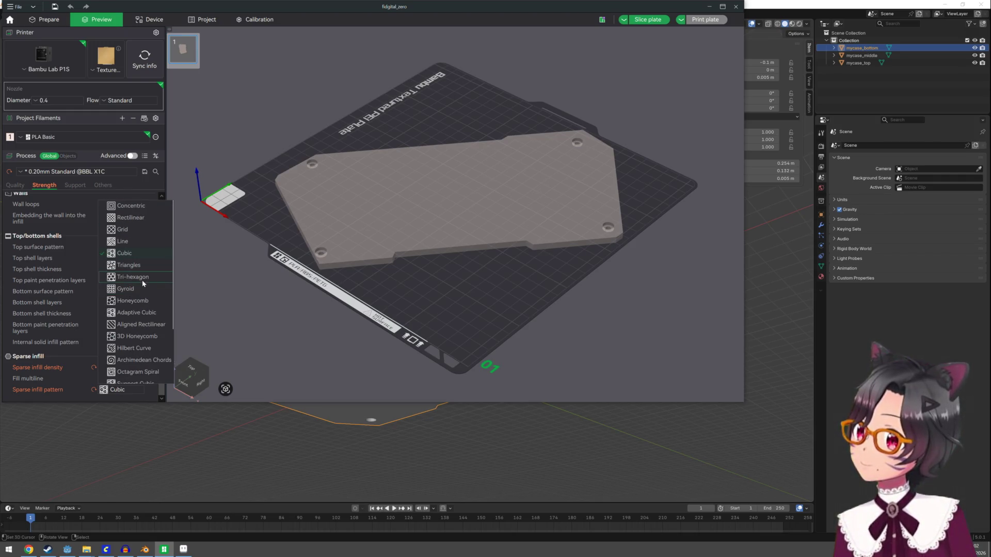
pyautogui.click(140, 266)
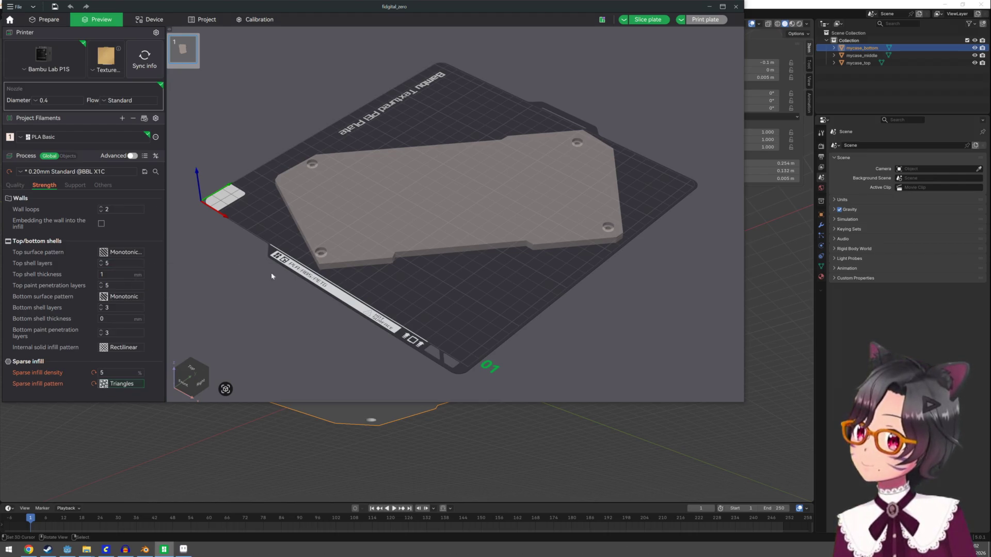
pyautogui.click(666, 16)
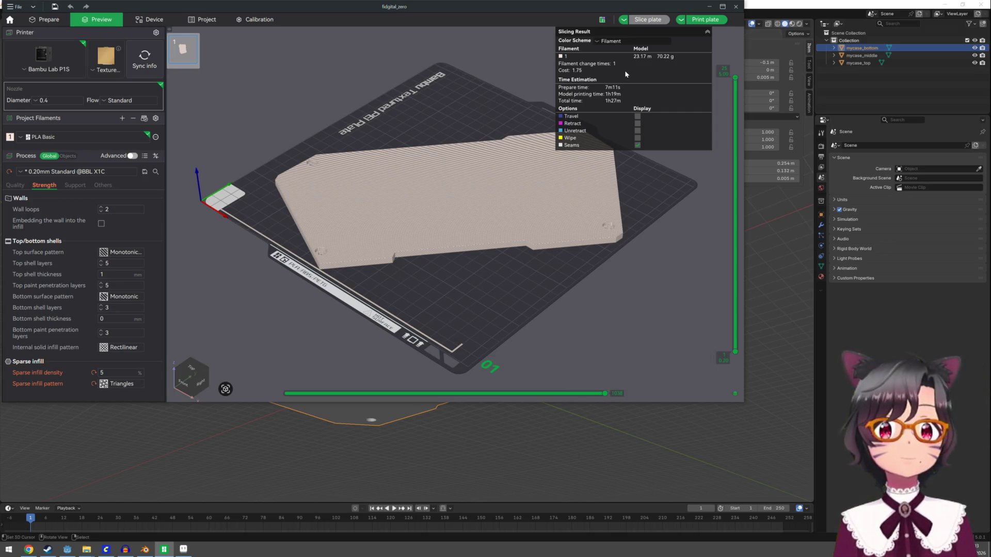
pyautogui.moveTo(537, 275)
pyautogui.mouseDown()
pyautogui.moveTo(491, 290)
pyautogui.moveTo(495, 301)
pyautogui.moveTo(413, 299)
pyautogui.moveTo(413, 265)
pyautogui.moveTo(409, 304)
pyautogui.moveTo(542, 303)
pyautogui.mouseUp()
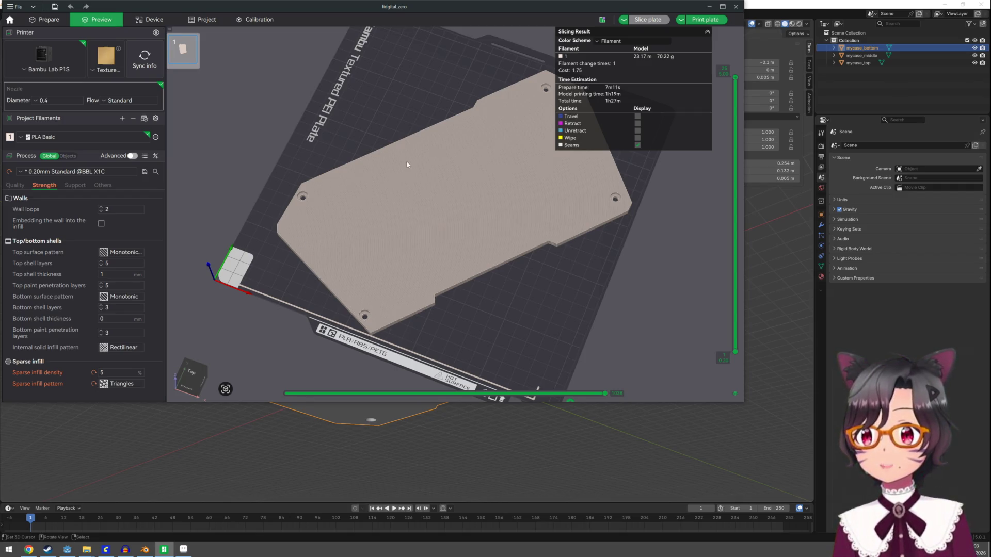
# Step: Orbit the sliced 5% Triangles plate preview and show the sparse infill pattern choices
pyautogui.moveTo(507, 290)
pyautogui.mouseDown()
pyautogui.moveTo(502, 270)
pyautogui.moveTo(389, 288)
pyautogui.moveTo(361, 267)
pyautogui.moveTo(353, 278)
pyautogui.moveTo(263, 293)
pyautogui.mouseUp()
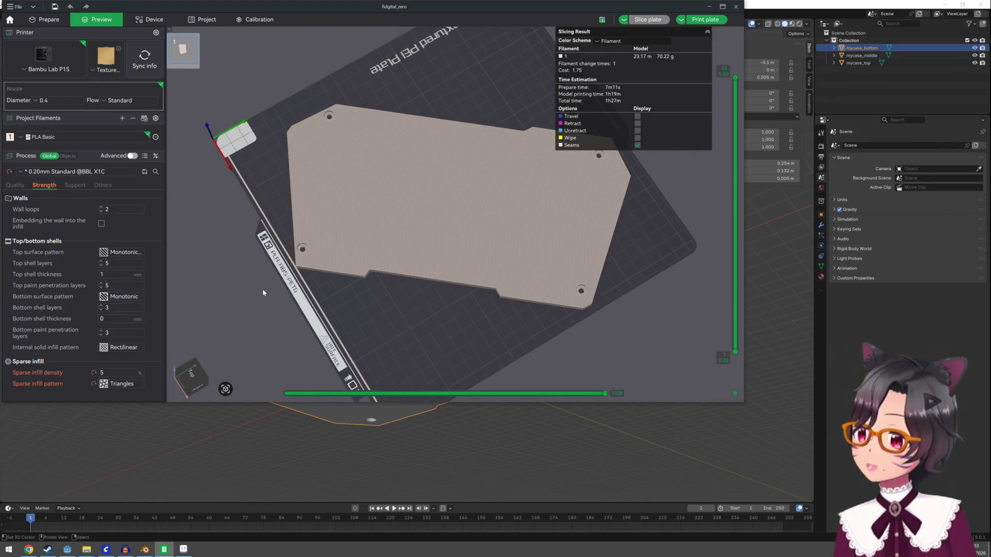
pyautogui.click(115, 386)
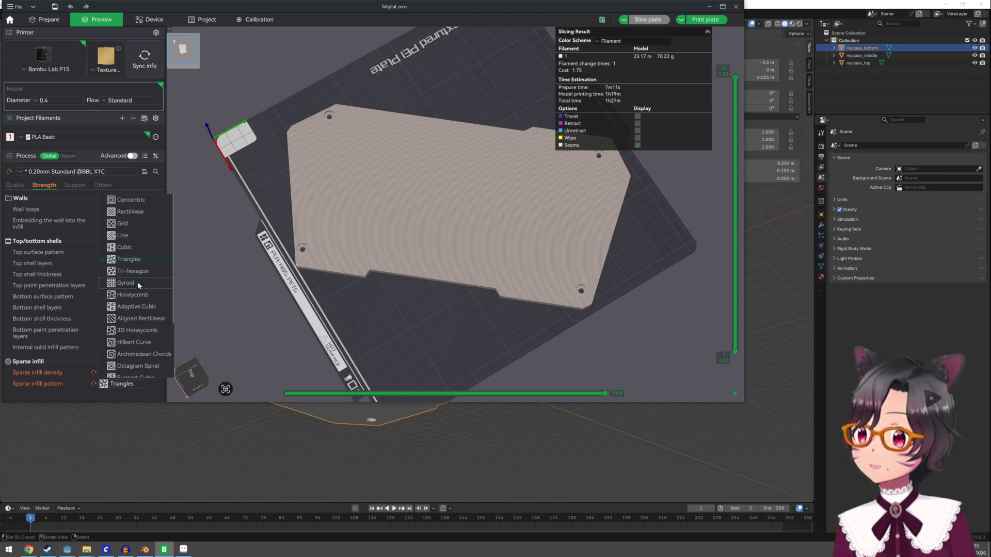
# Step: Set the sparse infill pattern to Rectilinear, slice, then reslice at 15% infill density
pyautogui.click(138, 212)
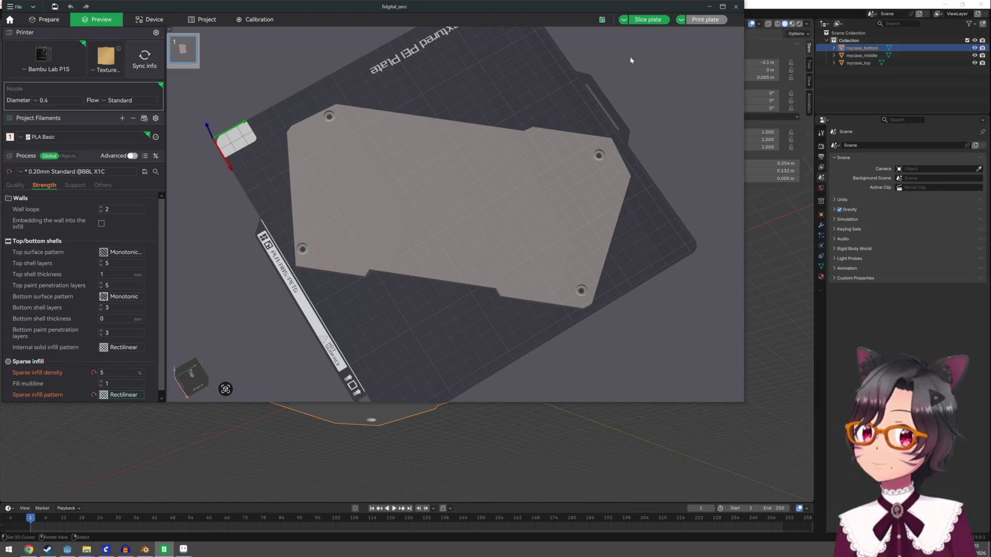
pyautogui.click(642, 21)
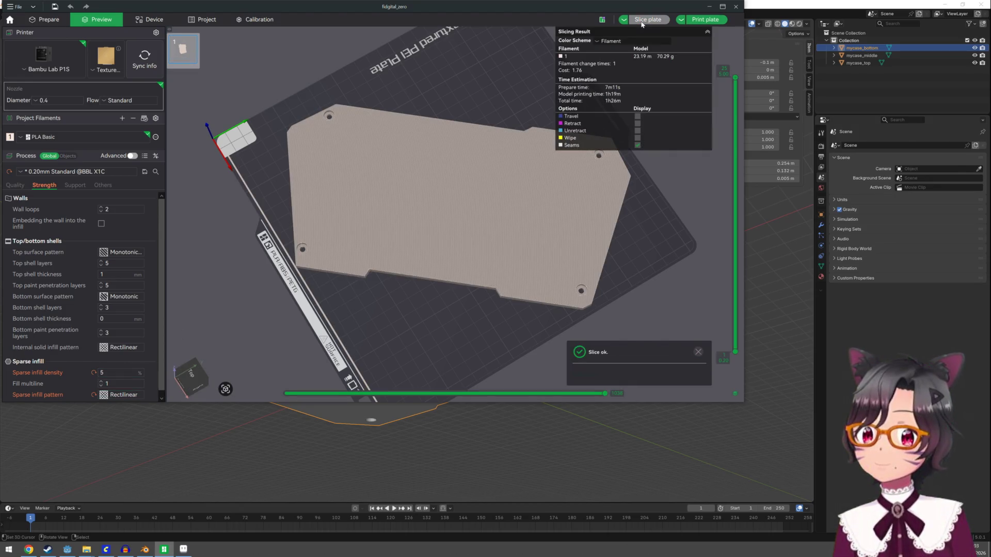
pyautogui.doubleClick(107, 373)
pyautogui.write('15')
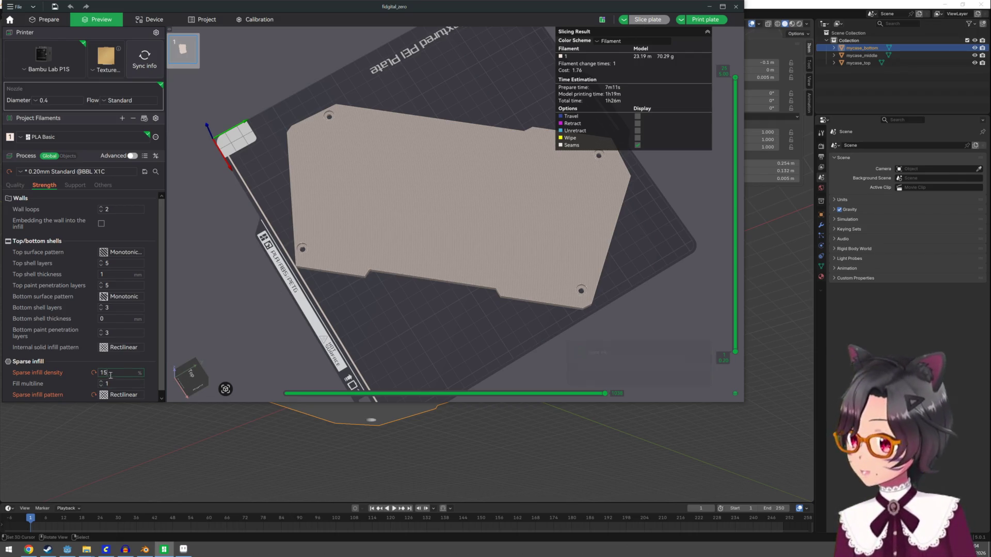
pyautogui.click(656, 24)
pyautogui.click(657, 23)
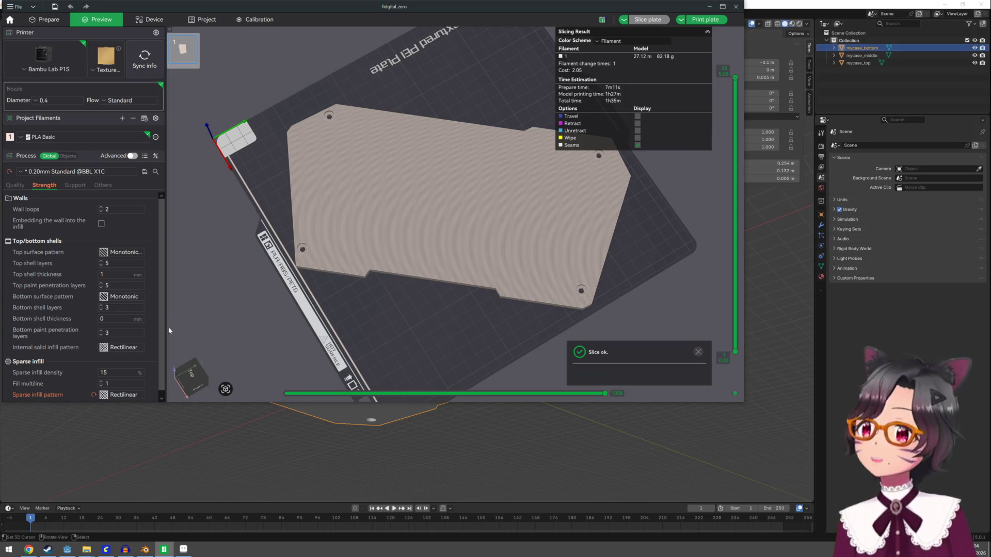
# Step: Lower the sparse infill density to 8% and reslice the plate
pyautogui.doubleClick(117, 370)
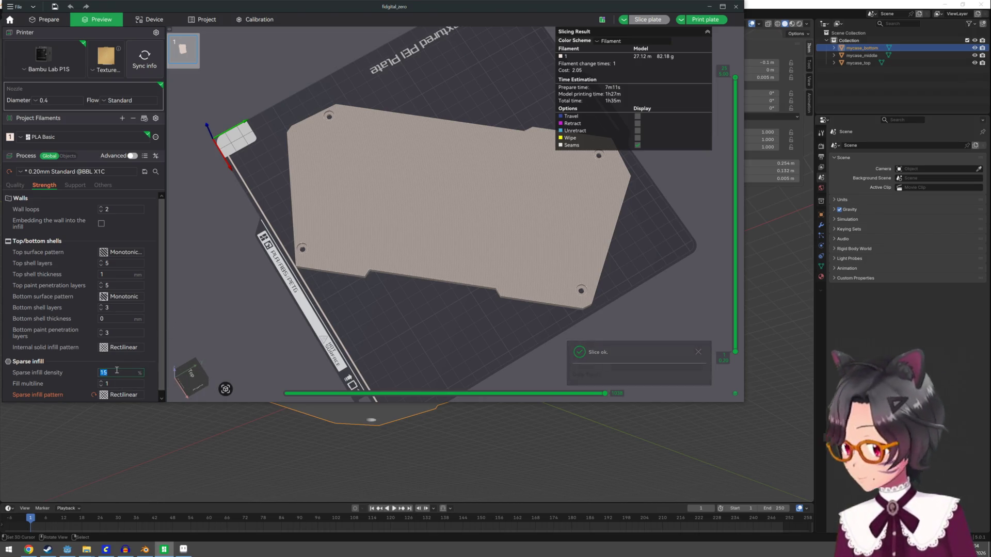
pyautogui.write('8')
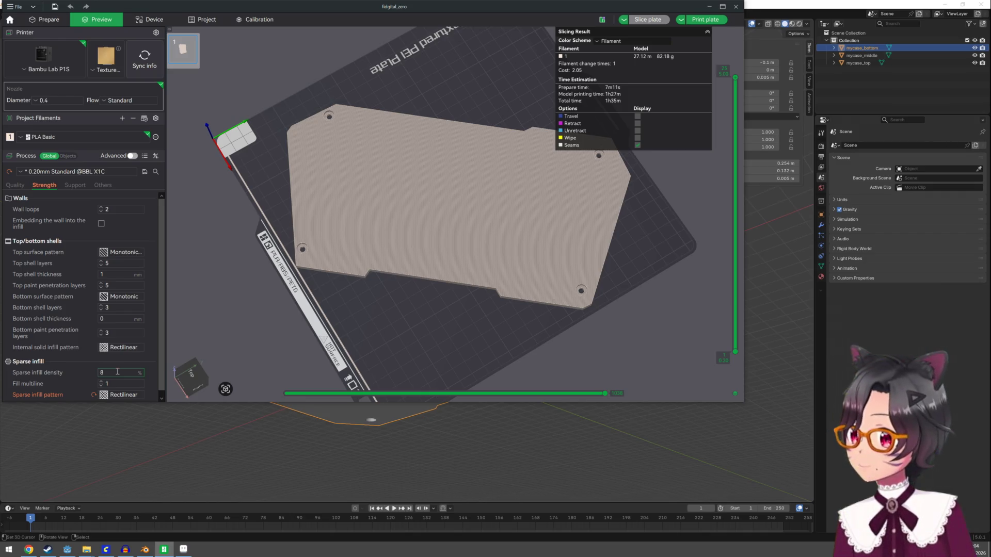
pyautogui.press('Return')
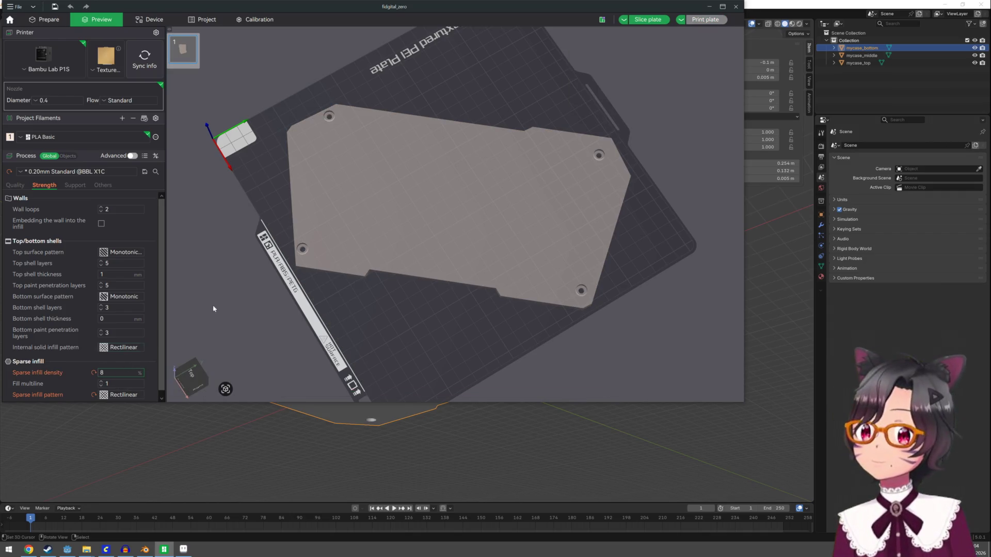
pyautogui.click(661, 25)
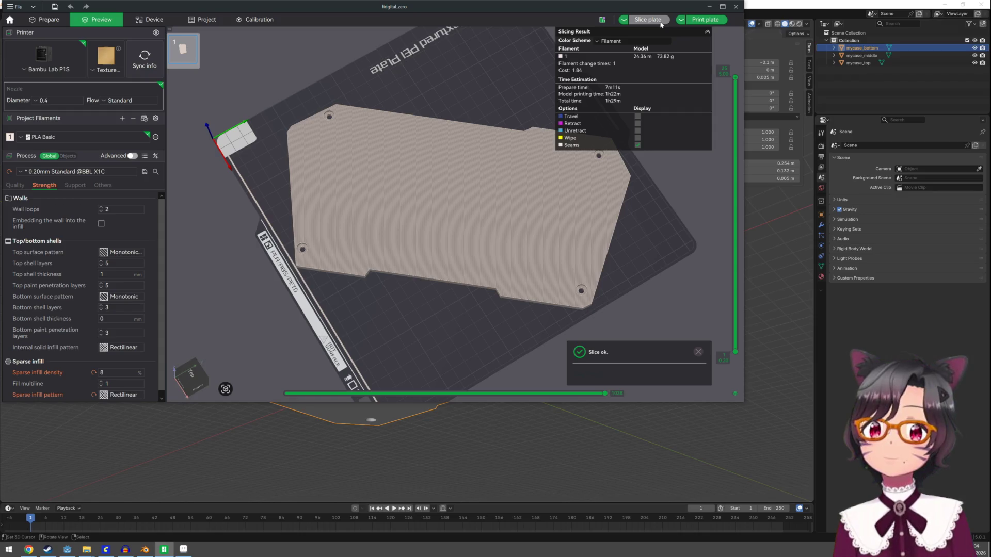
# Step: Back in Prepare, nudge the part slightly along the Y axis with the Move tool
pyautogui.moveTo(416, 305)
pyautogui.mouseDown()
pyautogui.moveTo(403, 318)
pyautogui.moveTo(328, 305)
pyautogui.mouseUp()
pyautogui.press('1')
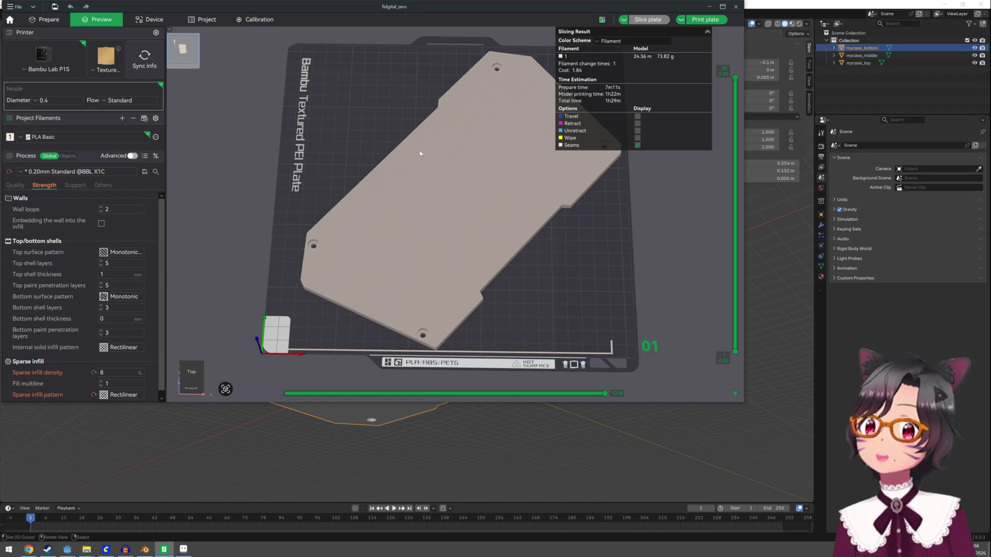
pyautogui.click(57, 21)
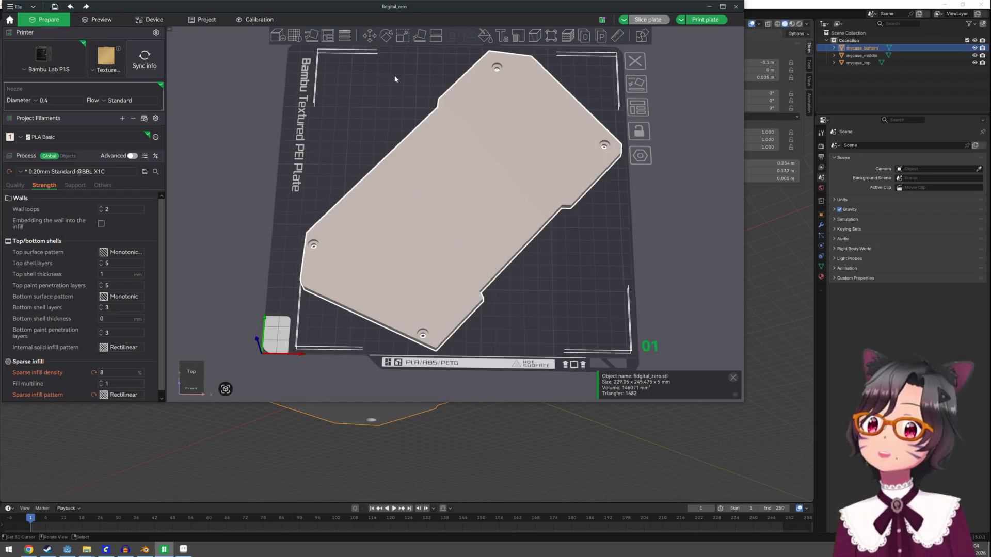
pyautogui.click(366, 37)
pyautogui.moveTo(422, 147)
pyautogui.mouseDown()
pyautogui.moveTo(370, 190)
pyautogui.moveTo(348, 228)
pyautogui.mouseUp()
pyautogui.press('5')
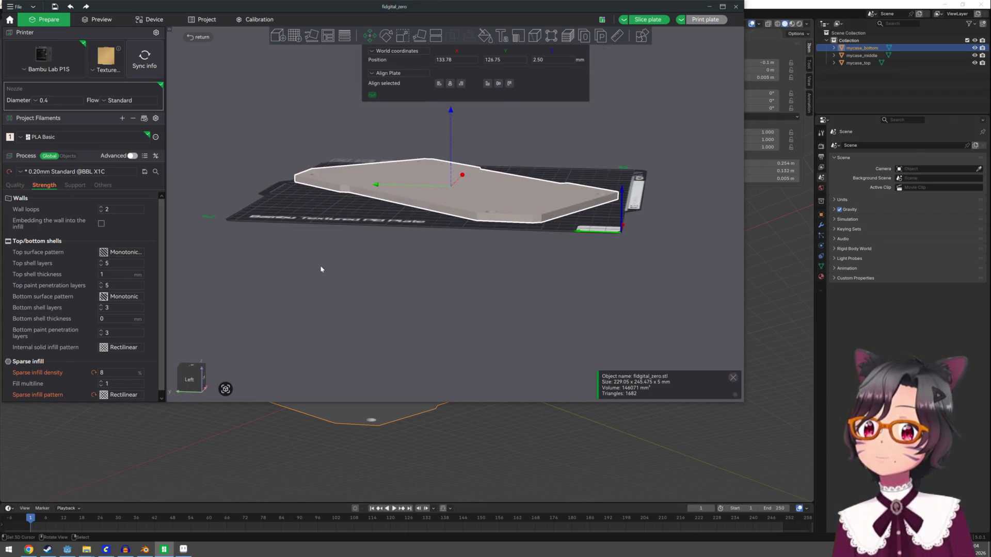
pyautogui.moveTo(320, 263)
pyautogui.mouseDown()
pyautogui.moveTo(325, 277)
pyautogui.moveTo(290, 292)
pyautogui.moveTo(268, 272)
pyautogui.moveTo(240, 284)
pyautogui.moveTo(280, 284)
pyautogui.moveTo(290, 273)
pyautogui.moveTo(271, 281)
pyautogui.moveTo(310, 257)
pyautogui.moveTo(280, 283)
pyautogui.moveTo(268, 274)
pyautogui.mouseUp()
# Step: Reslice the repositioned plate and bring up the send-print-job dialog
pyautogui.click(652, 21)
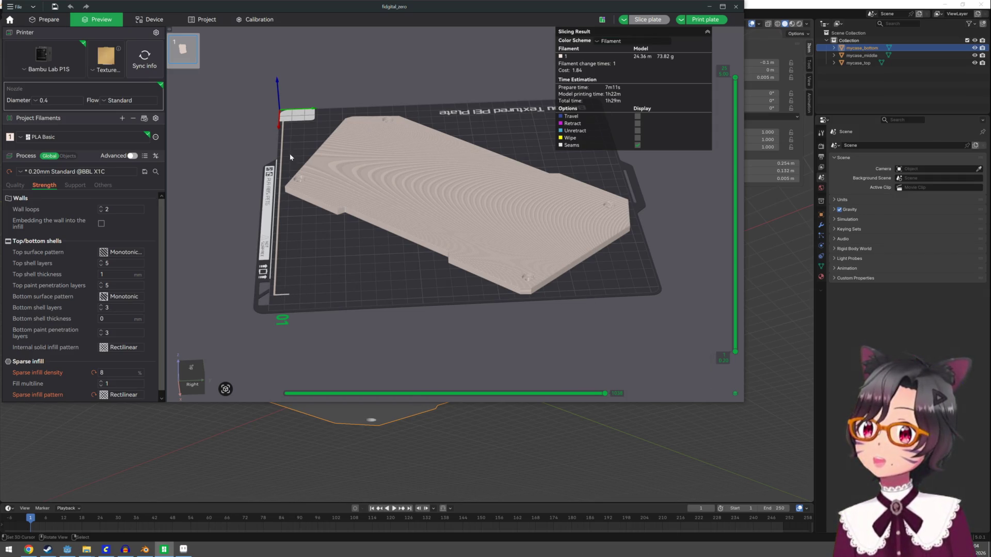
pyautogui.moveTo(289, 125); pyautogui.dragTo(321, 149)
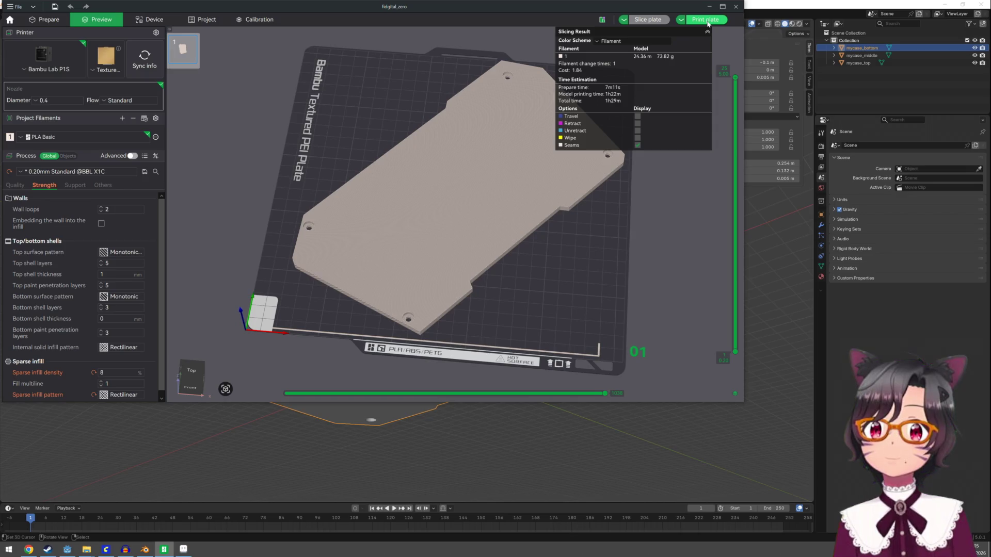
pyautogui.click(708, 23)
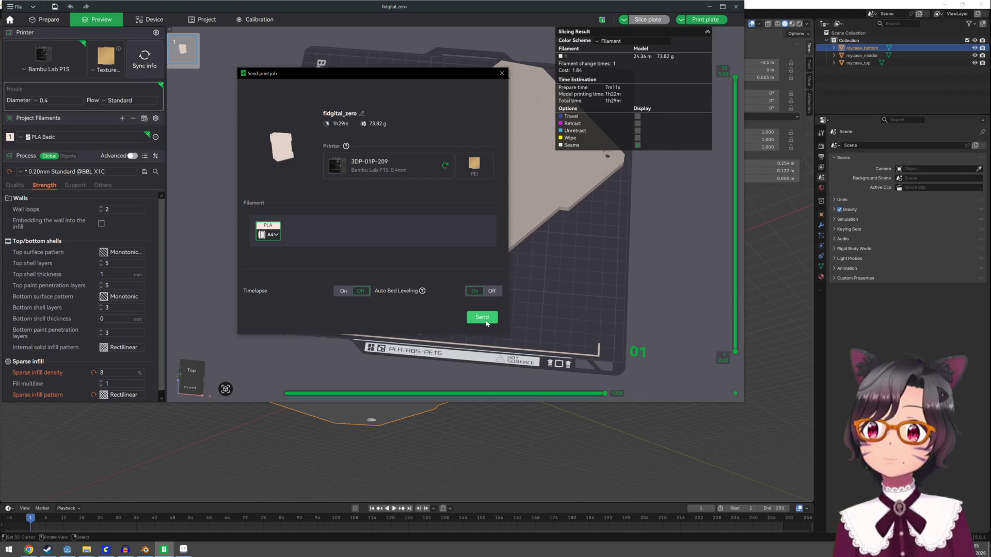
# Step: Send the fidgital_zero print job to the printer, then minimize Bambu Studio
pyautogui.click(482, 318)
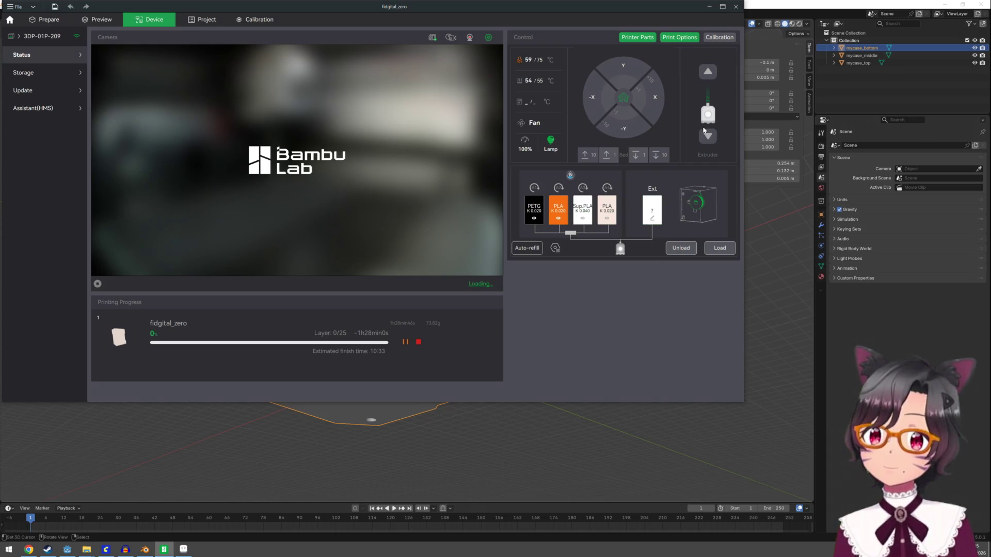
pyautogui.click(712, 7)
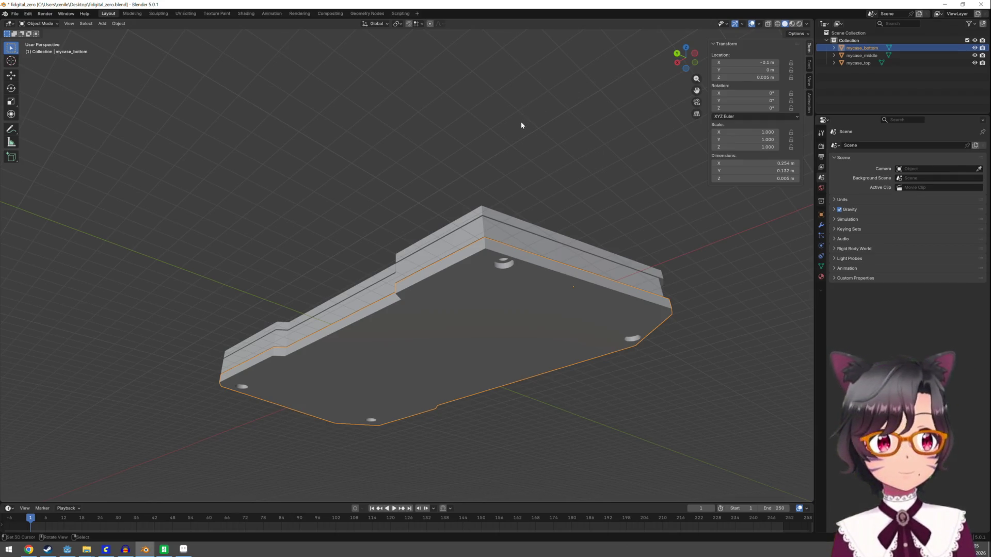
# Step: Select the mycase_top plate, orbit above it, and minimize ComfyUI to return to Blender
pyautogui.moveTo(496, 152); pyautogui.dragTo(494, 168)
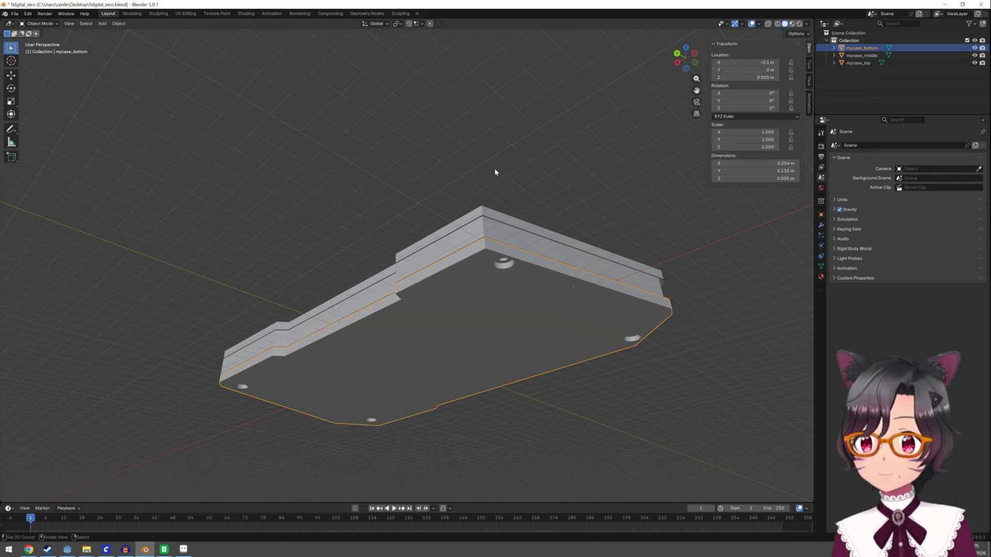
pyautogui.click(488, 214)
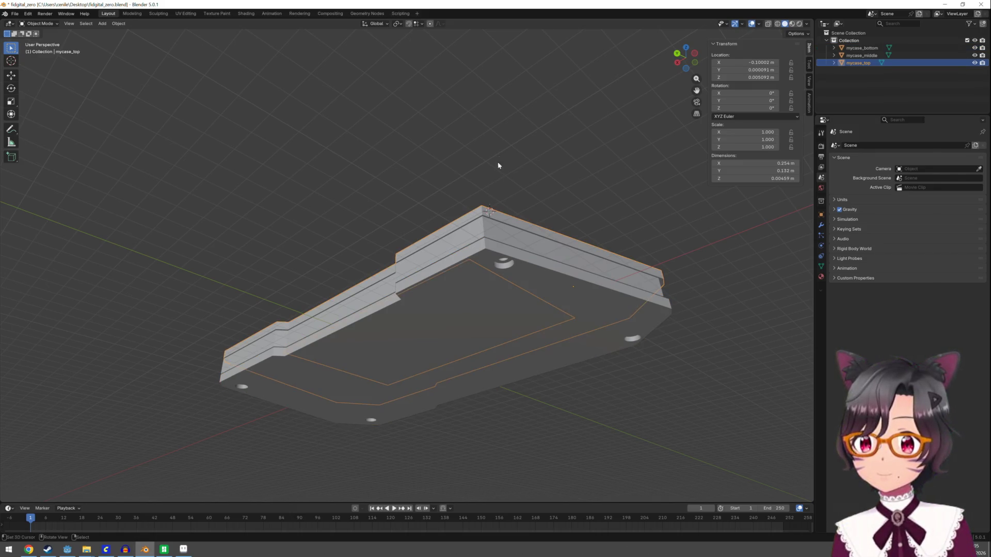
pyautogui.moveTo(513, 125)
pyautogui.mouseDown()
pyautogui.moveTo(533, 201)
pyautogui.moveTo(562, 213)
pyautogui.mouseUp()
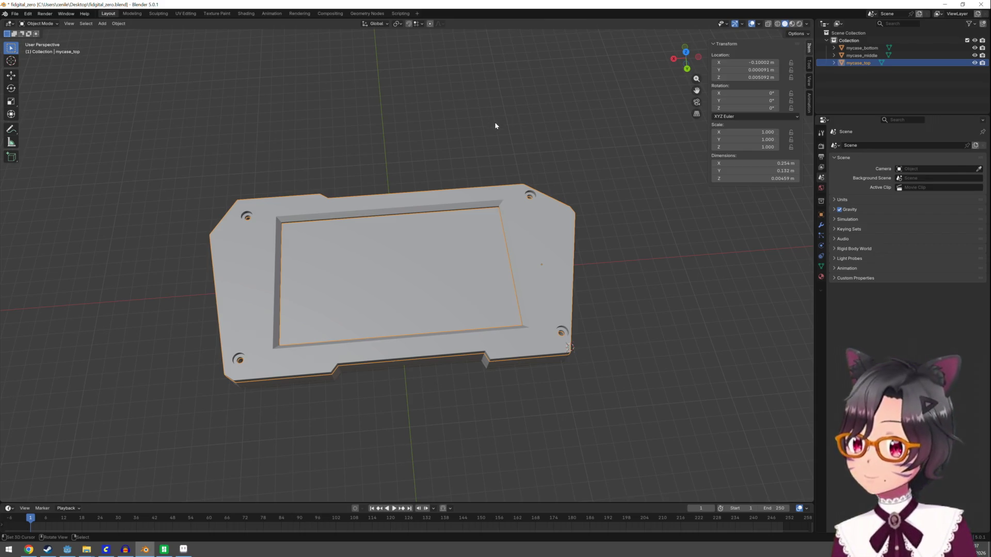
pyautogui.click(106, 549)
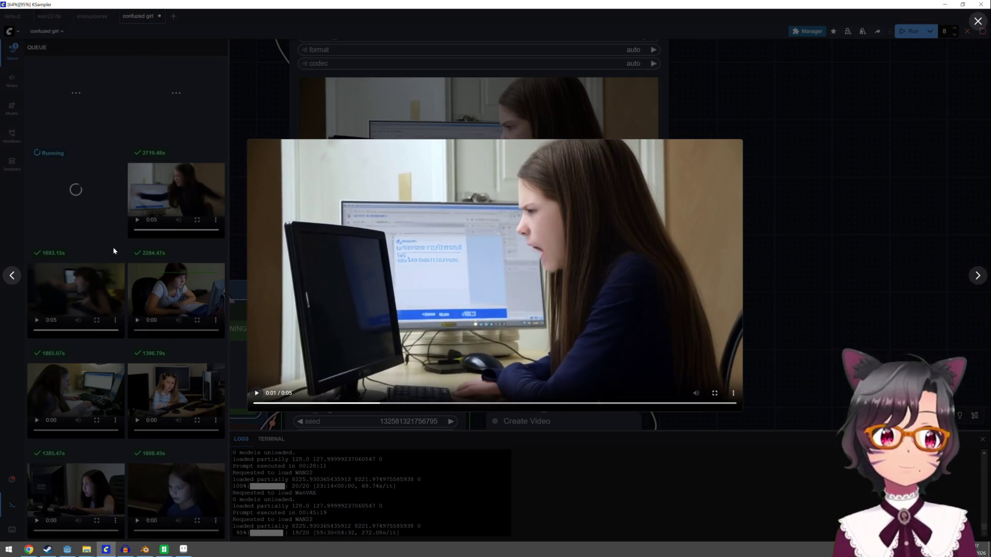
pyautogui.click(946, 4)
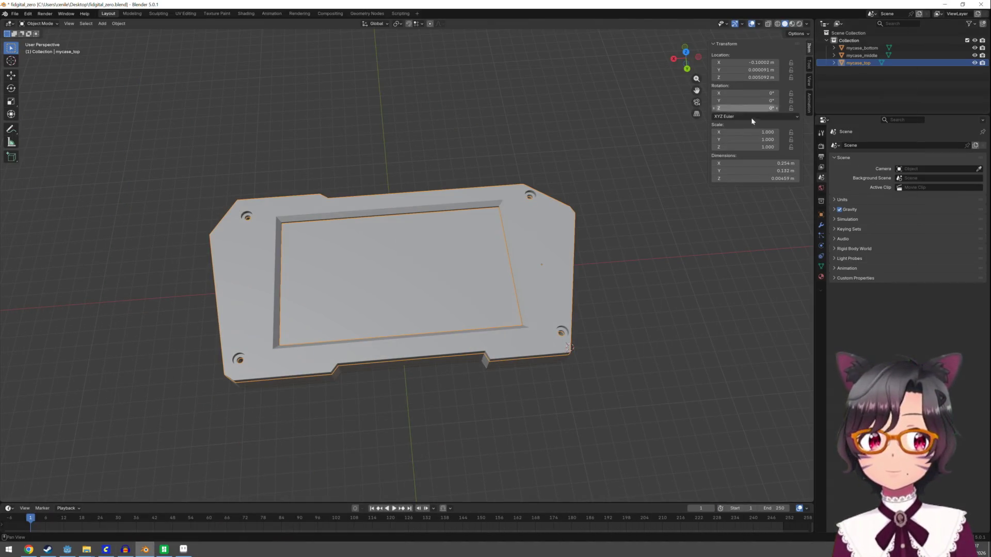
# Step: Zoom the viewport out and back in, then open Blender's File menu
pyautogui.scroll(-4, 510, 256)
pyautogui.scroll(4, 503, 253)
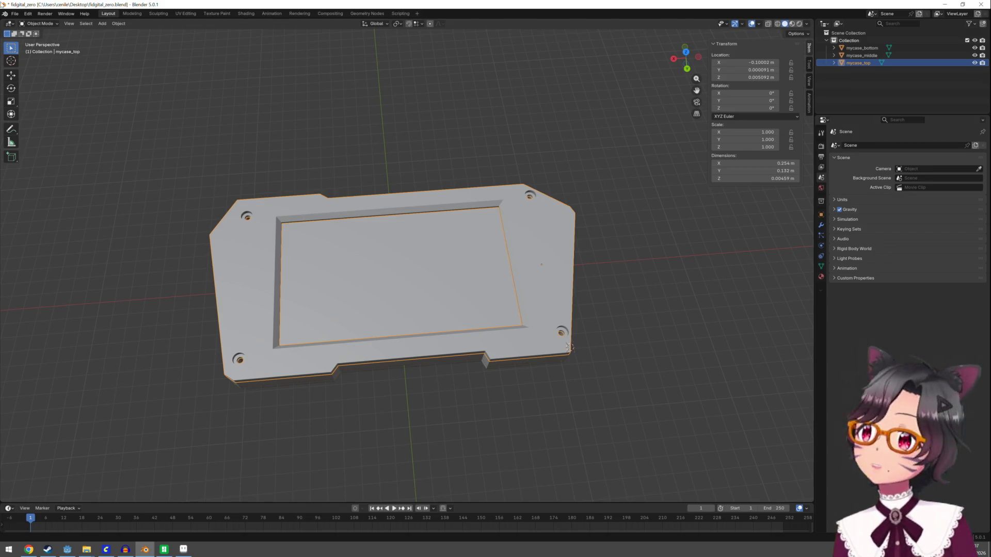
pyautogui.click(15, 15)
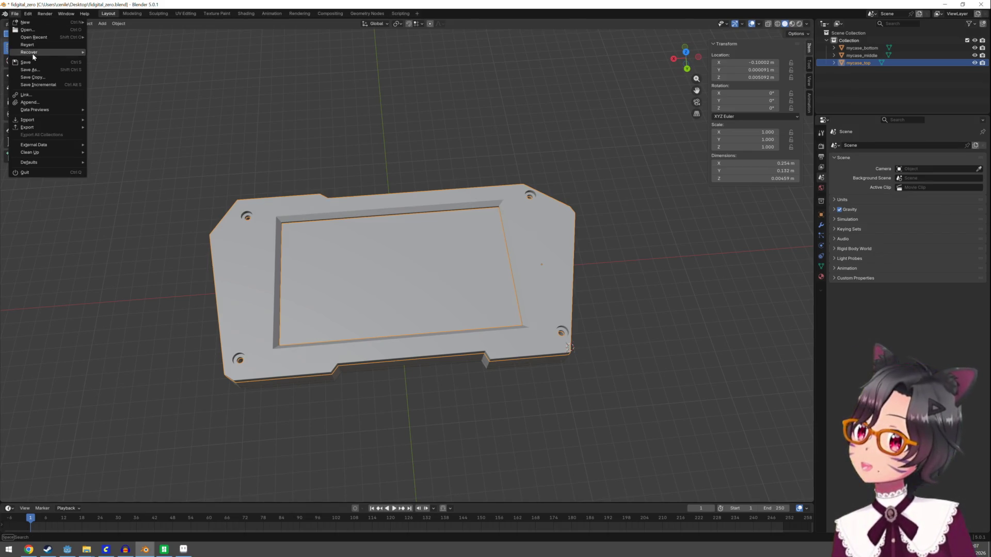
# Step: Export only the selected mycase_top plate to the Desktop as fidgital_zero_top.stl
pyautogui.moveTo(46, 128)
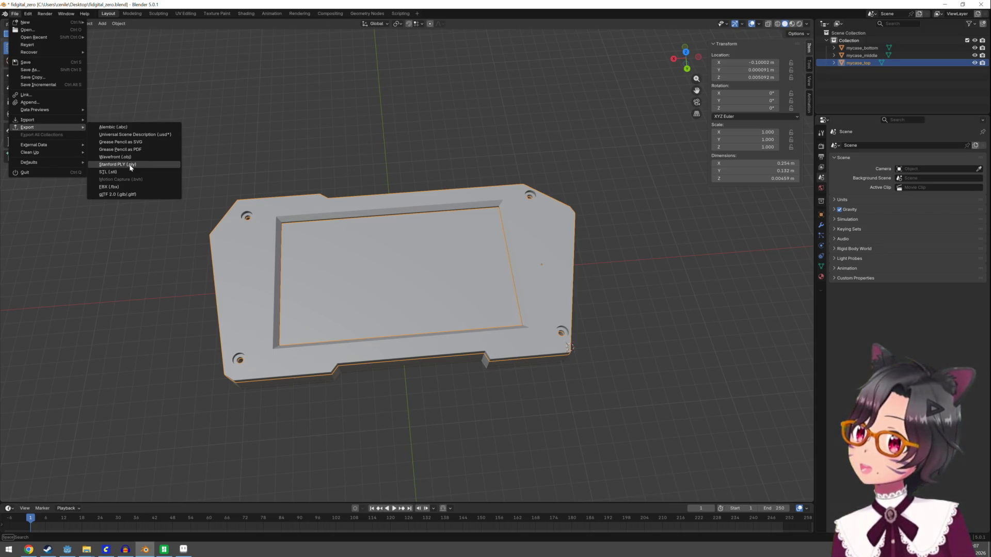
pyautogui.click(124, 172)
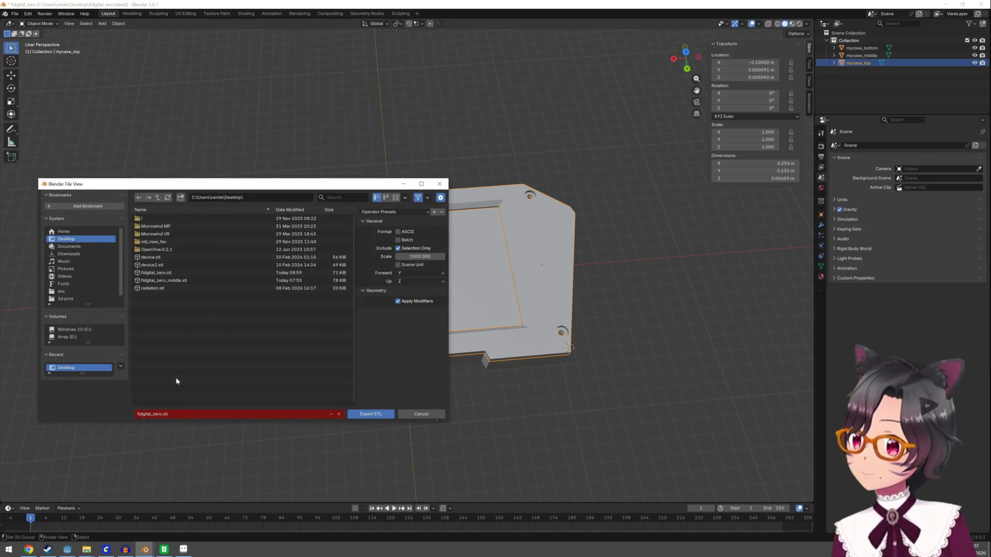
pyautogui.click(160, 415)
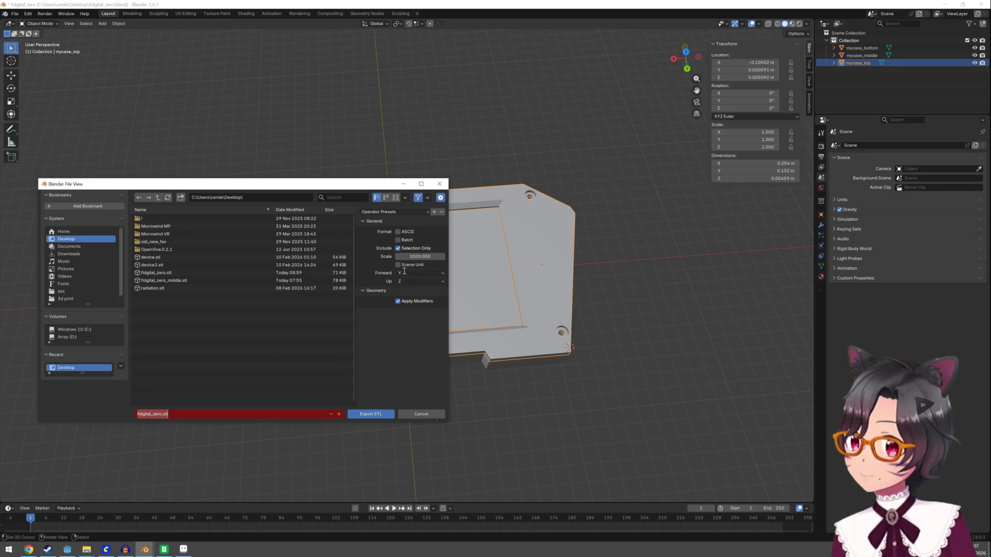
pyautogui.click(161, 415)
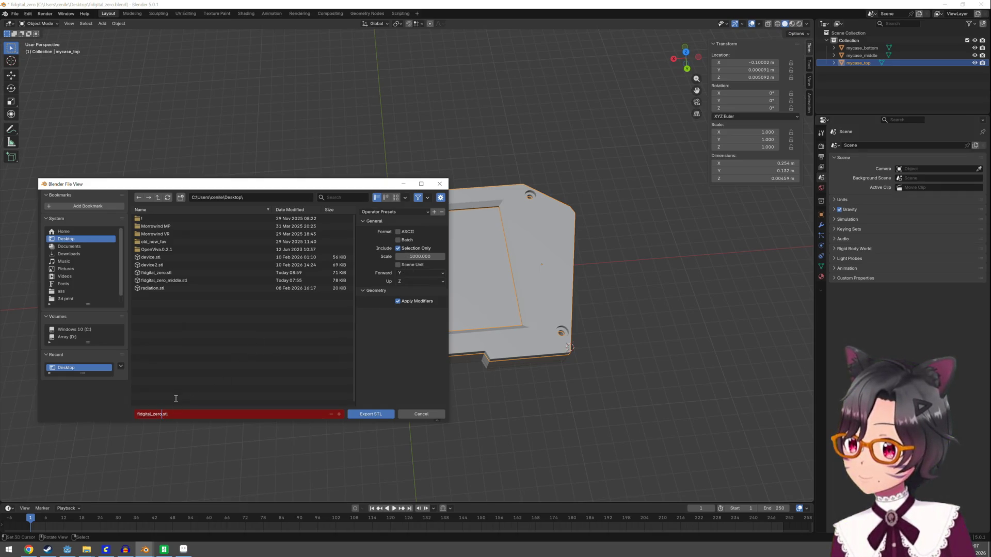
pyautogui.press('BackSpace')
pyautogui.press('BackSpace')
pyautogui.press('BackSpace')
pyautogui.write('to')
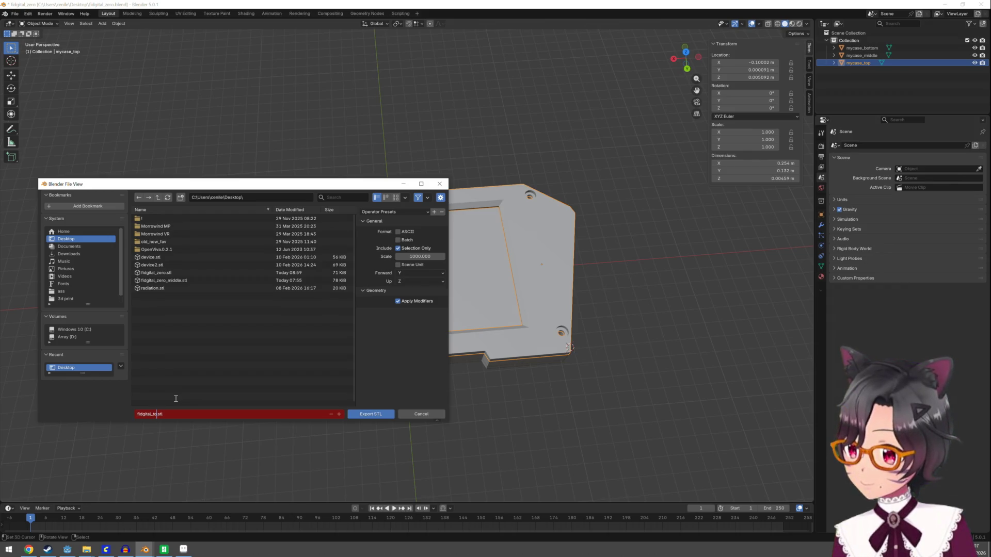
pyautogui.press('BackSpace')
pyautogui.press('BackSpace')
pyautogui.write('zero_t')
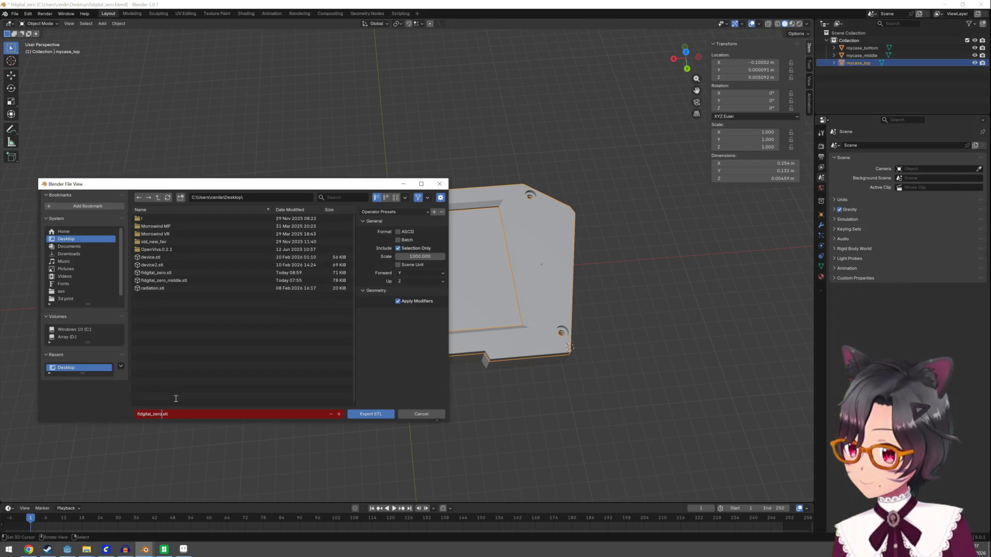
pyautogui.write('op')
pyautogui.press('Return')
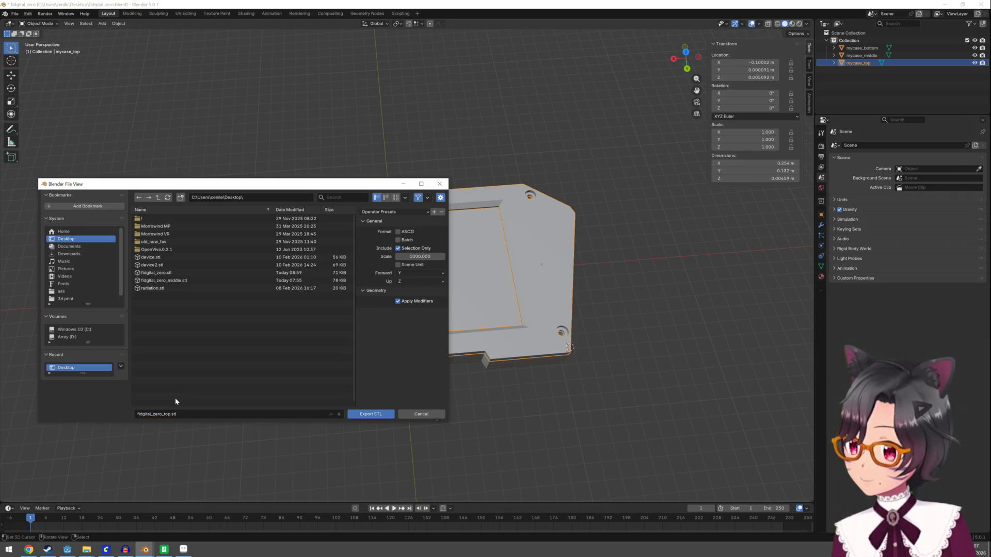
pyautogui.click(387, 414)
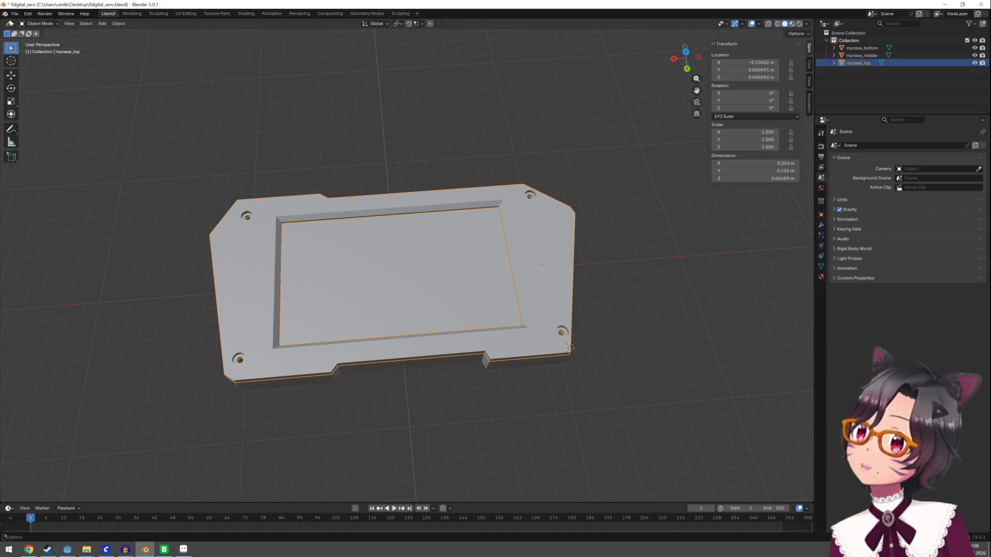
# Step: Save the fidgital_zero.blend file
pyautogui.click(15, 13)
pyautogui.click(34, 67)
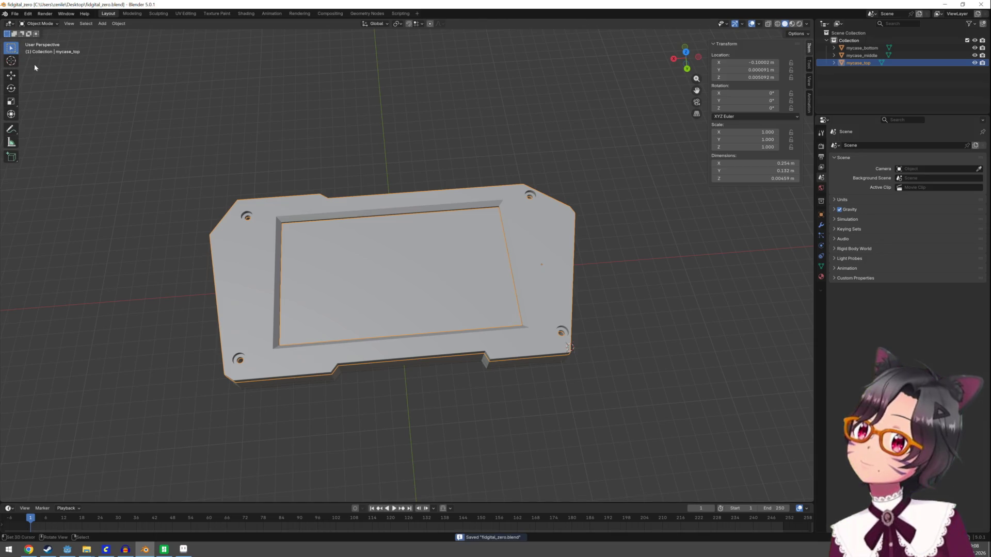
pyautogui.click(15, 14)
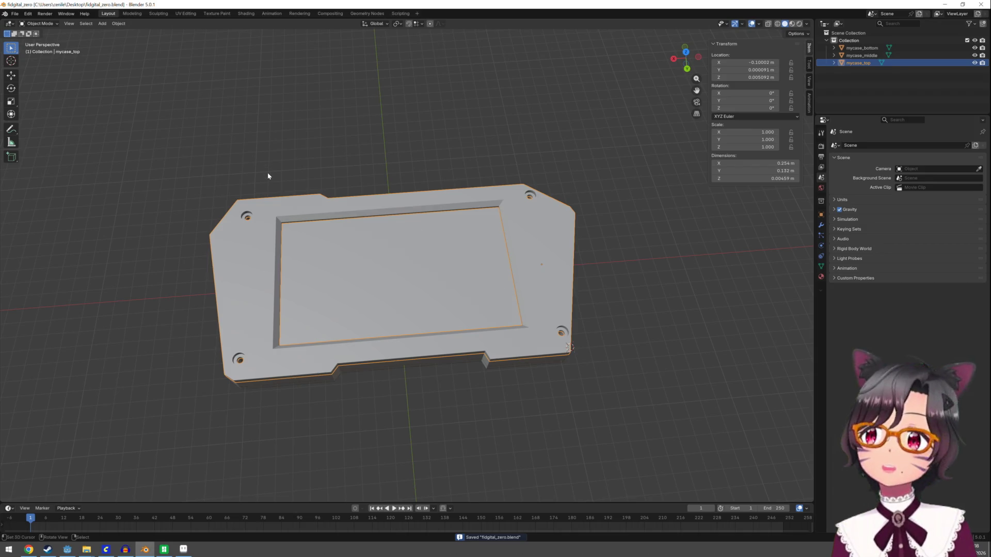
# Step: Orbit underneath the case and select the mycase_bottom plate in Object Mode
pyautogui.moveTo(274, 181)
pyautogui.mouseDown()
pyautogui.moveTo(265, 71)
pyautogui.moveTo(273, 183)
pyautogui.mouseUp()
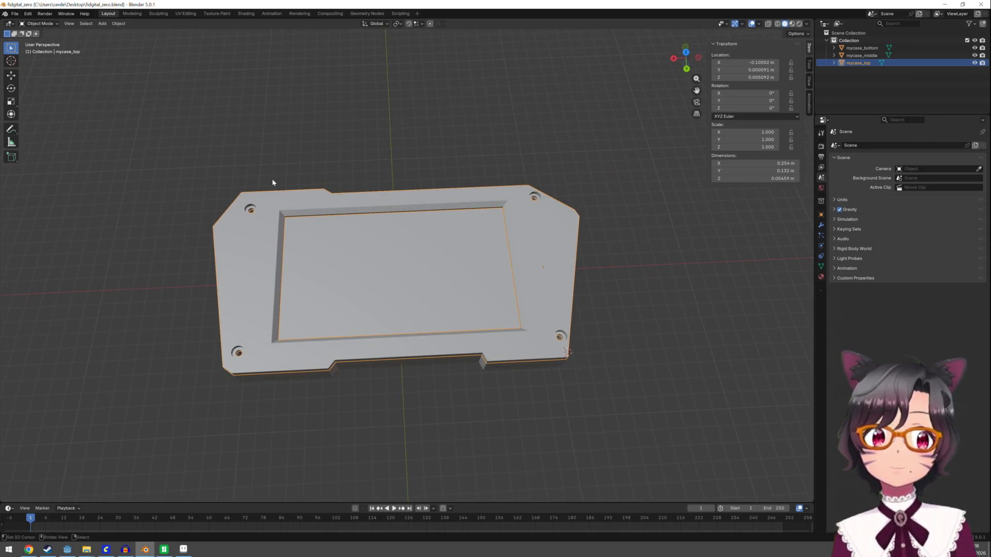
pyautogui.click(15, 14)
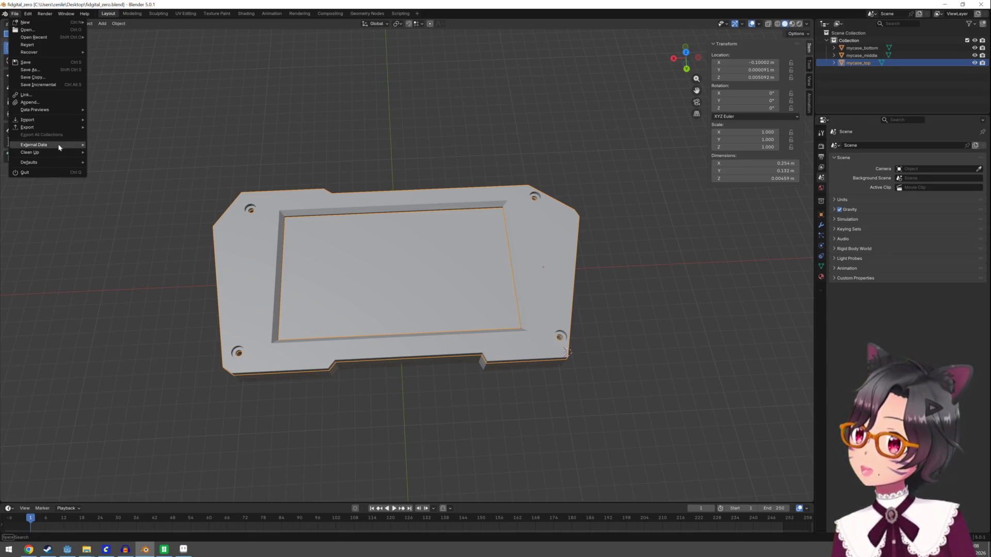
pyautogui.moveTo(57, 128)
pyautogui.moveTo(376, 177)
pyautogui.mouseDown()
pyautogui.moveTo(374, 55)
pyautogui.moveTo(208, 247)
pyautogui.mouseUp()
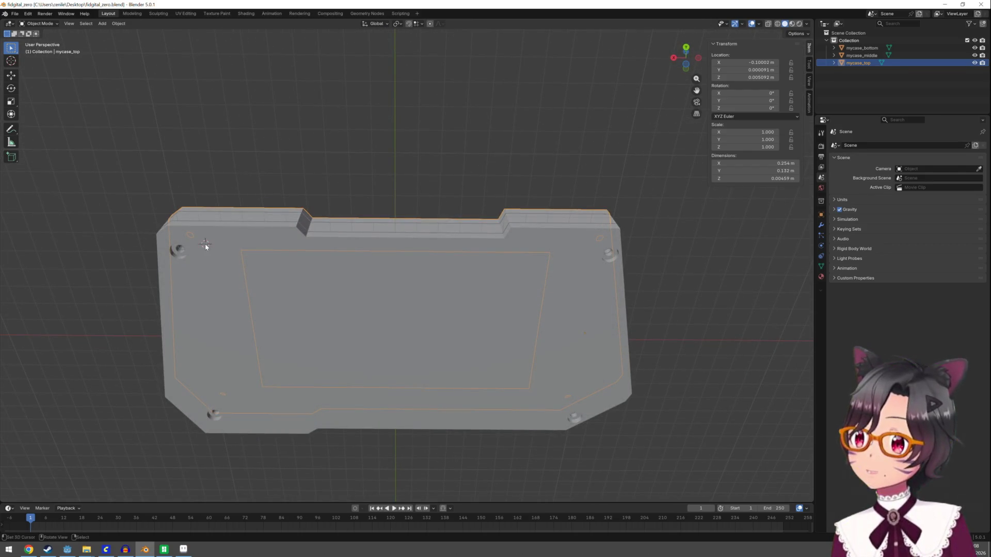
pyautogui.press('Tab')
pyautogui.press('Tab')
pyautogui.click(208, 234)
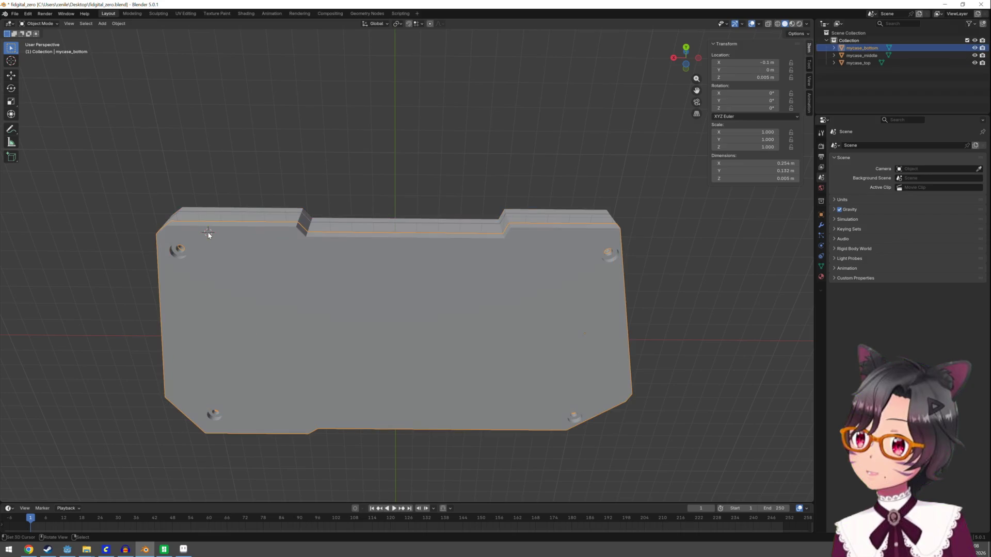
pyautogui.press('Tab')
# Step: Triangulate all faces of the mycase_bottom mesh in Edit Mode
pyautogui.press('a')
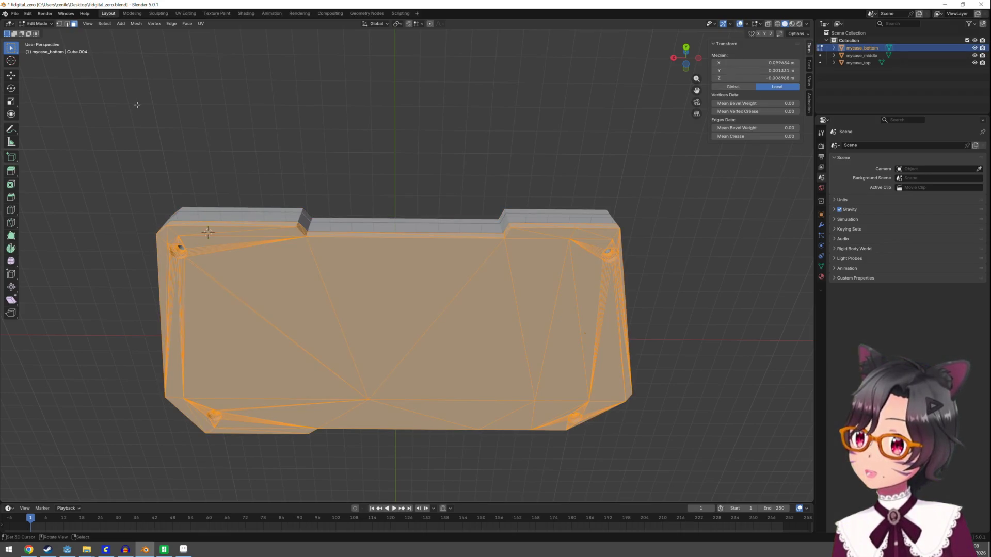
pyautogui.click(187, 23)
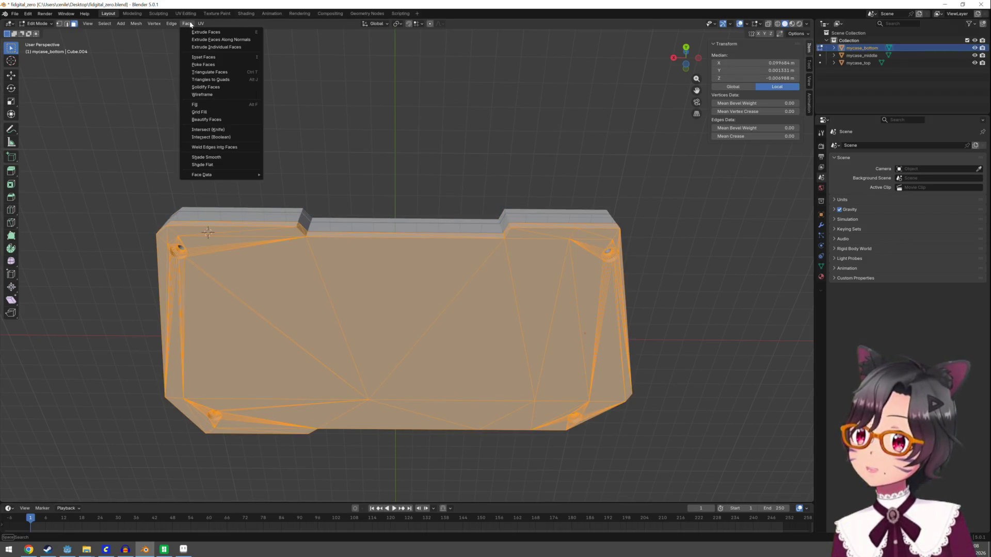
pyautogui.click(225, 73)
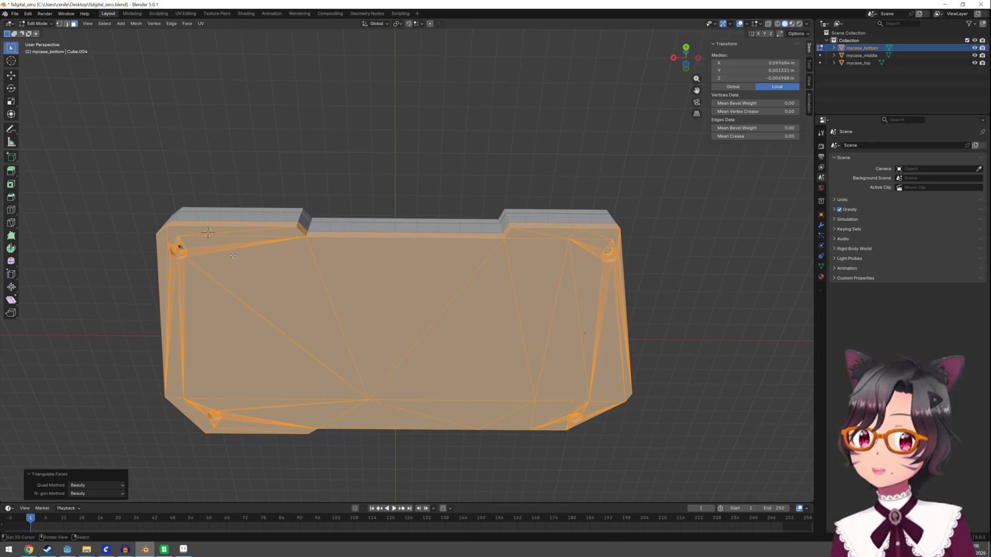
pyautogui.press('Tab')
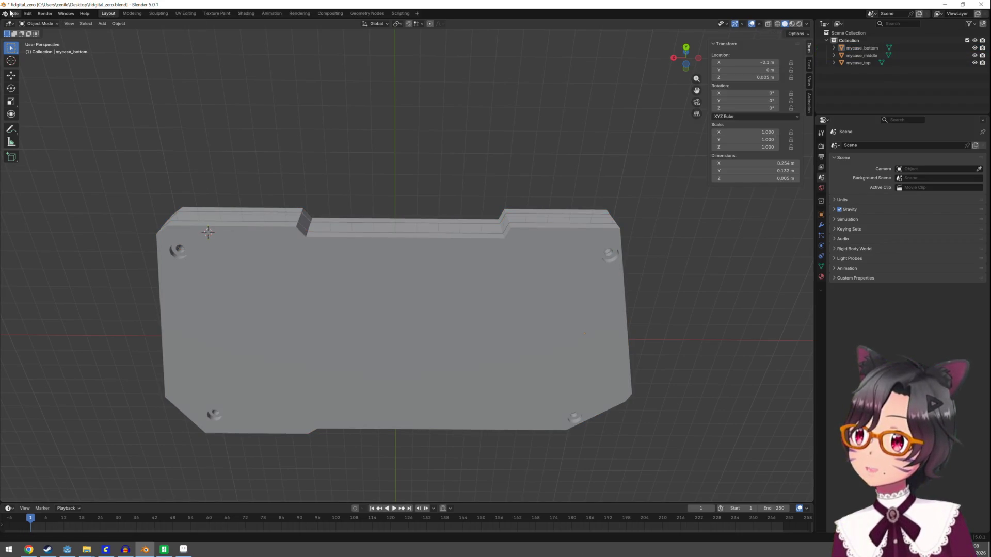
# Step: Save the triangulated mesh to fidgital_zero.blend
pyautogui.click(15, 14)
pyautogui.click(34, 65)
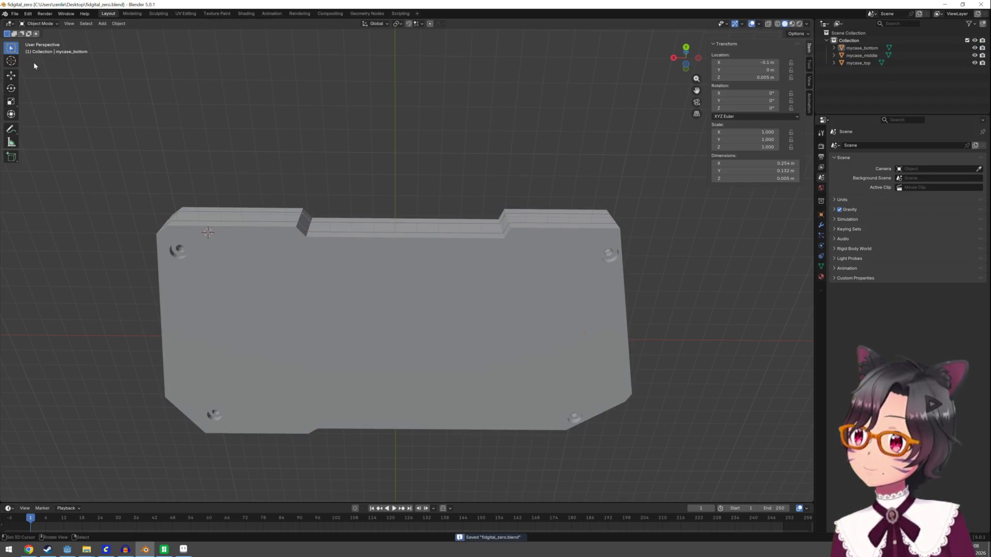
pyautogui.click(14, 14)
# Step: Start an FBX export and browse to the Project\twg-29\torture\ass folder
pyautogui.moveTo(41, 131)
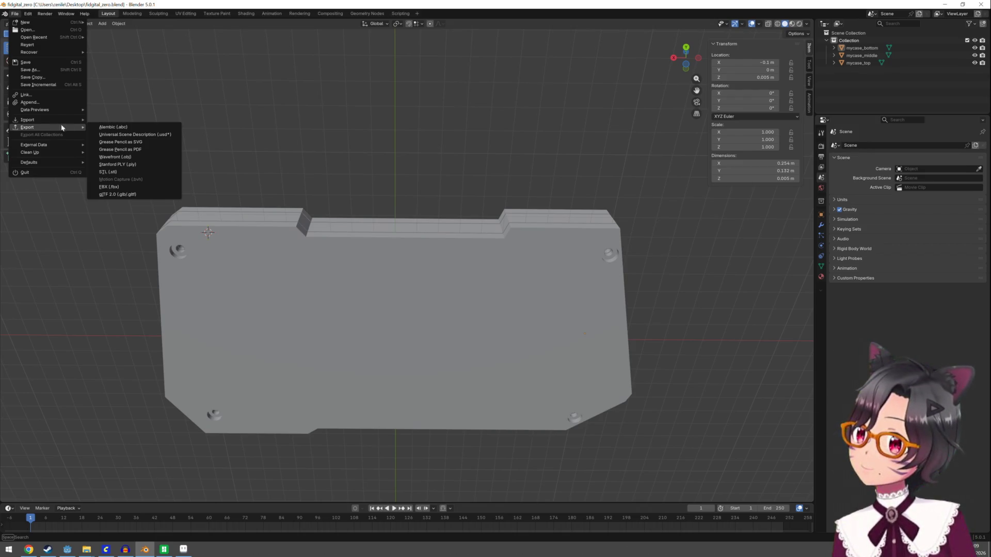
pyautogui.click(136, 187)
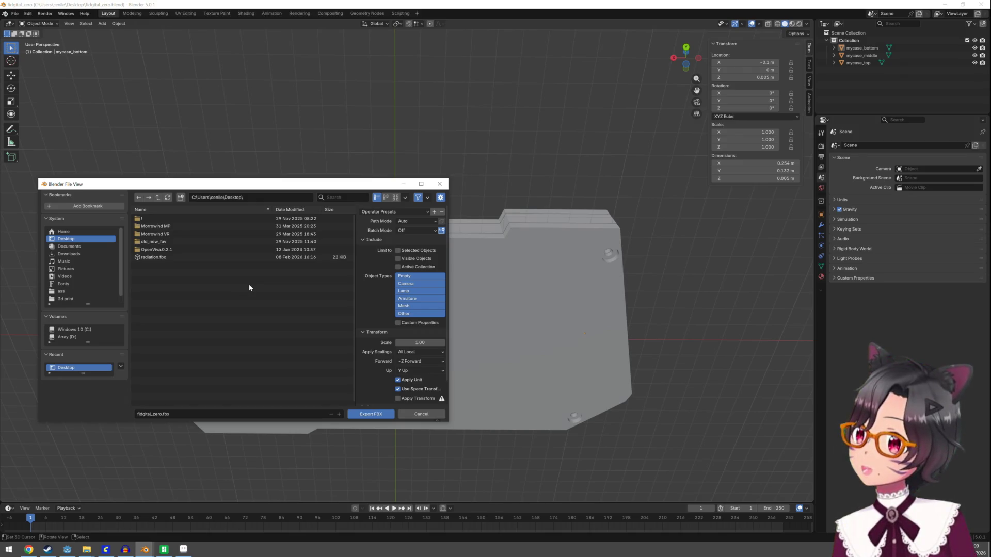
pyautogui.click(106, 330)
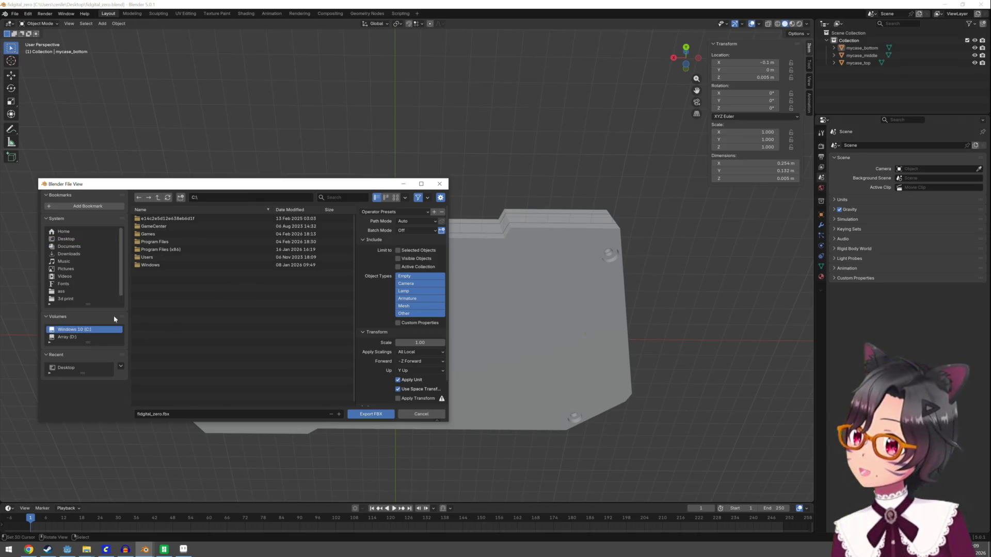
pyautogui.doubleClick(146, 257)
pyautogui.doubleClick(150, 222)
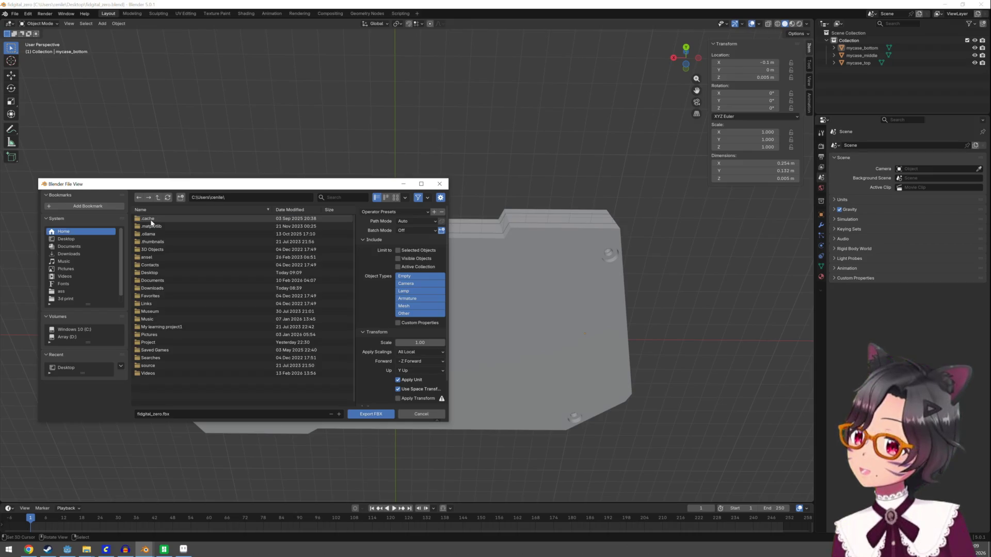
pyautogui.click(155, 343)
pyautogui.doubleClick(156, 344)
pyautogui.doubleClick(154, 226)
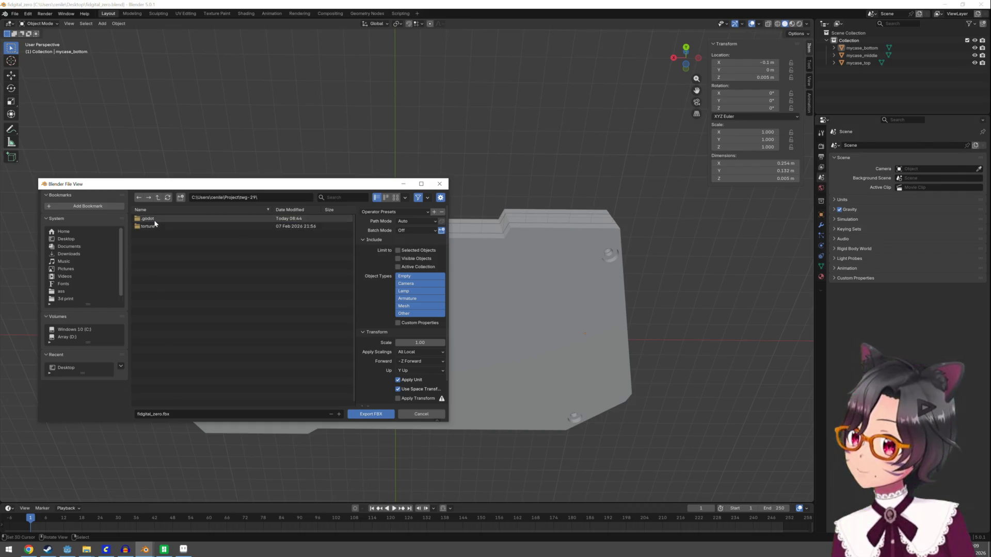
pyautogui.doubleClick(155, 226)
pyautogui.doubleClick(154, 225)
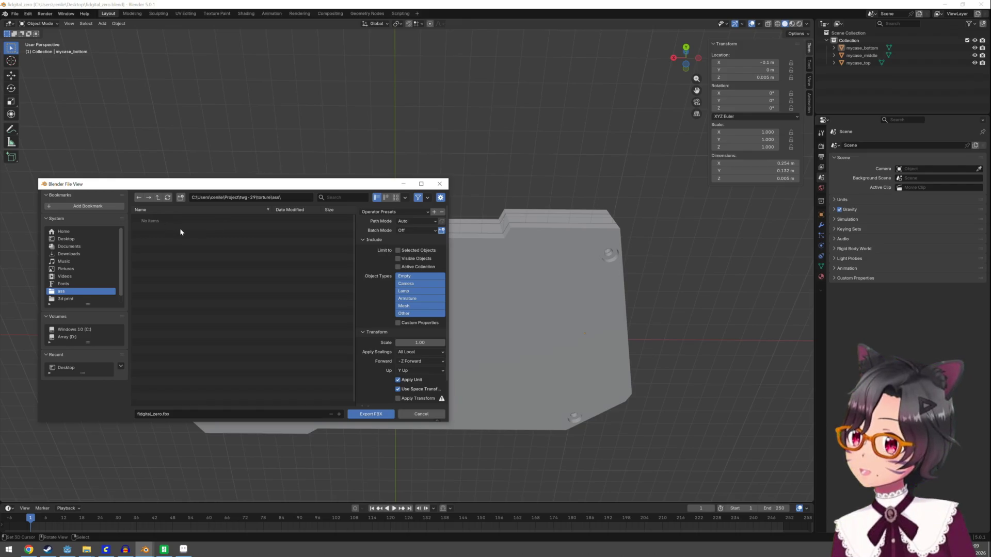
# Step: Create an 'import' folder, export fidgital_zero.fbx into it, and switch to Godot
pyautogui.click(180, 198)
pyautogui.write('import')
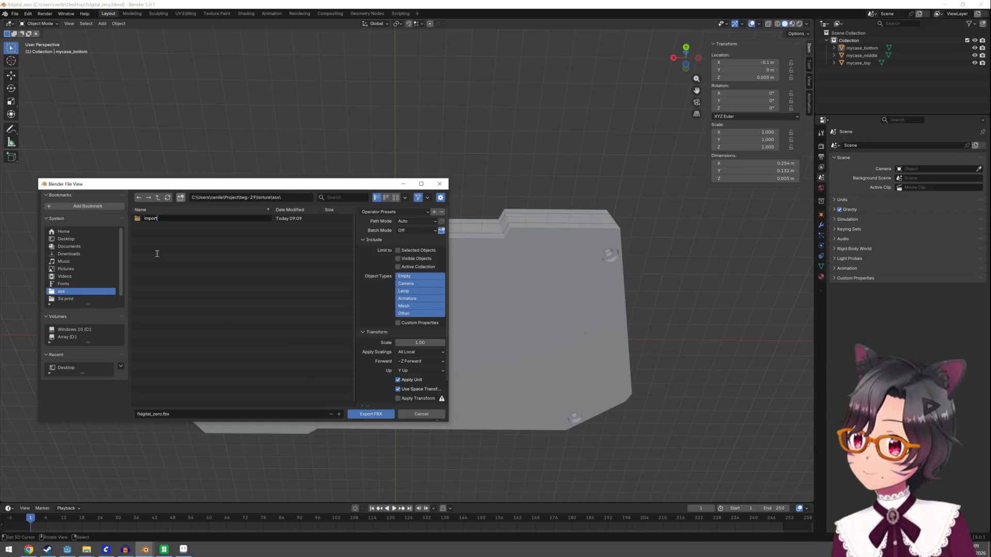
pyautogui.press('Return')
pyautogui.doubleClick(149, 219)
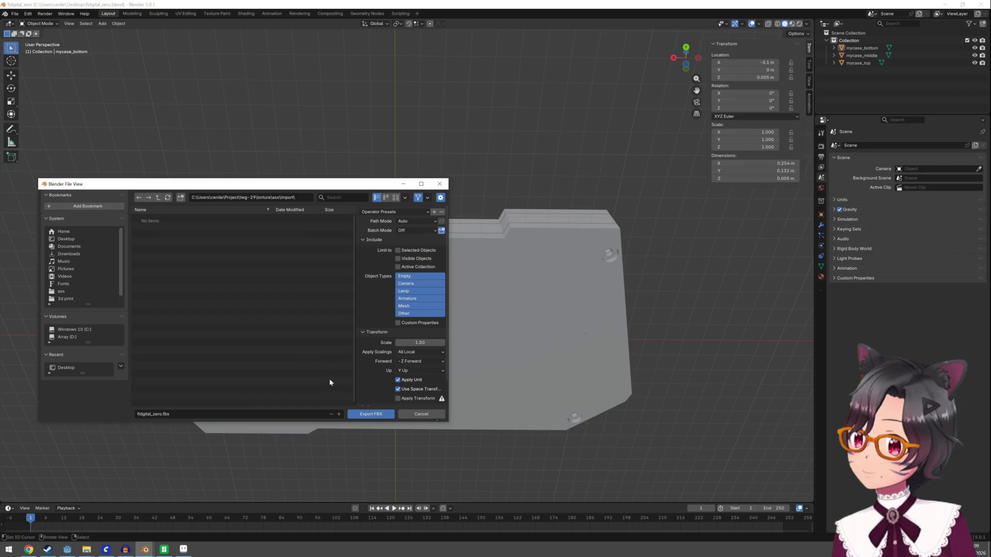
pyautogui.click(354, 414)
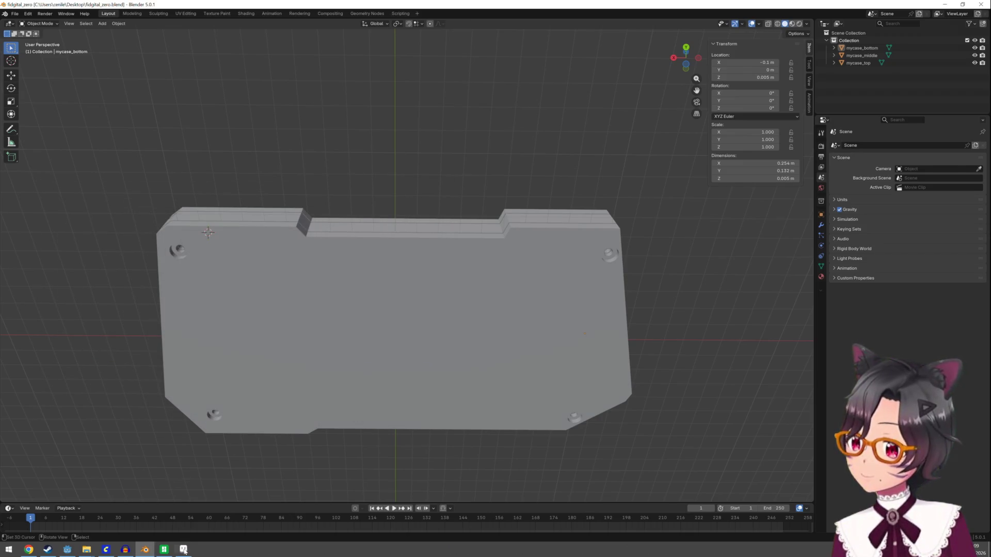
pyautogui.moveTo(61, 553)
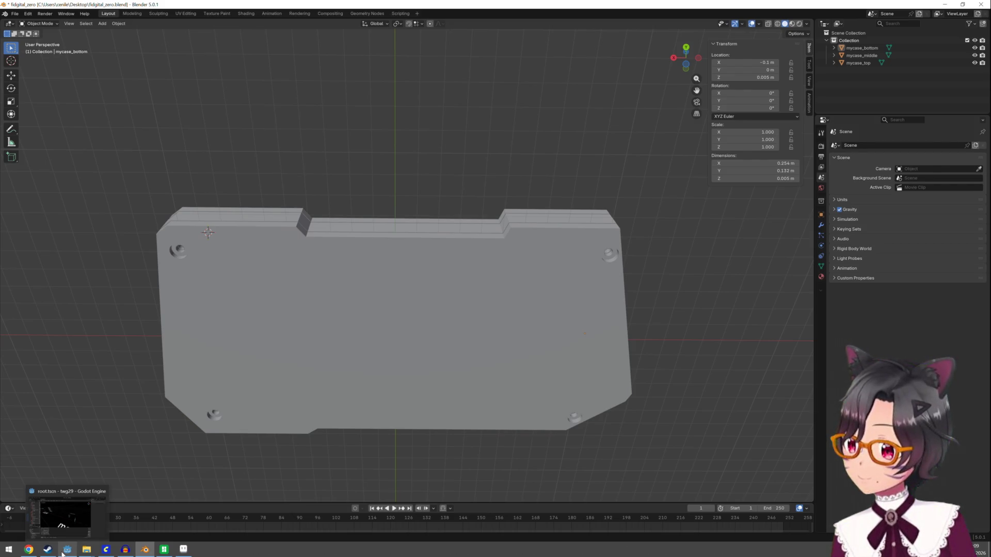
pyautogui.click(61, 554)
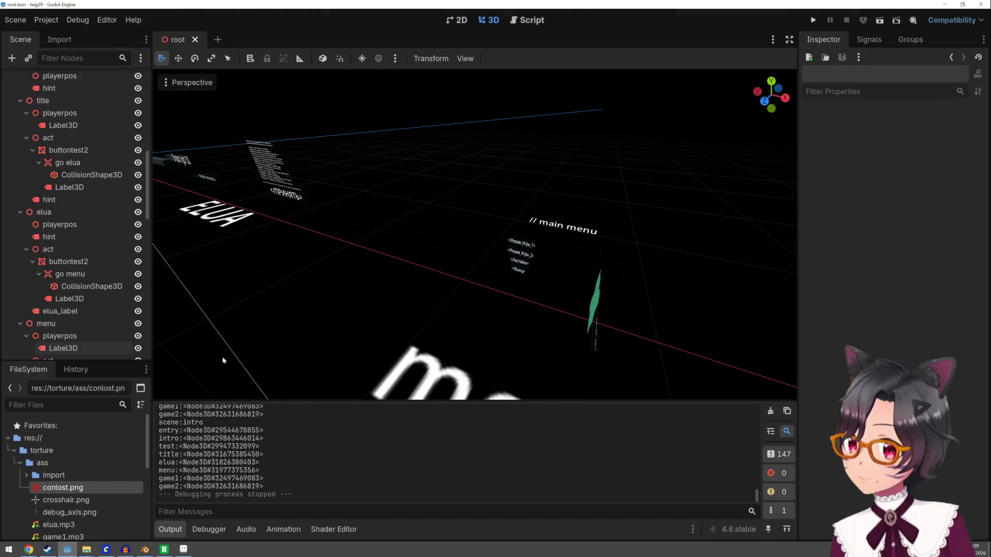
# Step: Open the Advanced Import Settings for fidgital_zero.fbx in the import folder
pyautogui.click(27, 475)
pyautogui.click(75, 488)
pyautogui.doubleClick(75, 489)
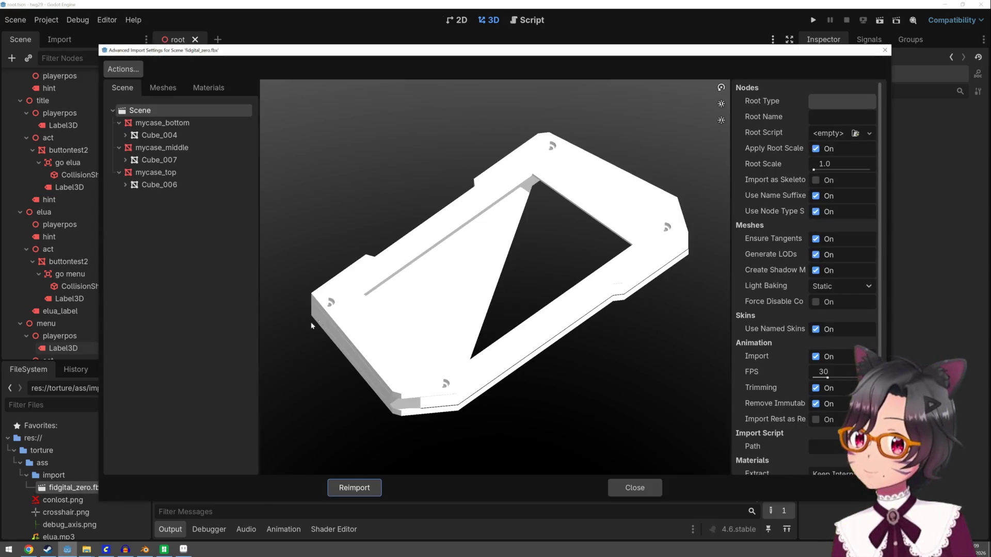
pyautogui.moveTo(395, 310)
pyautogui.mouseDown()
pyautogui.moveTo(480, 317)
pyautogui.moveTo(472, 310)
pyautogui.moveTo(469, 348)
pyautogui.moveTo(420, 324)
pyautogui.moveTo(379, 349)
pyautogui.moveTo(362, 337)
pyautogui.moveTo(362, 347)
pyautogui.moveTo(370, 312)
pyautogui.moveTo(371, 331)
pyautogui.moveTo(500, 285)
pyautogui.moveTo(499, 306)
pyautogui.moveTo(502, 260)
pyautogui.moveTo(561, 294)
pyautogui.mouseUp()
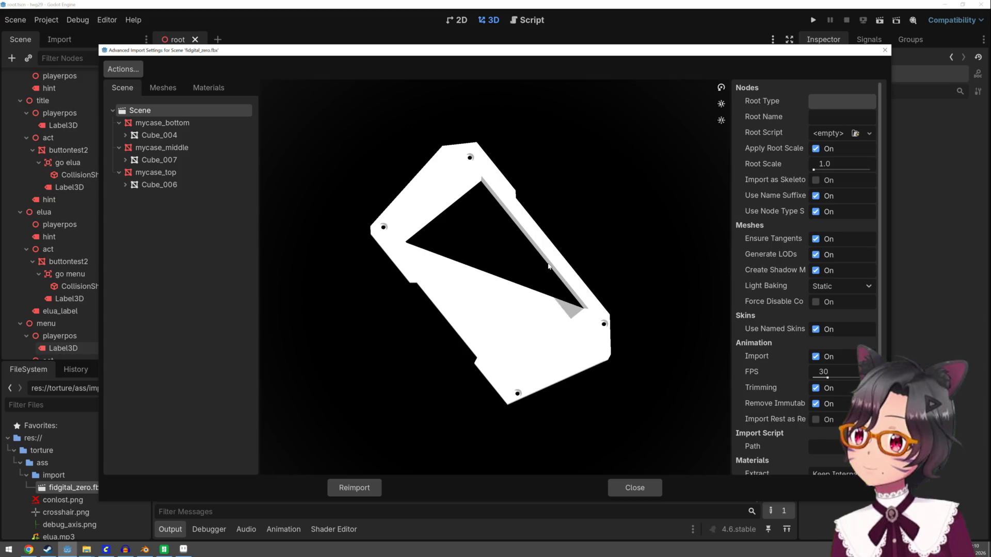
# Step: Preview the Cube_004, Cube_007 and Cube_006 plate meshes, then close the import settings
pyautogui.click(183, 126)
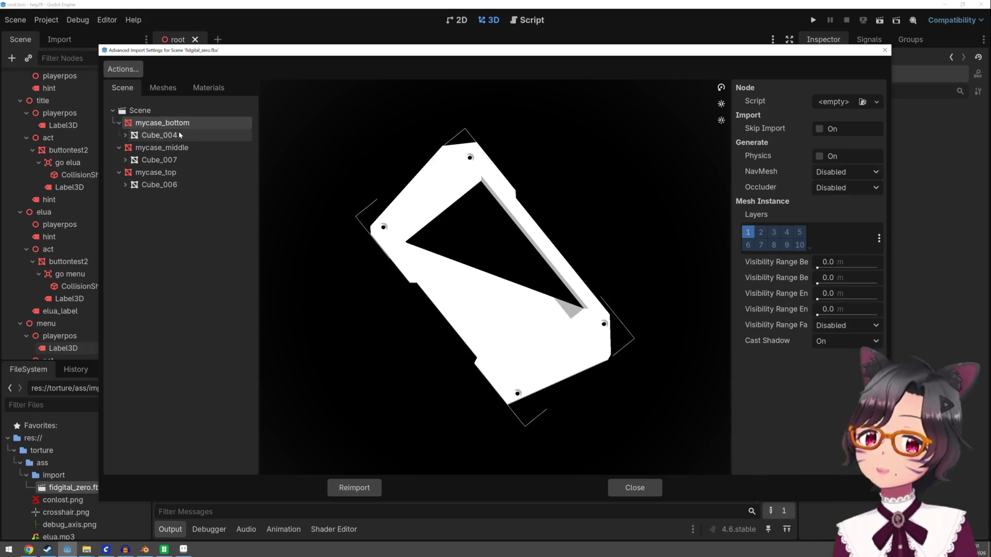
pyautogui.click(179, 136)
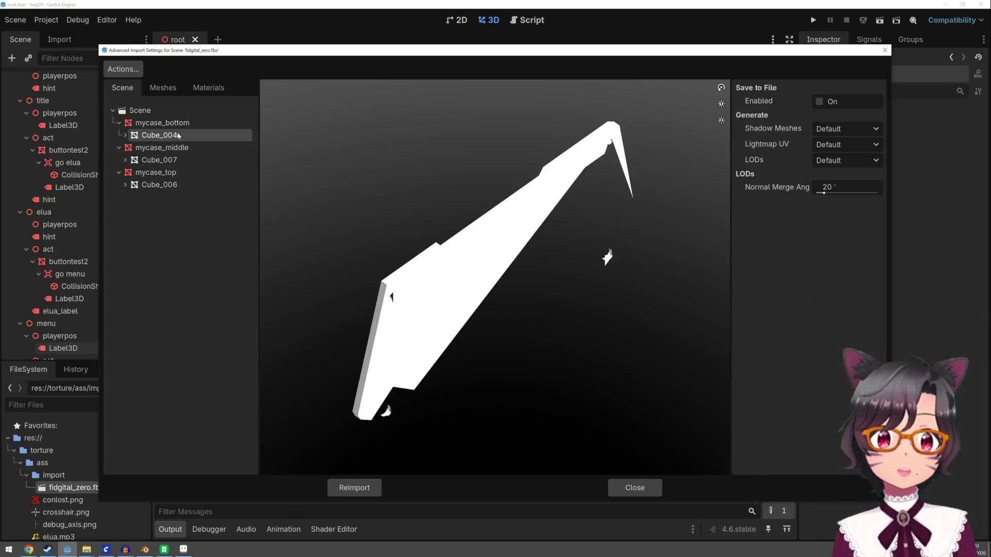
pyautogui.click(188, 159)
pyautogui.click(187, 186)
pyautogui.moveTo(492, 271)
pyautogui.mouseDown()
pyautogui.moveTo(496, 257)
pyautogui.moveTo(524, 263)
pyautogui.moveTo(464, 273)
pyautogui.moveTo(477, 284)
pyautogui.moveTo(487, 270)
pyautogui.moveTo(410, 228)
pyautogui.mouseUp()
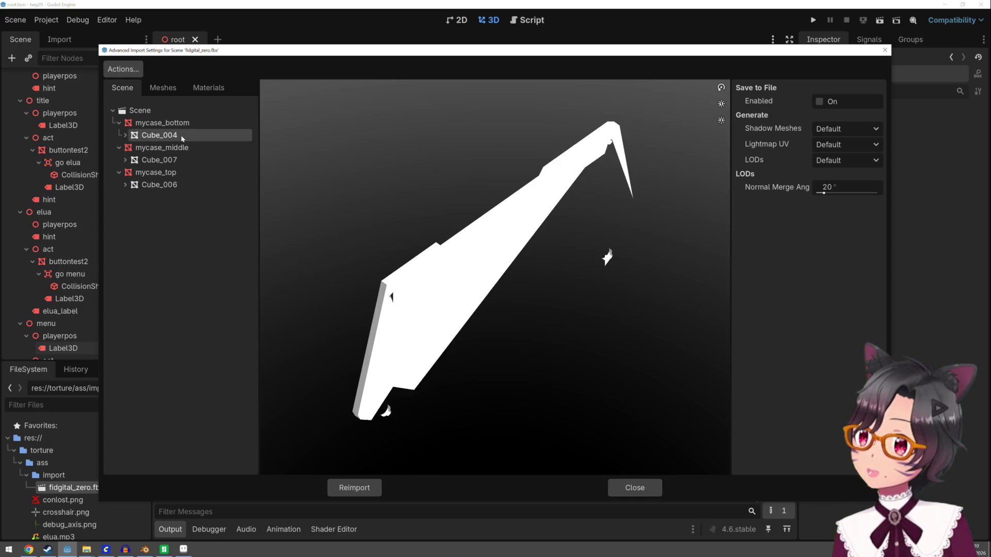
pyautogui.click(158, 135)
pyautogui.moveTo(542, 297)
pyautogui.mouseDown()
pyautogui.moveTo(566, 291)
pyautogui.moveTo(508, 289)
pyautogui.mouseUp()
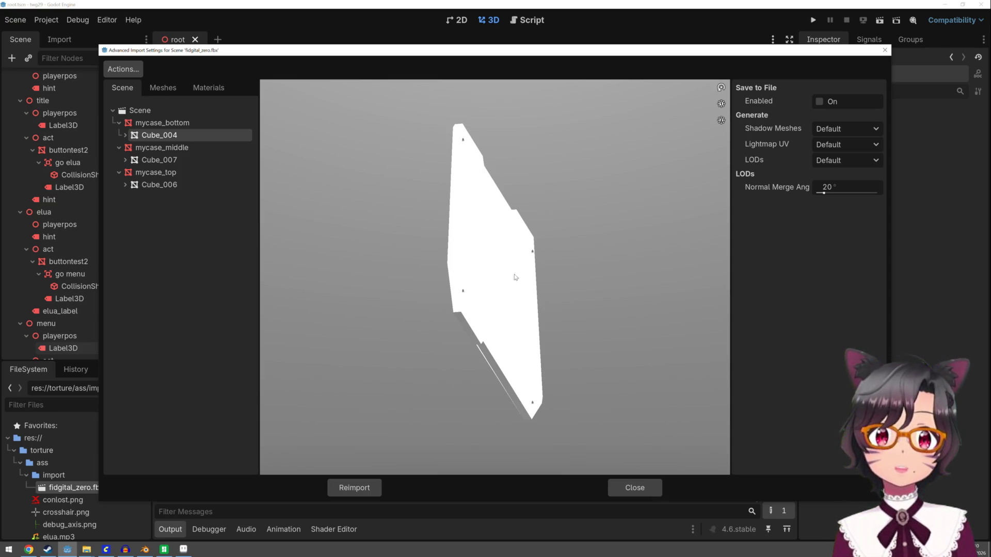
pyautogui.click(884, 50)
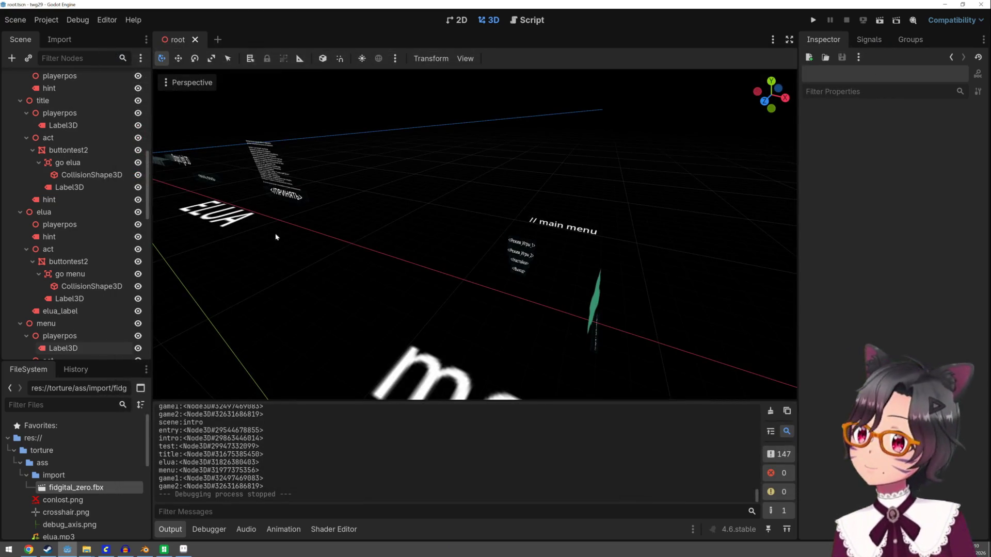
# Step: Delete fidgital_zero.fbx from the Godot project's import folder
pyautogui.rightClick(85, 488)
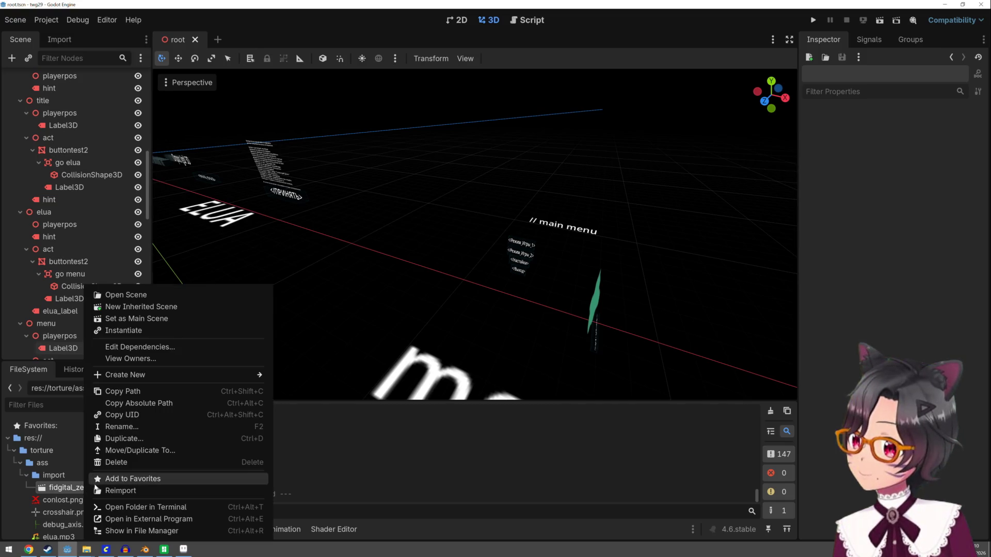
pyautogui.click(131, 463)
pyautogui.click(427, 328)
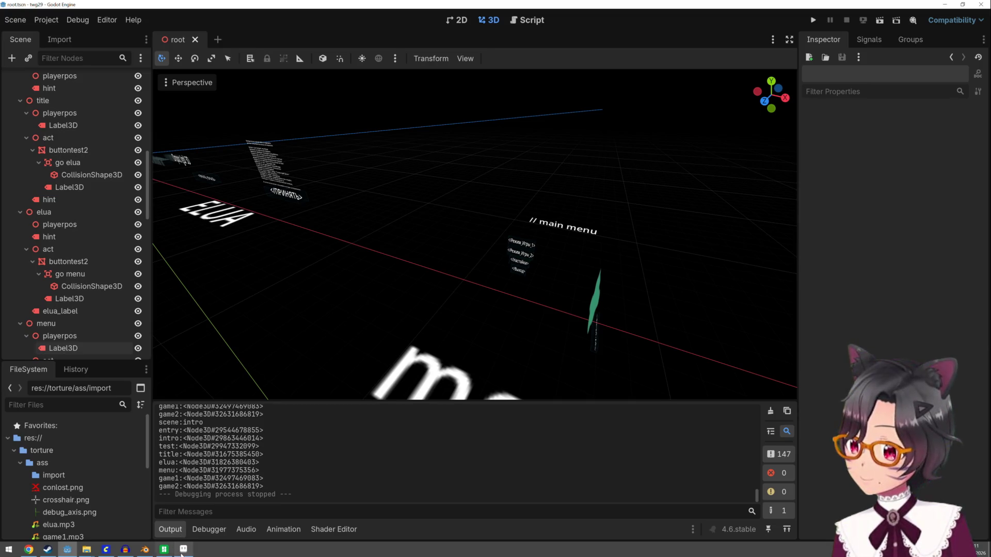
# Step: Switch to the Chrome window with the stream dashboard and open a new tab
pyautogui.moveTo(182, 554)
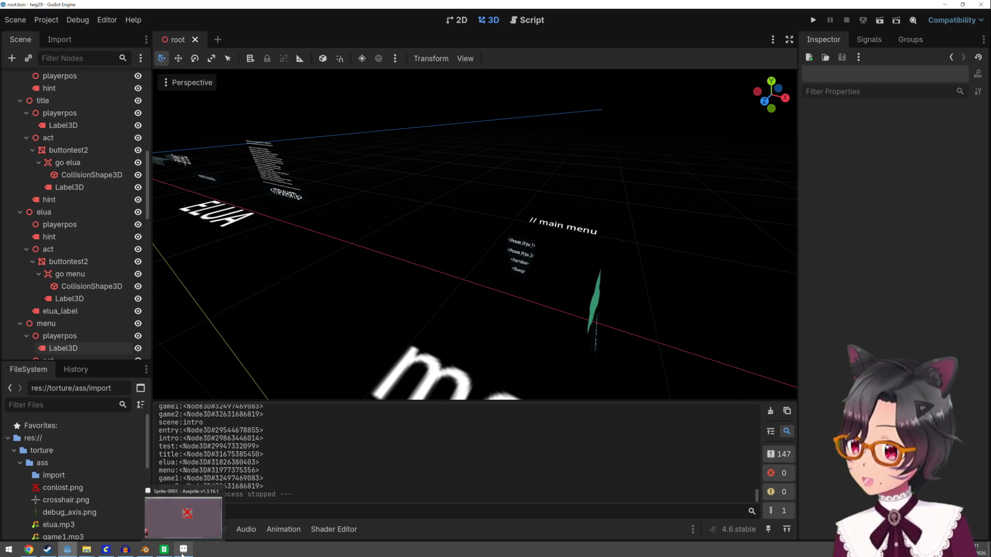
pyautogui.click(29, 550)
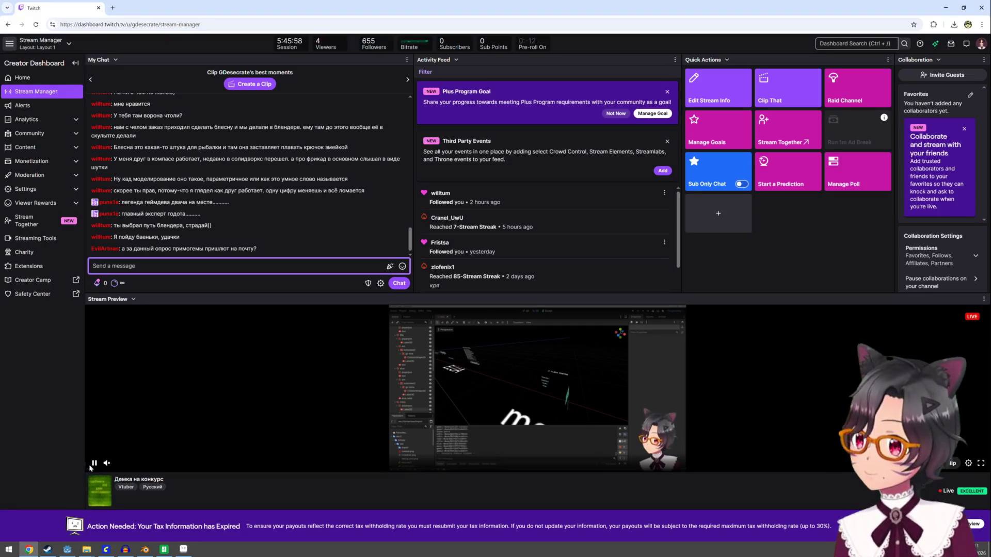
pyautogui.click(111, 8)
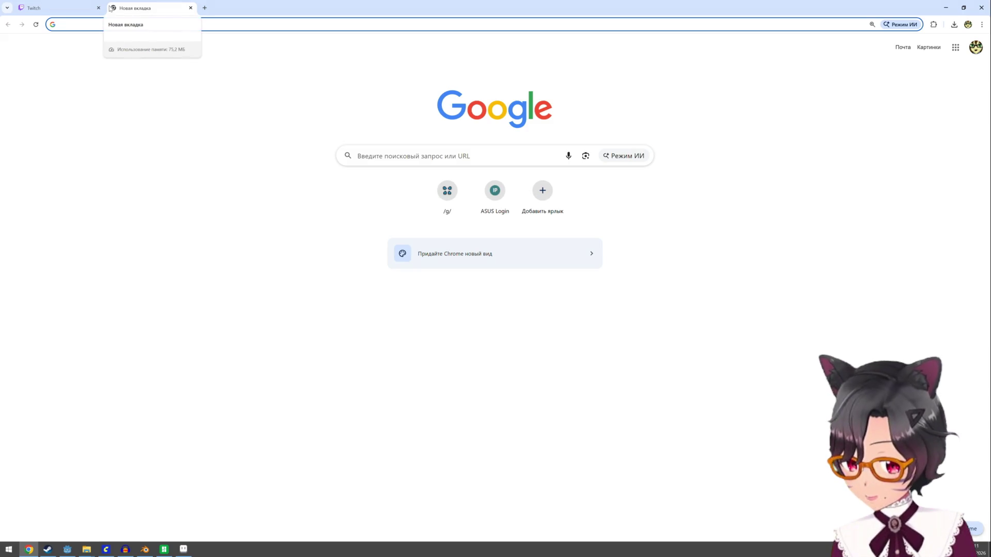
# Step: Search 'blender fix geomety', play the Repair Geometry and Import Meshes video from 0:18, then return
pyautogui.write('blender')
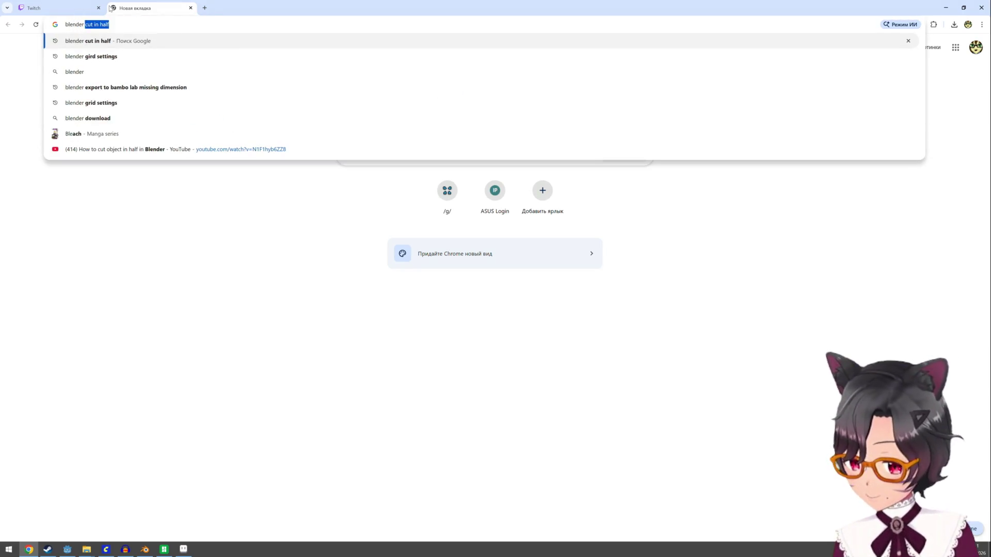
pyautogui.write(' fix geomet')
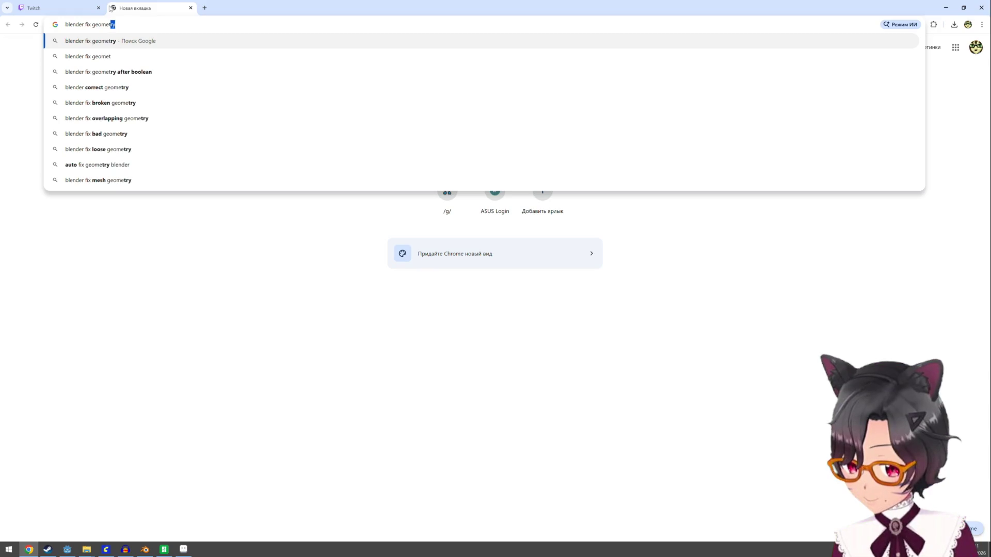
pyautogui.write('y')
pyautogui.press('Return')
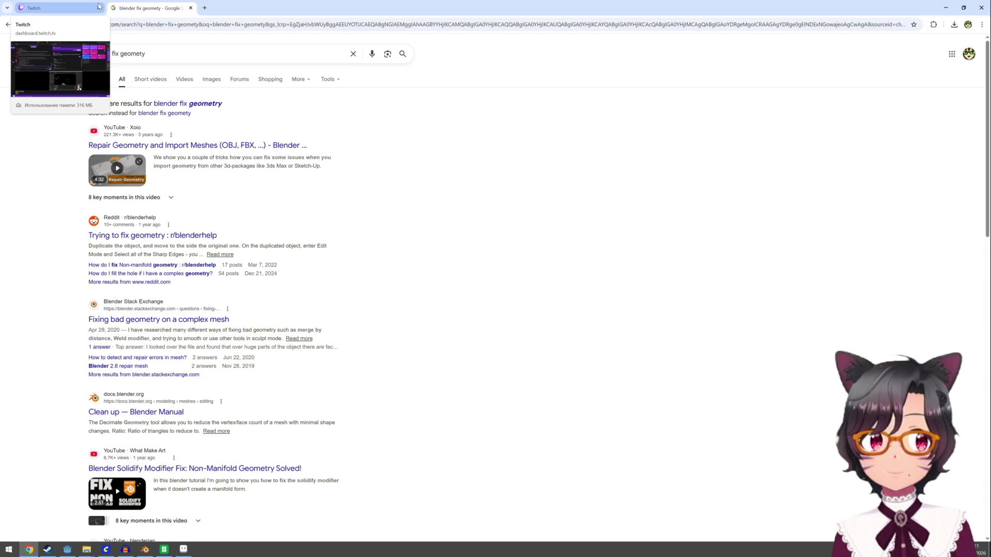
pyautogui.click(226, 149)
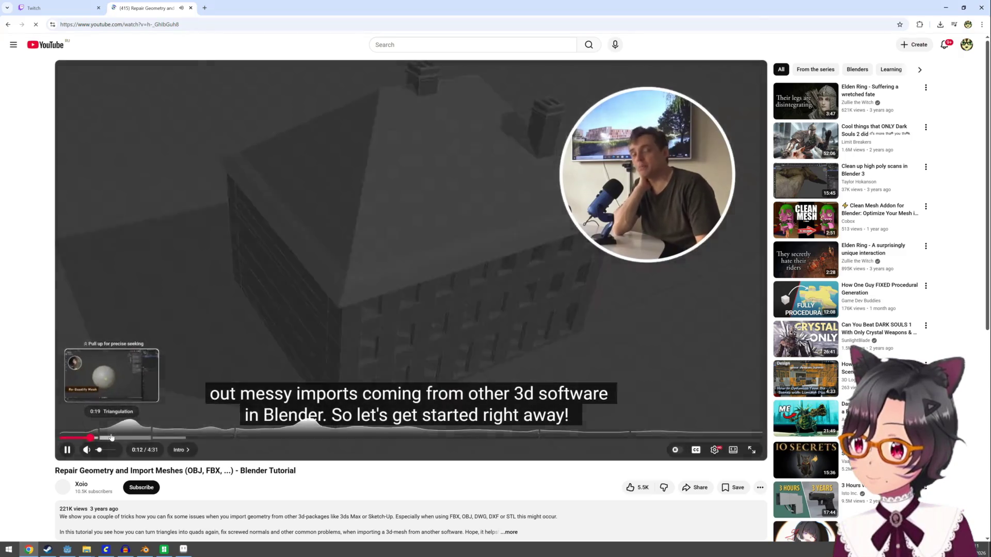
pyautogui.click(114, 437)
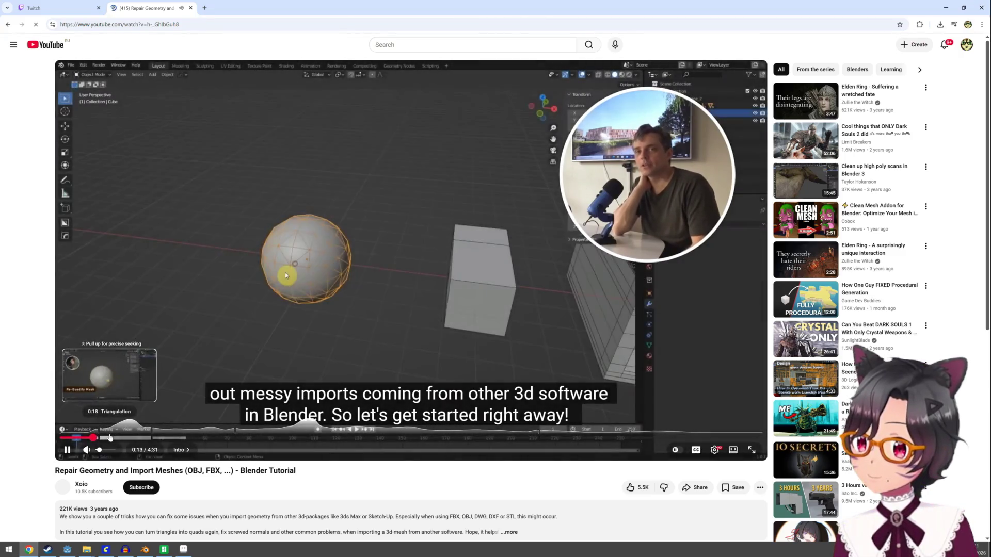
pyautogui.hotkey('alt', 'Tab')
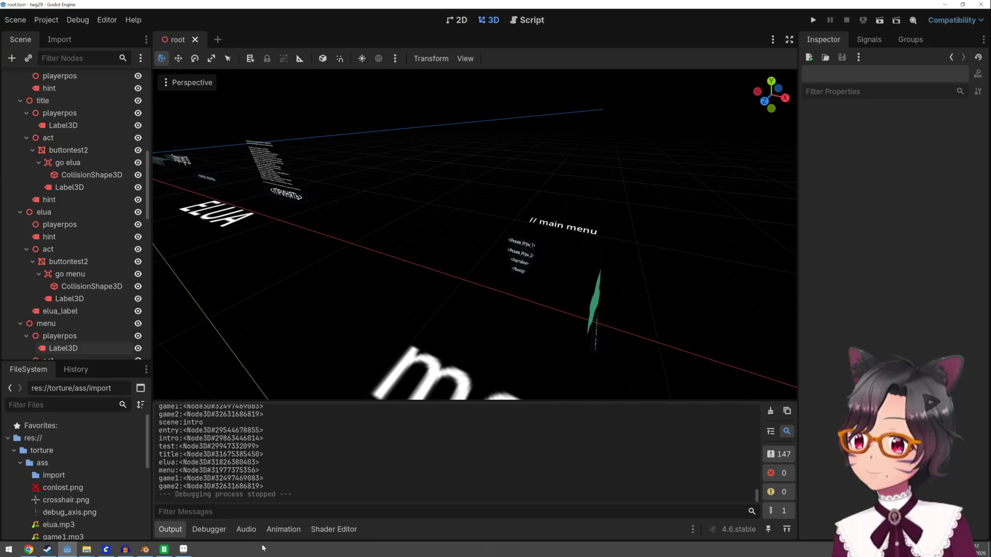
# Step: In Blender, hide mycase_middle and mycase_top, view the bottom plate low, and enter its Edit Mode
pyautogui.click(144, 549)
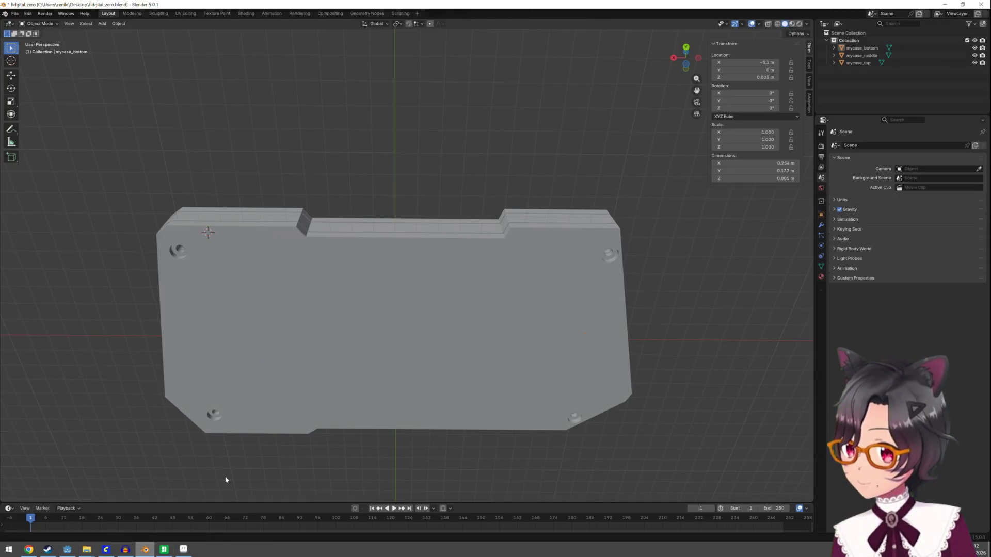
pyautogui.click(278, 386)
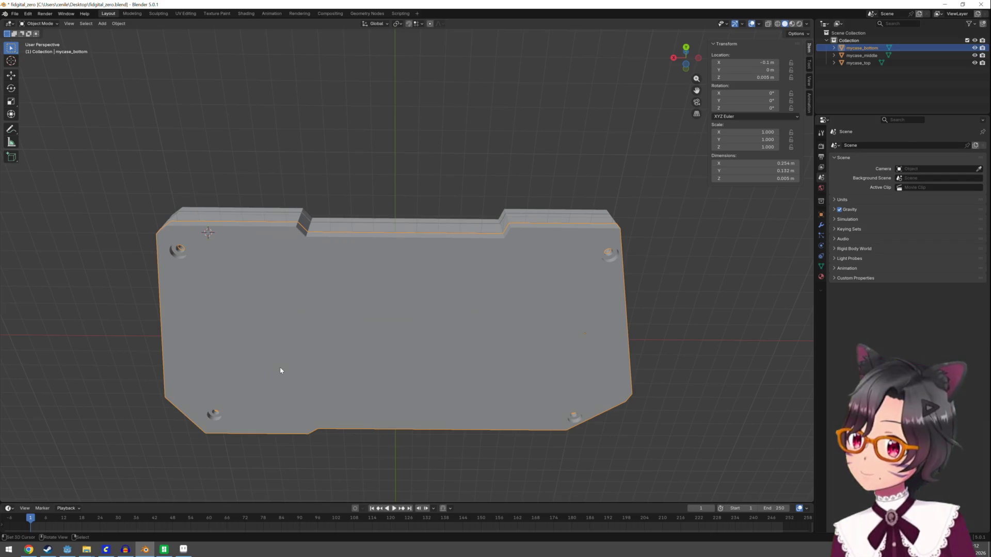
pyautogui.click(974, 56)
pyautogui.click(974, 63)
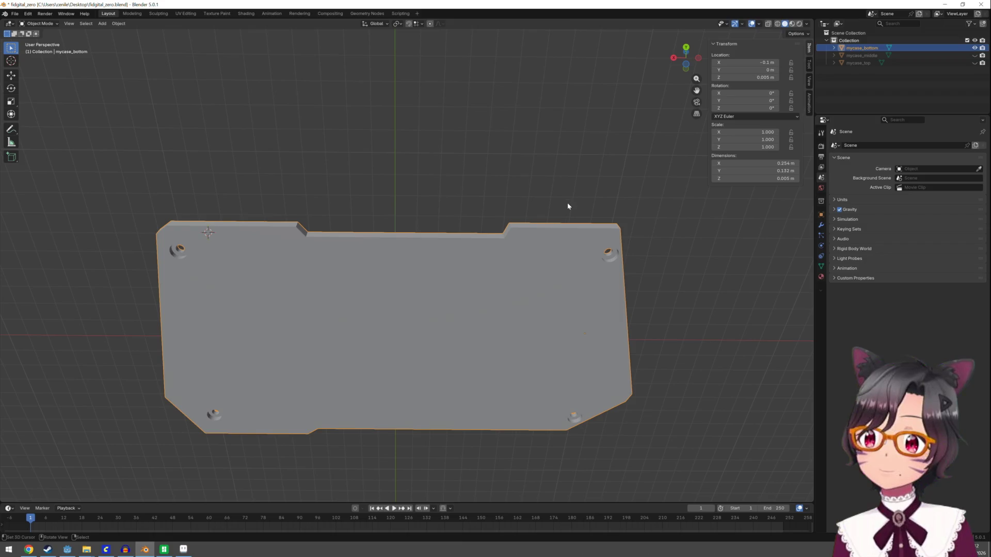
pyautogui.click(577, 176)
pyautogui.moveTo(553, 161)
pyautogui.mouseDown()
pyautogui.moveTo(554, 239)
pyautogui.moveTo(469, 309)
pyautogui.mouseUp()
pyautogui.press('Tab')
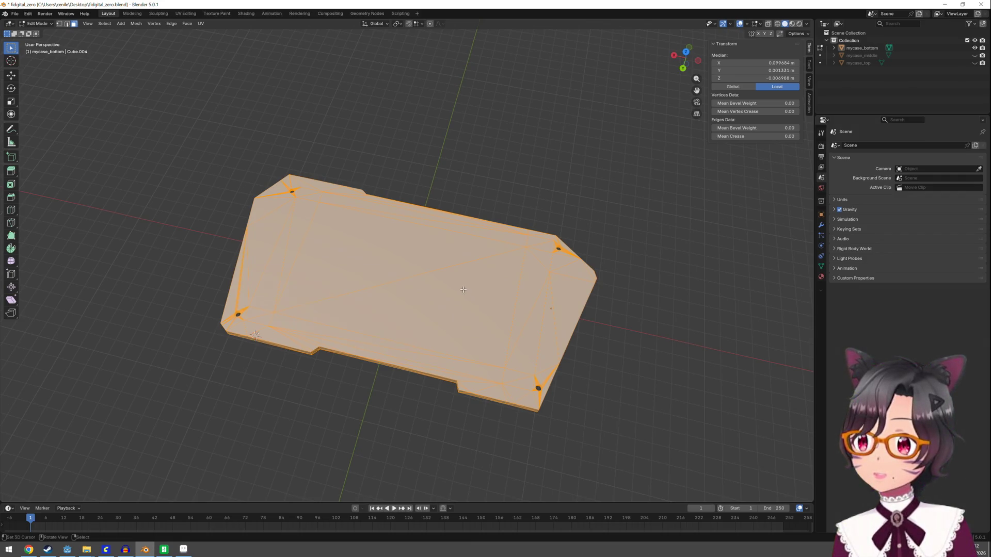
# Step: Recalculate normals outside for every face except the large triangle, then return to Object Mode
pyautogui.click(392, 239)
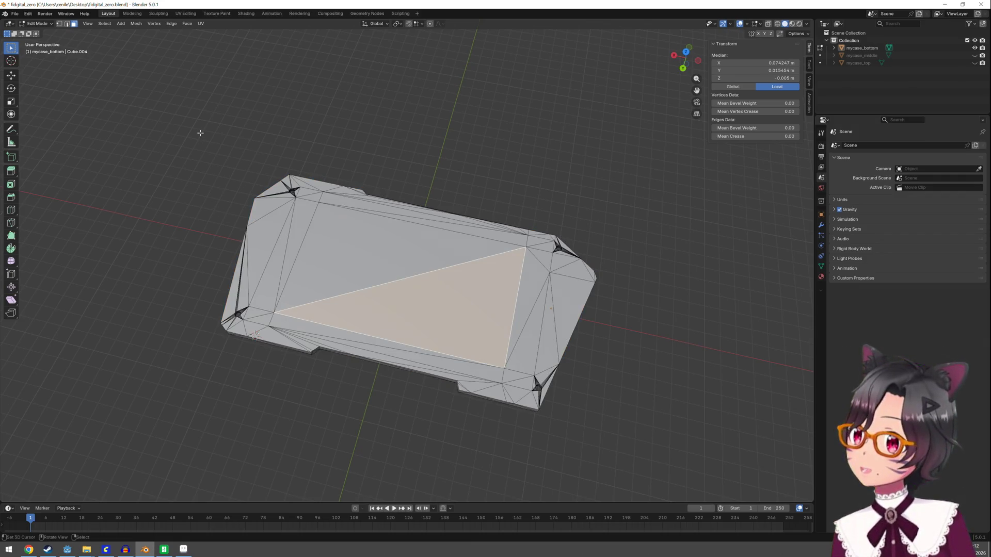
pyautogui.hotkey('ctrl', 'i')
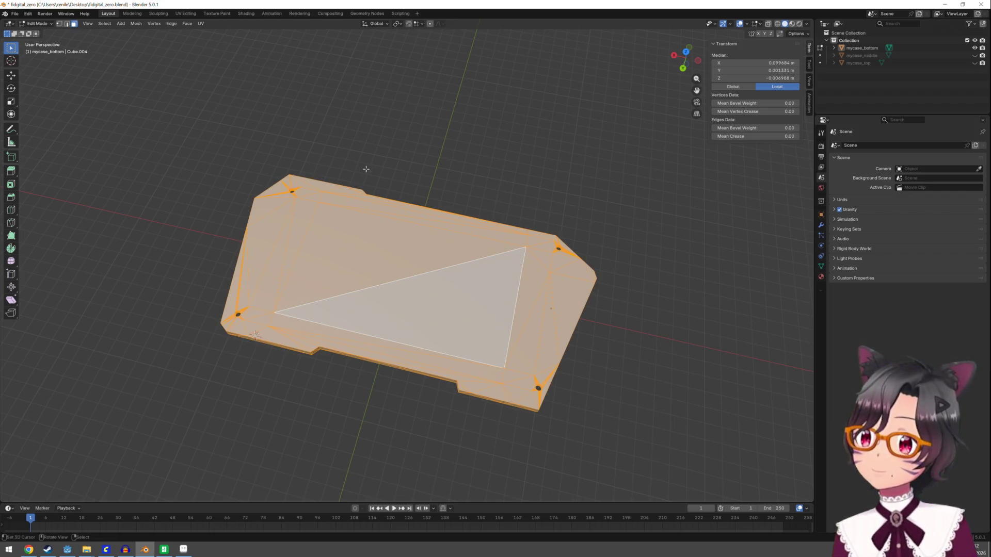
pyautogui.click(187, 24)
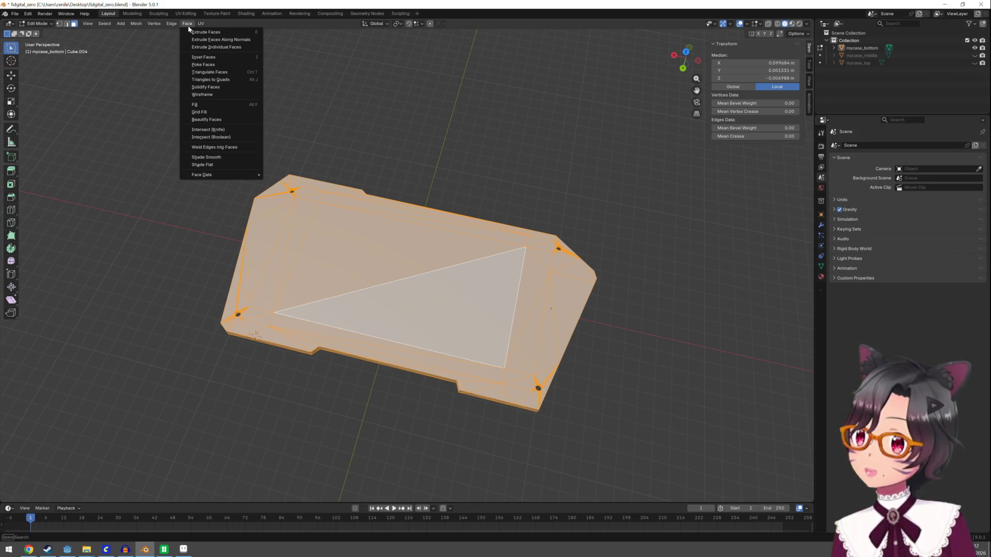
pyautogui.moveTo(171, 25)
pyautogui.moveTo(140, 25)
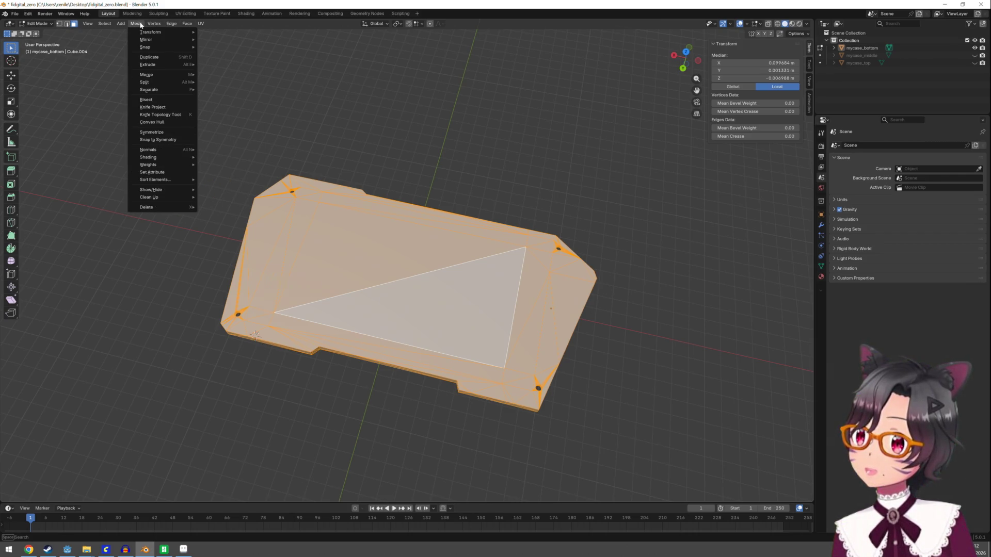
pyautogui.moveTo(170, 149)
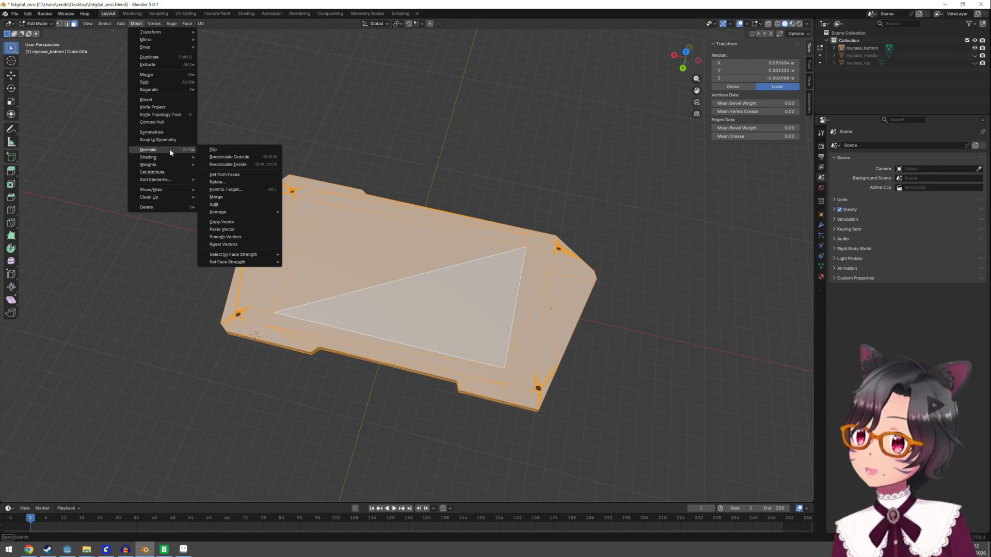
pyautogui.moveTo(245, 256)
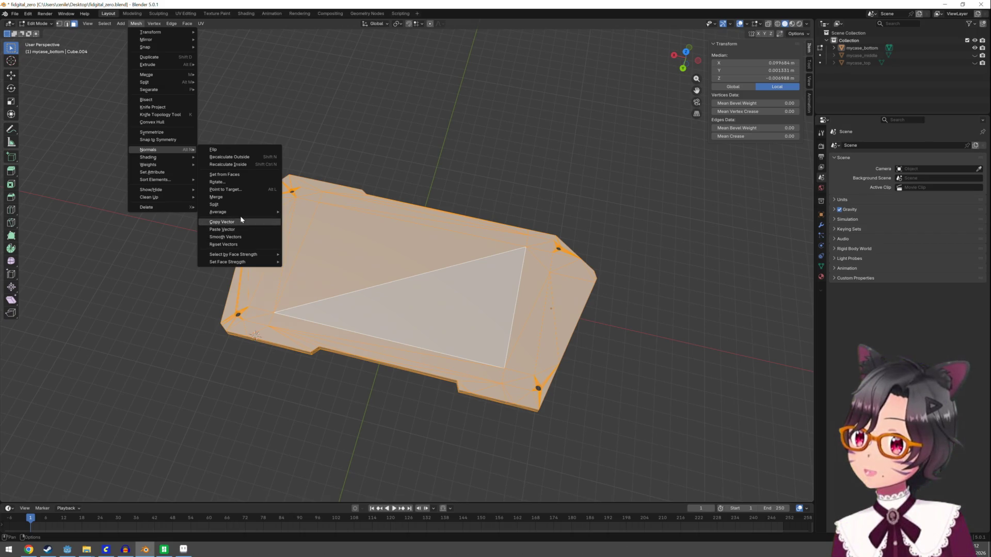
pyautogui.click(246, 157)
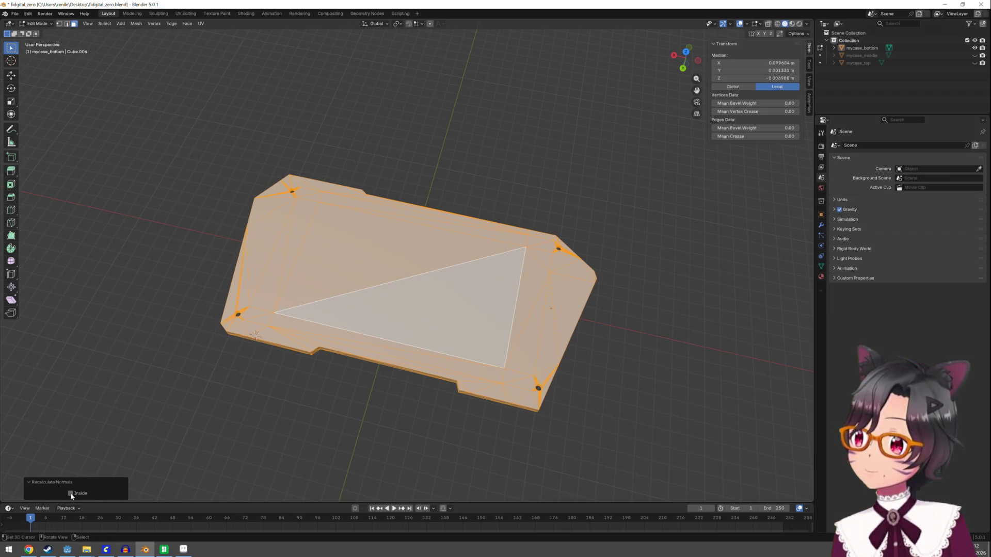
pyautogui.press('Tab')
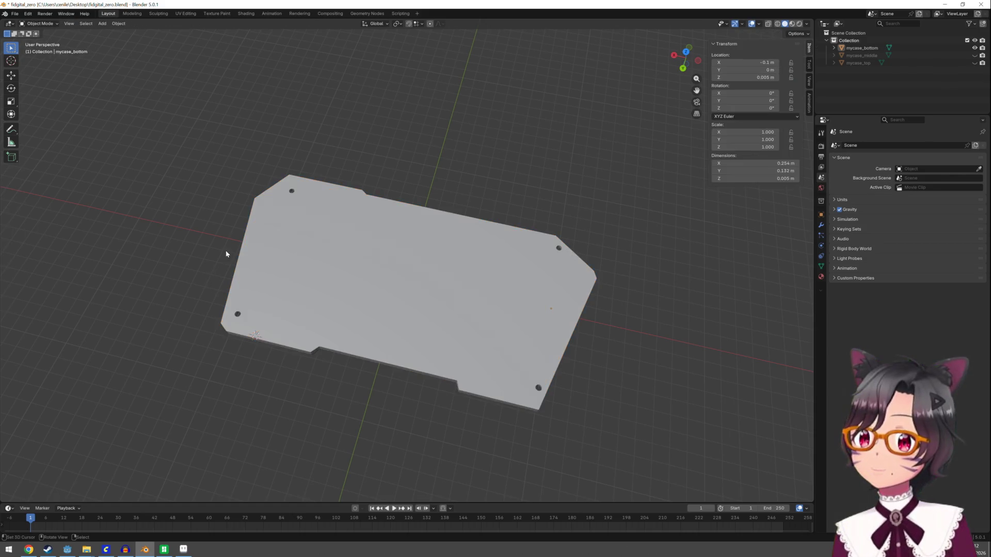
# Step: Recalculate all the bottom plate's normals outside after trying and undoing Beautify Faces
pyautogui.moveTo(303, 254)
pyautogui.mouseDown()
pyautogui.moveTo(361, 237)
pyautogui.moveTo(310, 168)
pyautogui.mouseUp()
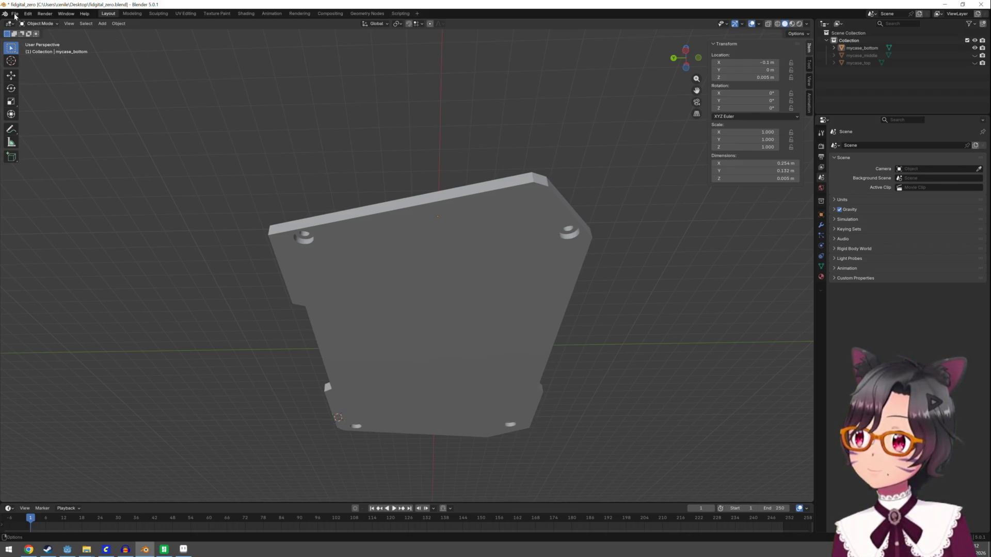
pyautogui.click(360, 236)
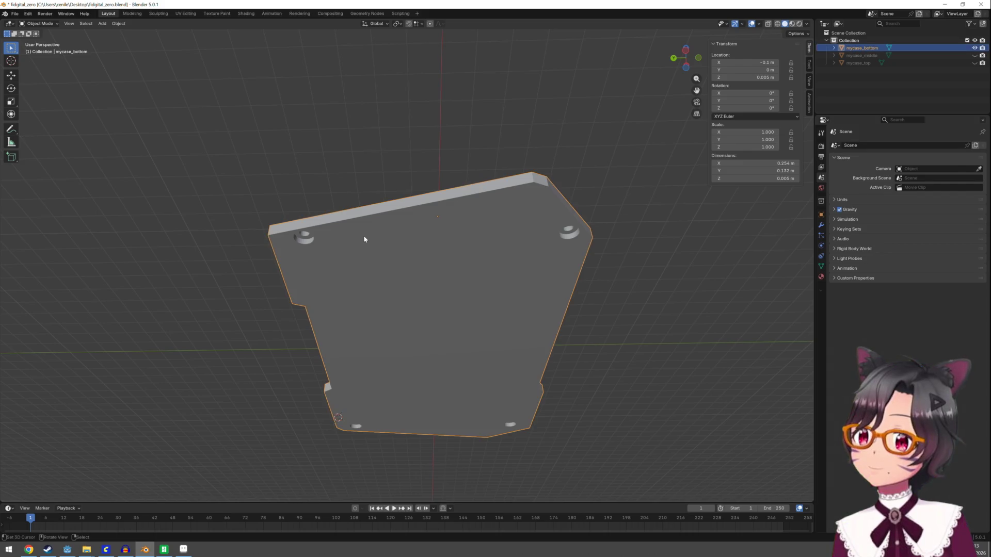
pyautogui.press('Tab')
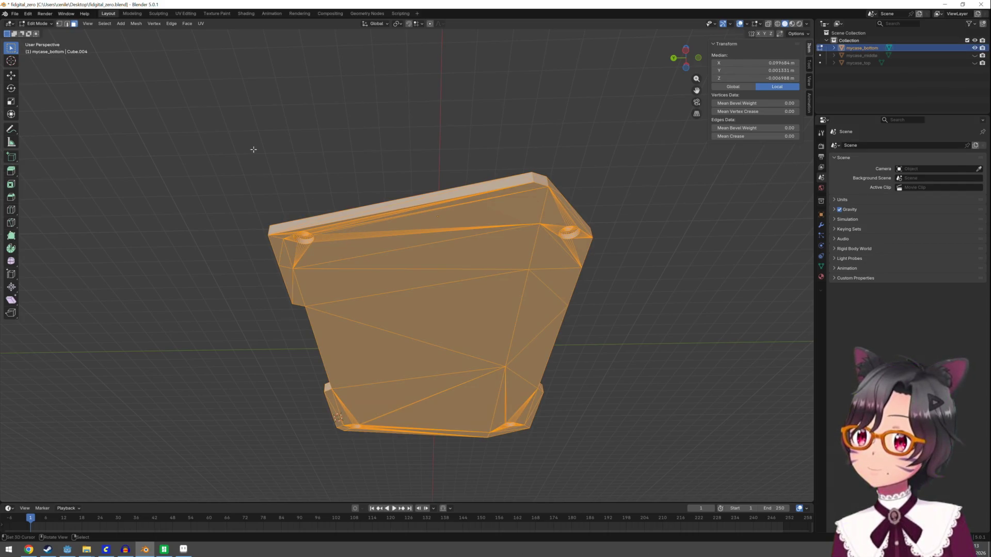
pyautogui.click(188, 24)
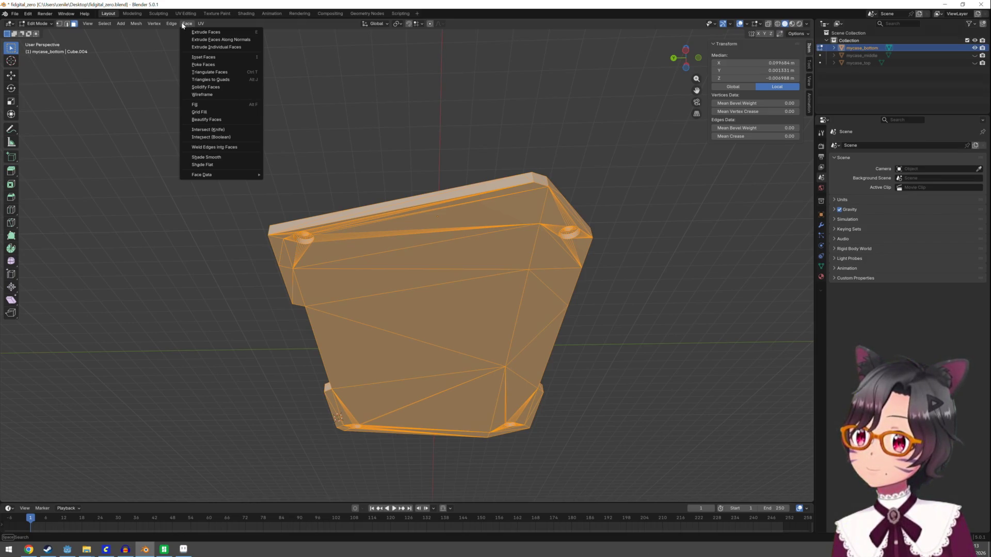
pyautogui.click(226, 120)
pyautogui.hotkey('ctrl', 'z')
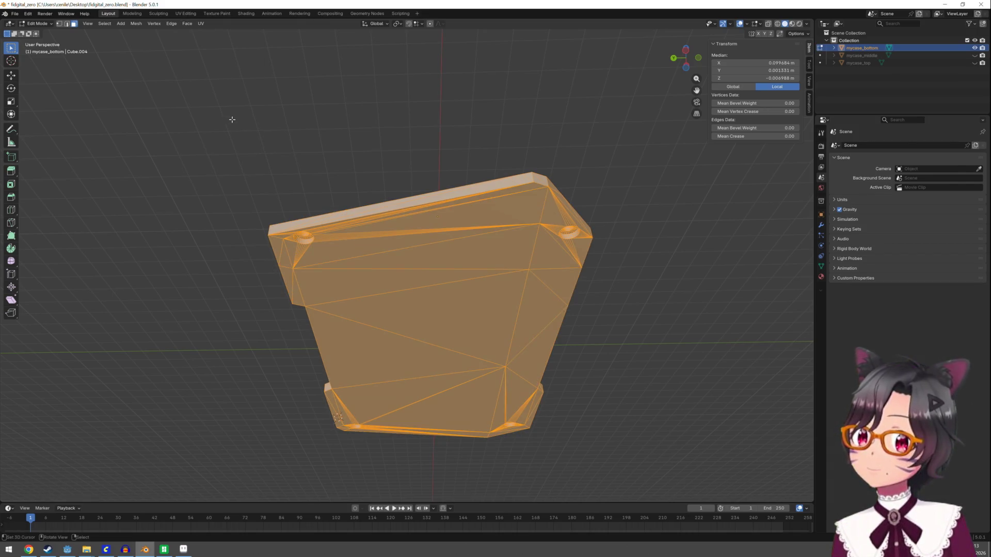
pyautogui.click(179, 23)
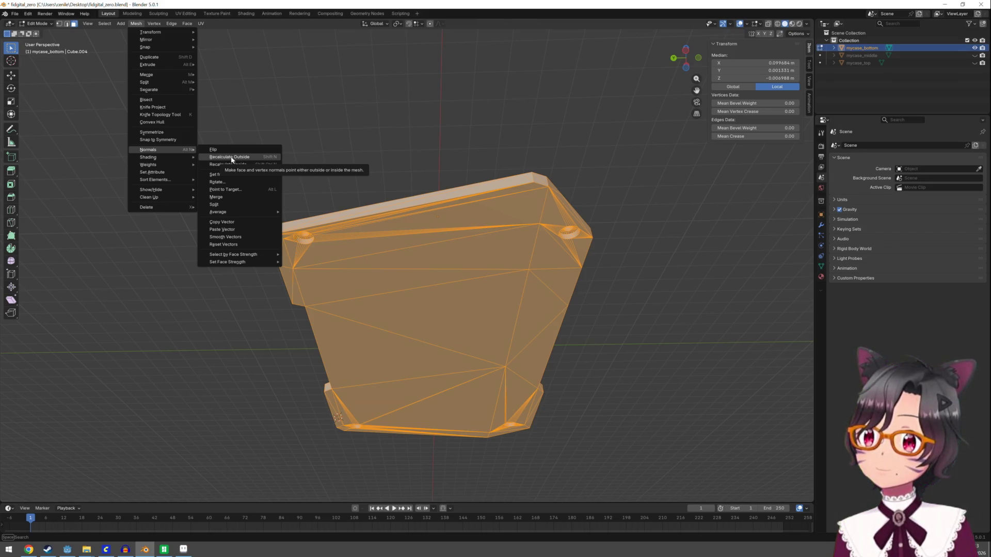
pyautogui.click(231, 158)
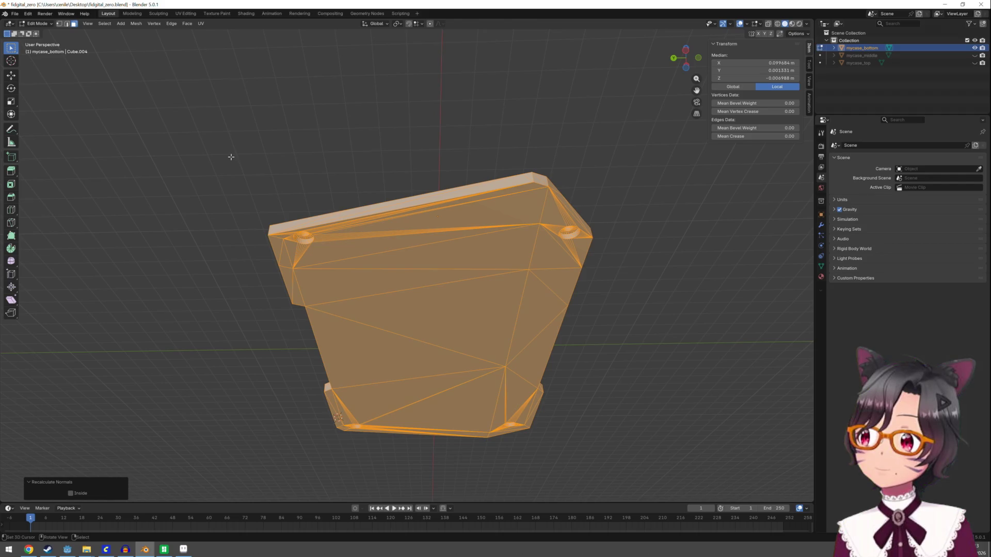
pyautogui.press('Tab')
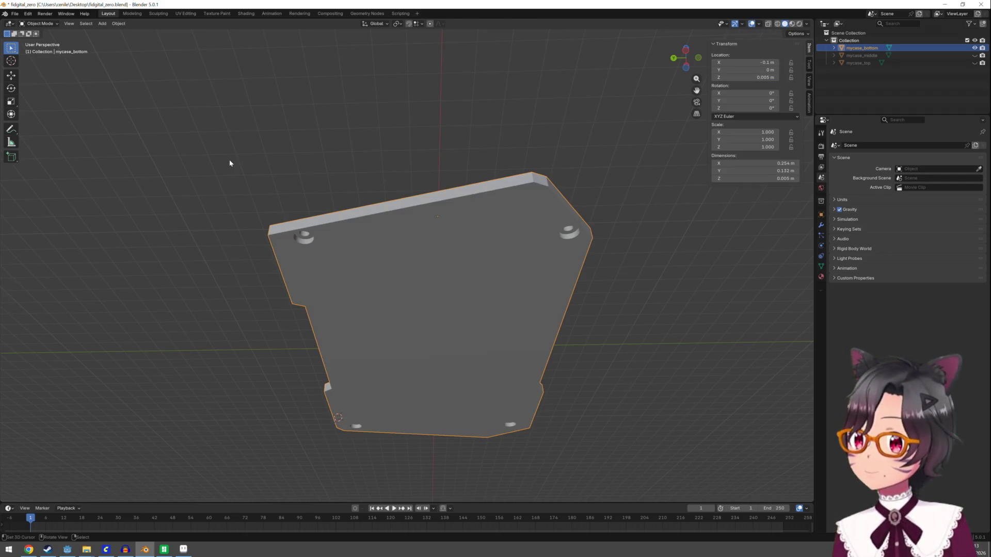
# Step: Save the Blender project fidgital_zero.blend
pyautogui.click(230, 163)
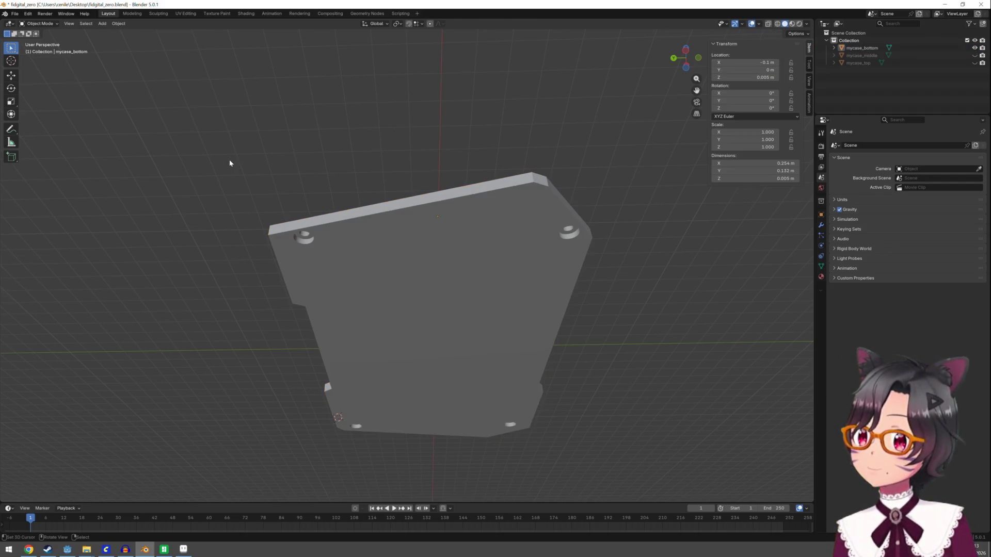
pyautogui.click(15, 14)
pyautogui.click(33, 62)
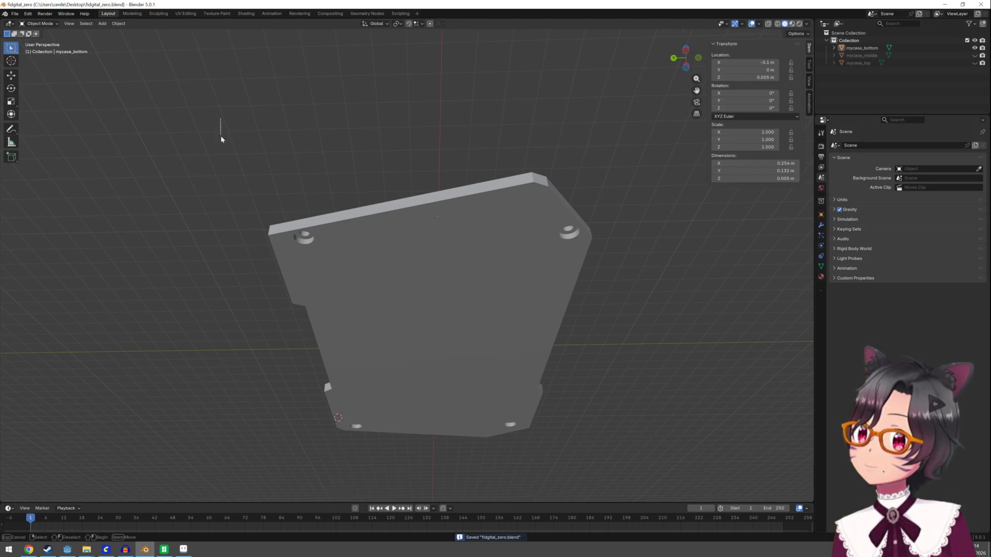
pyautogui.moveTo(221, 136)
pyautogui.mouseDown()
pyautogui.moveTo(274, 137)
pyautogui.moveTo(273, 204)
pyautogui.mouseUp()
pyautogui.press('Tab')
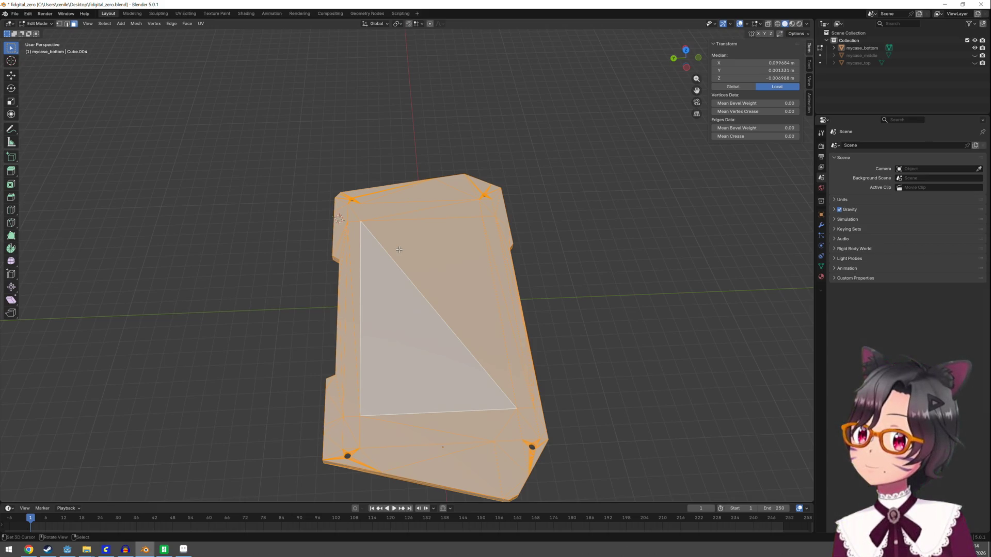
pyautogui.click(15, 13)
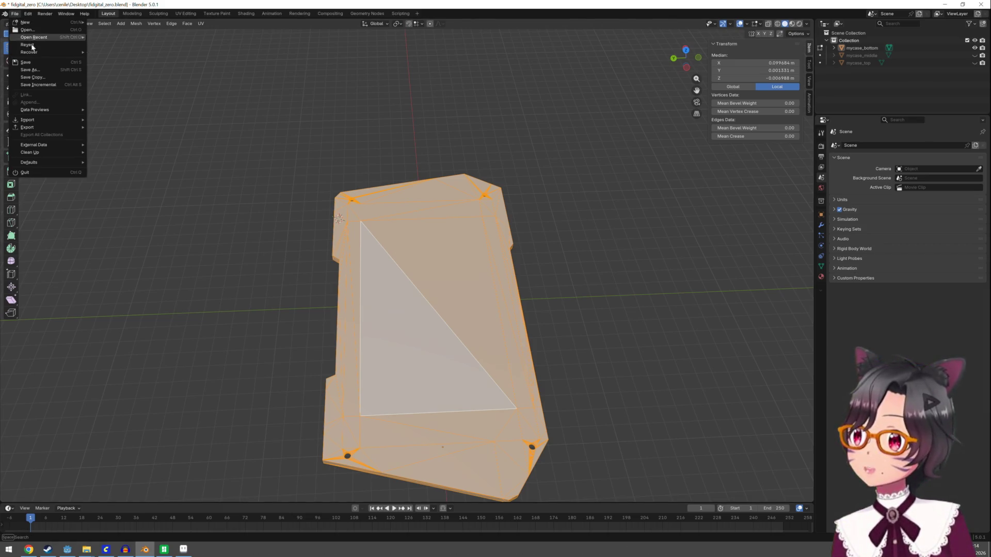
pyautogui.click(35, 63)
# Step: Export the case plates as fidgital_zero.fbx into the Godot project's import folder
pyautogui.click(15, 14)
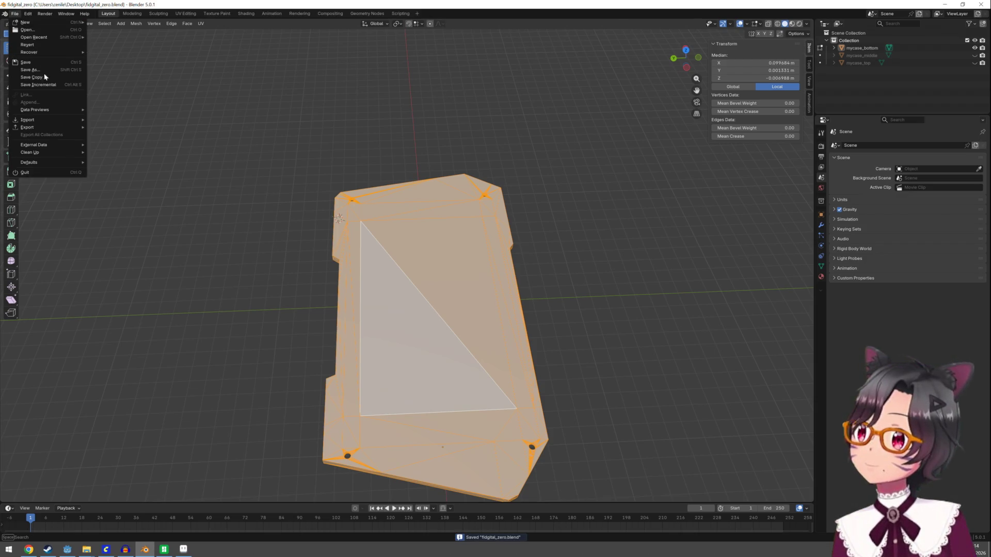
pyautogui.moveTo(61, 129)
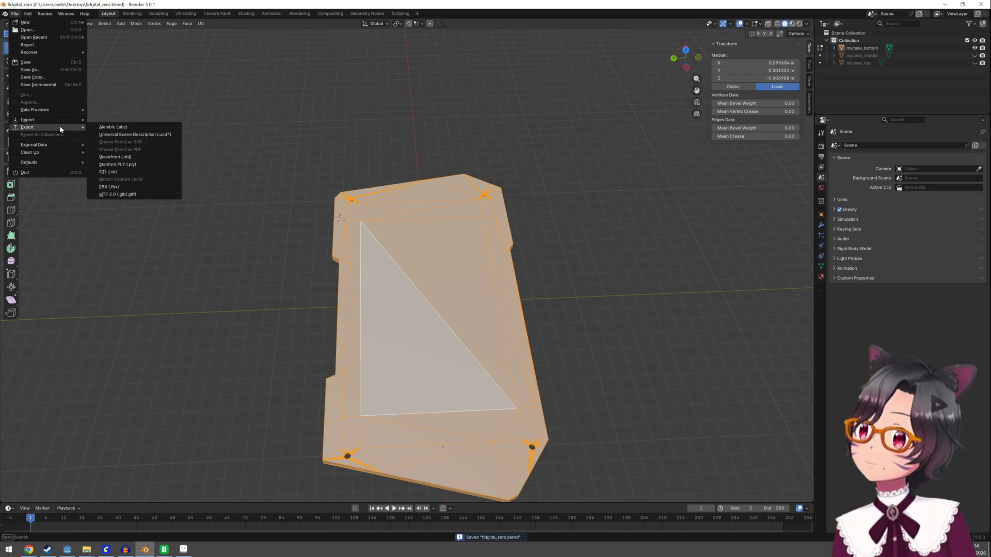
pyautogui.click(138, 186)
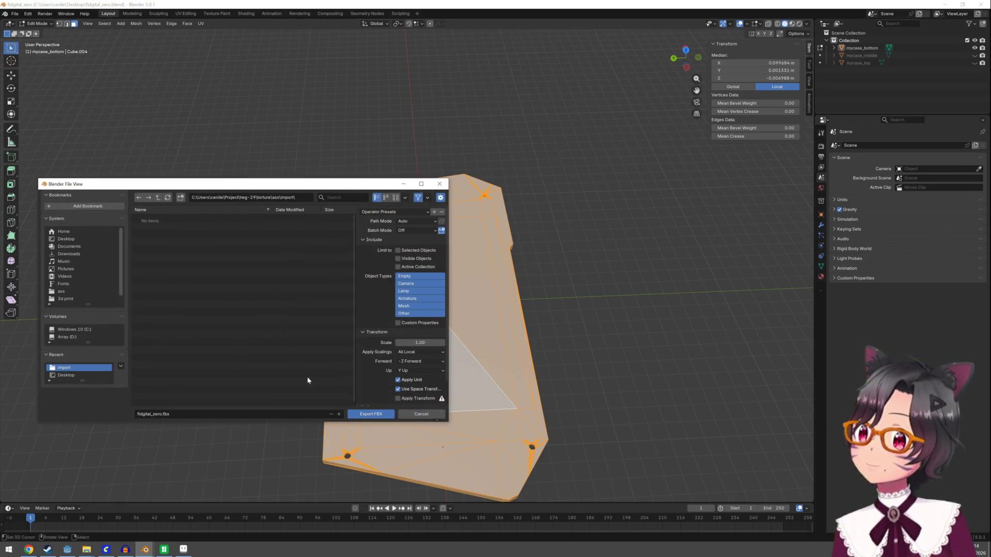
pyautogui.click(370, 414)
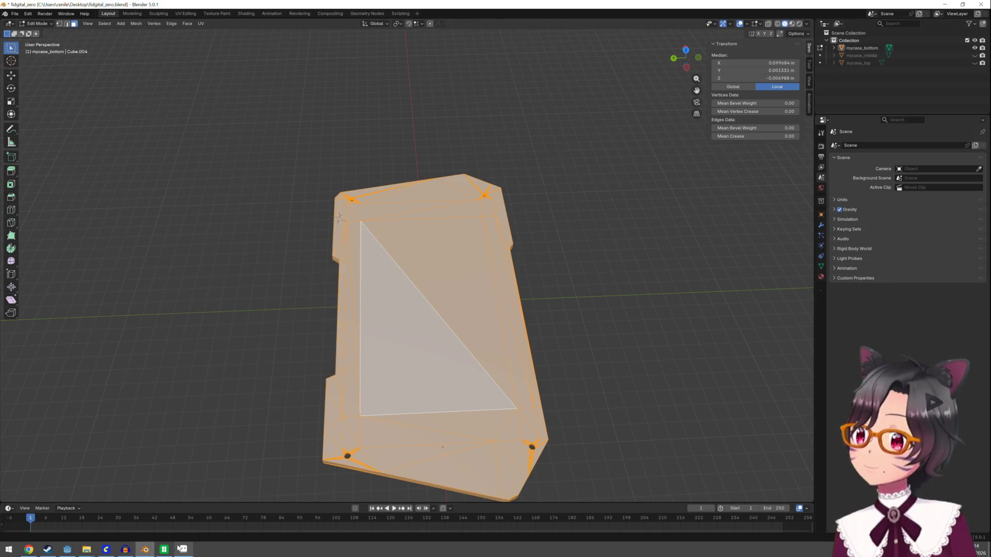
pyautogui.click(69, 552)
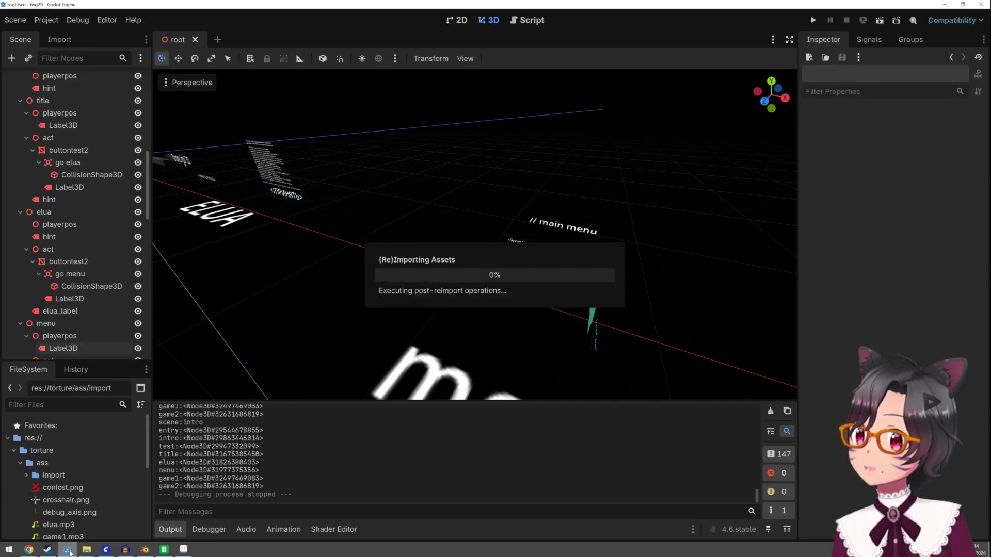
# Step: Preview fidgital_zero.fbx's import settings to check its three mycase parts, then close it
pyautogui.click(54, 475)
pyautogui.click(26, 475)
pyautogui.doubleClick(56, 487)
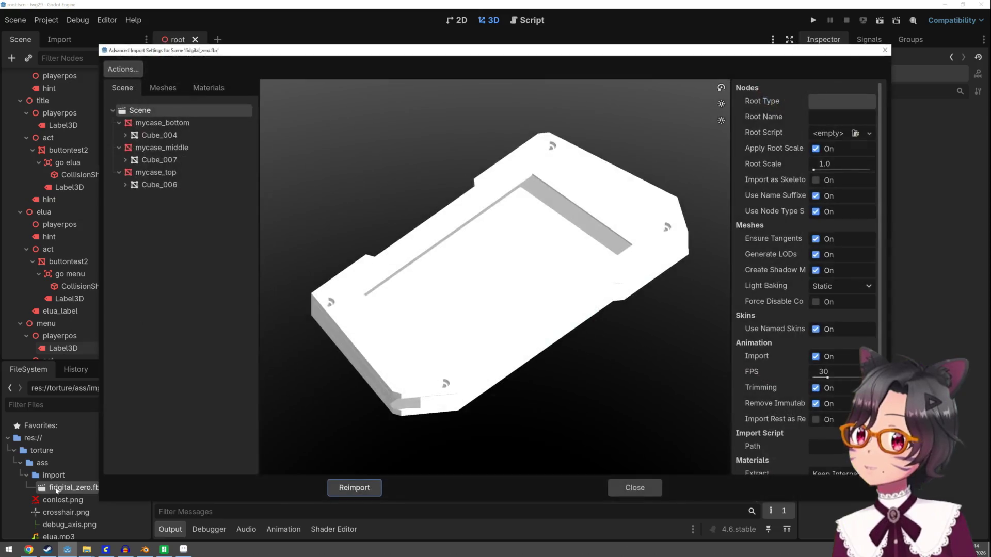
pyautogui.moveTo(434, 305)
pyautogui.mouseDown()
pyautogui.moveTo(446, 300)
pyautogui.moveTo(445, 283)
pyautogui.moveTo(448, 318)
pyautogui.moveTo(477, 303)
pyautogui.mouseUp()
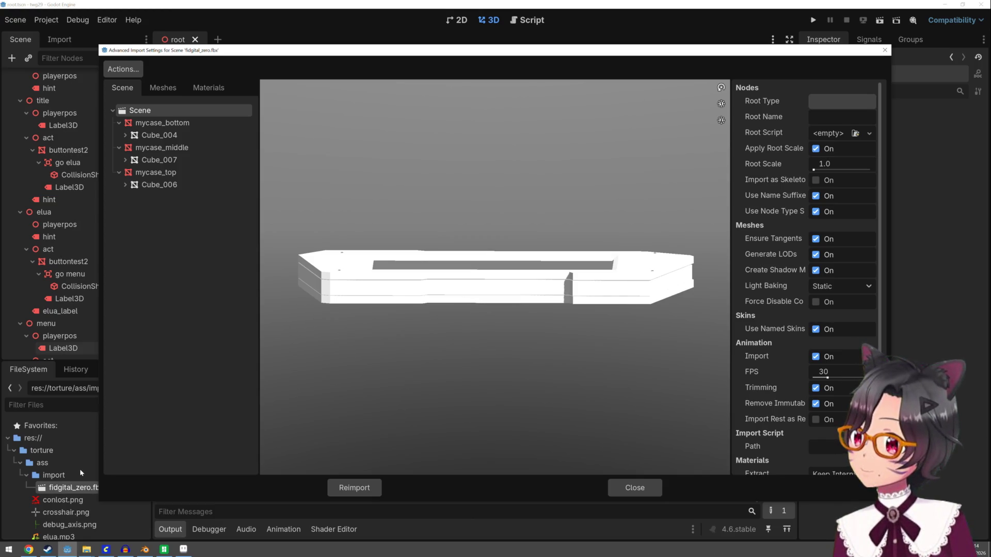
pyautogui.click(60, 485)
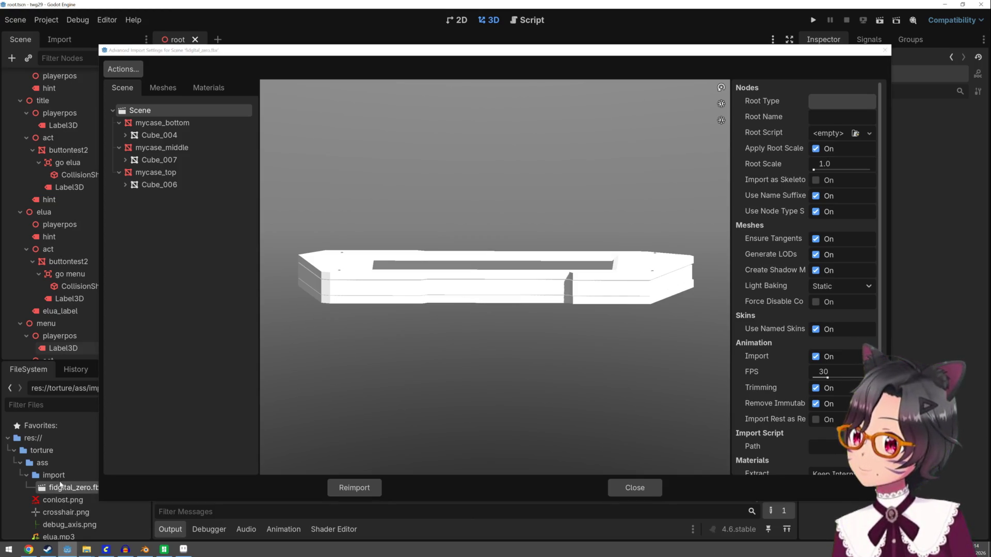
pyautogui.click(623, 488)
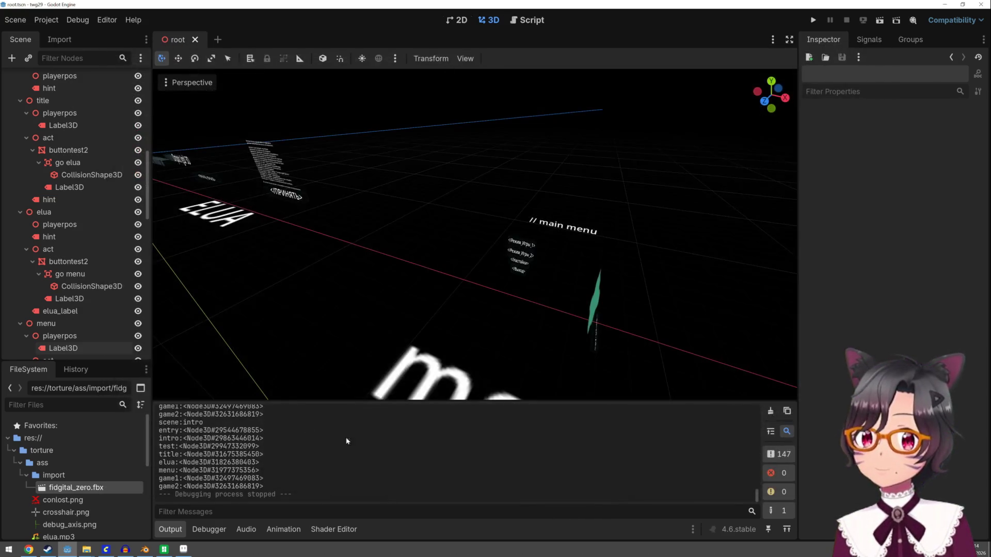
# Step: Start creating a new folder inside the scenes folder
pyautogui.click(20, 463)
pyautogui.click(21, 475)
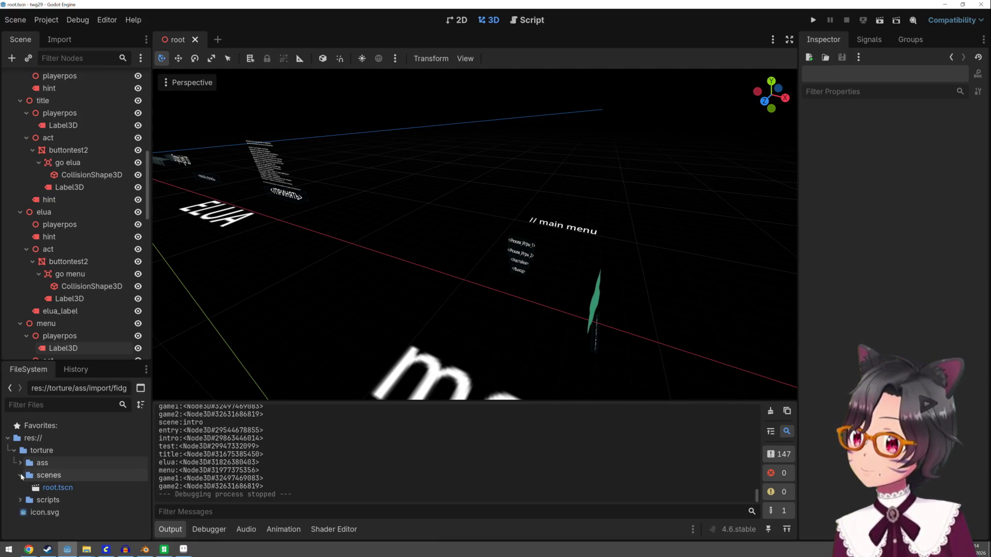
pyautogui.rightClick(34, 475)
pyautogui.moveTo(95, 363)
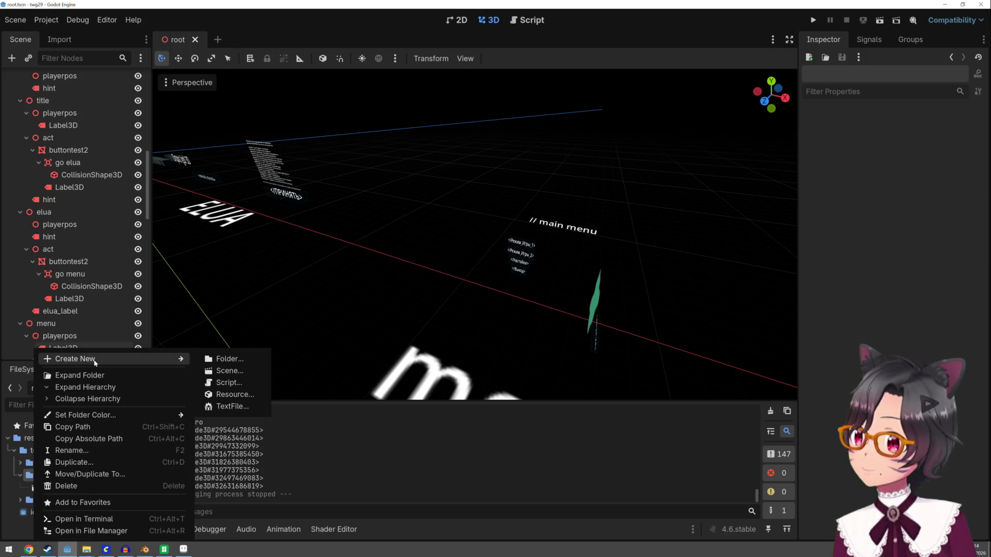
pyautogui.click(220, 357)
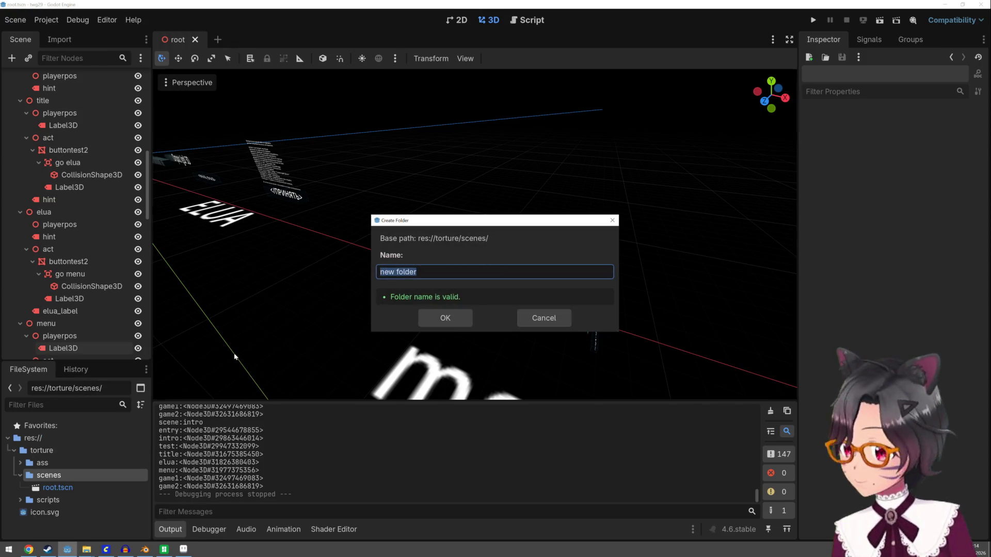
# Step: Cancel the new folder and create a 3D scene named fidgital in the scenes folder
pyautogui.write('fidgi')
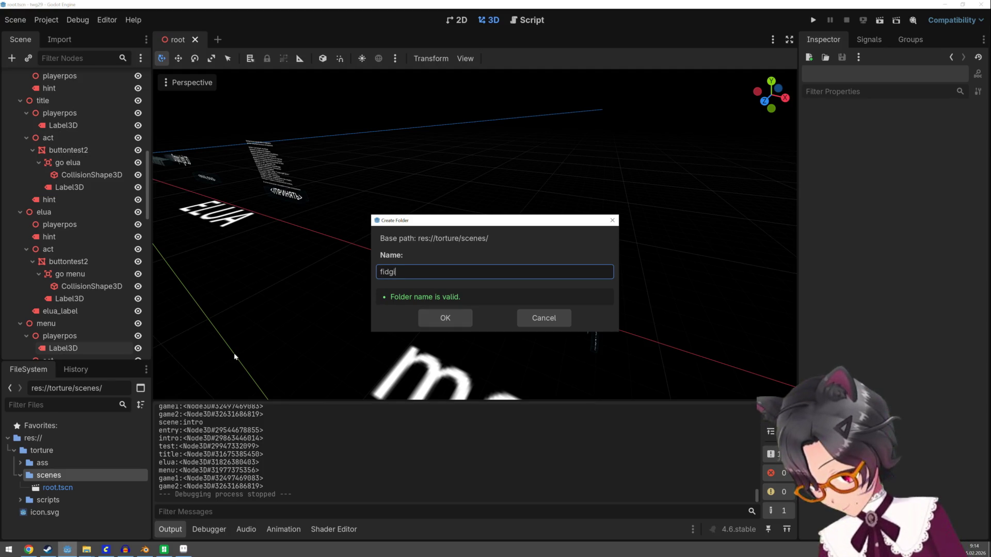
pyautogui.write('tal_')
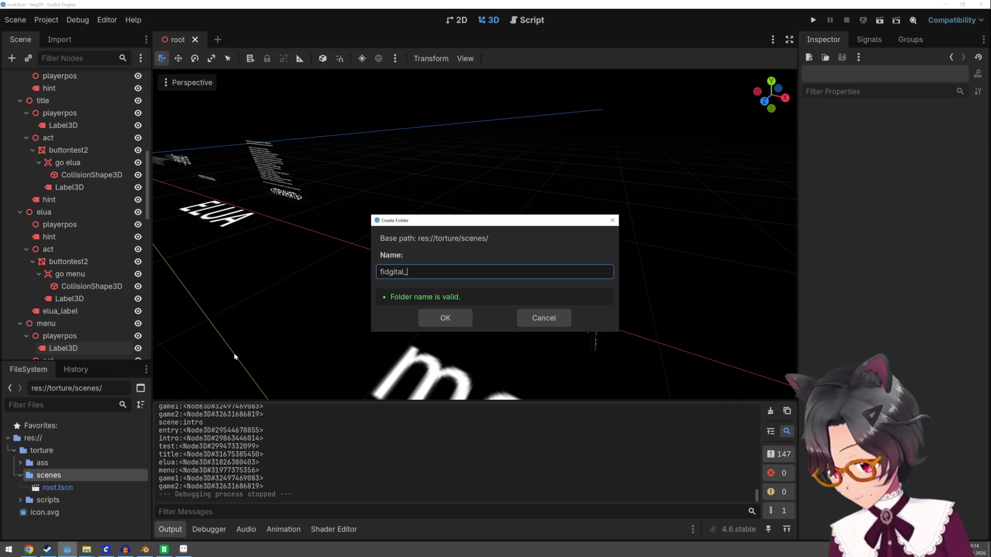
pyautogui.write('zerp')
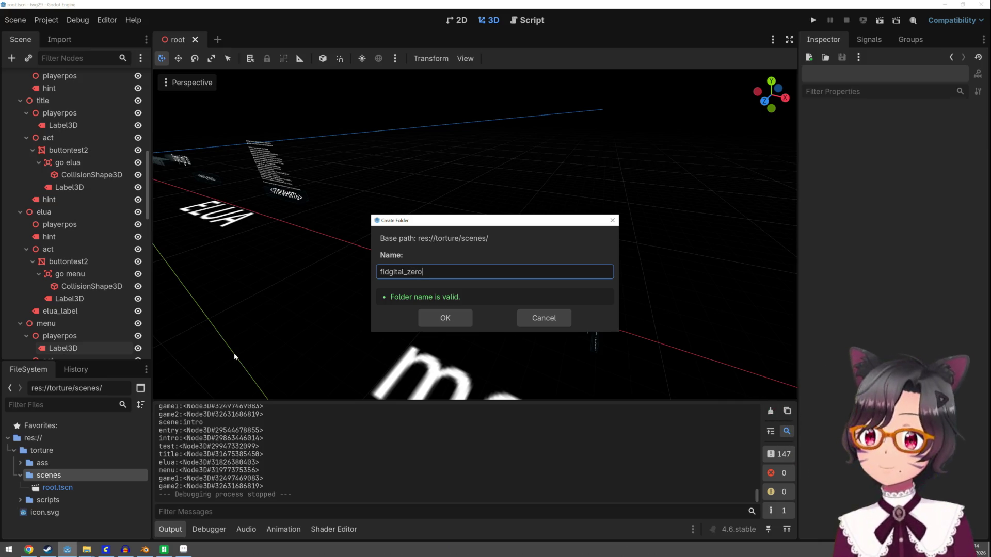
pyautogui.click(443, 325)
pyautogui.rightClick(68, 475)
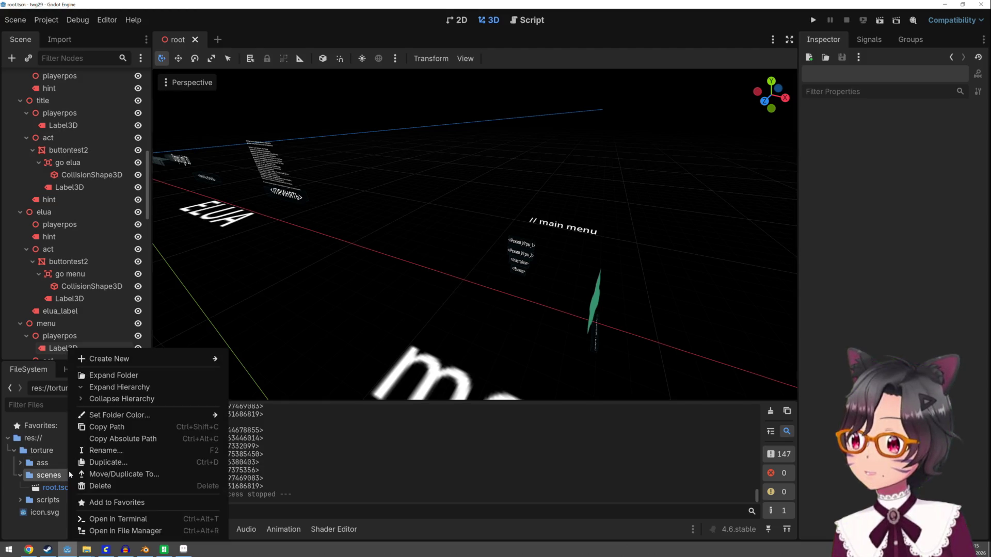
pyautogui.moveTo(114, 359)
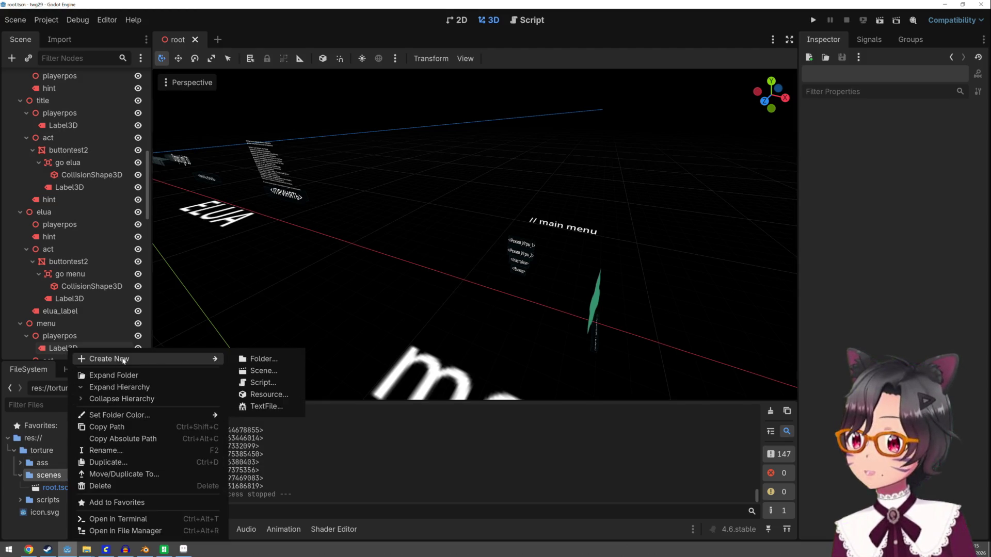
pyautogui.click(265, 368)
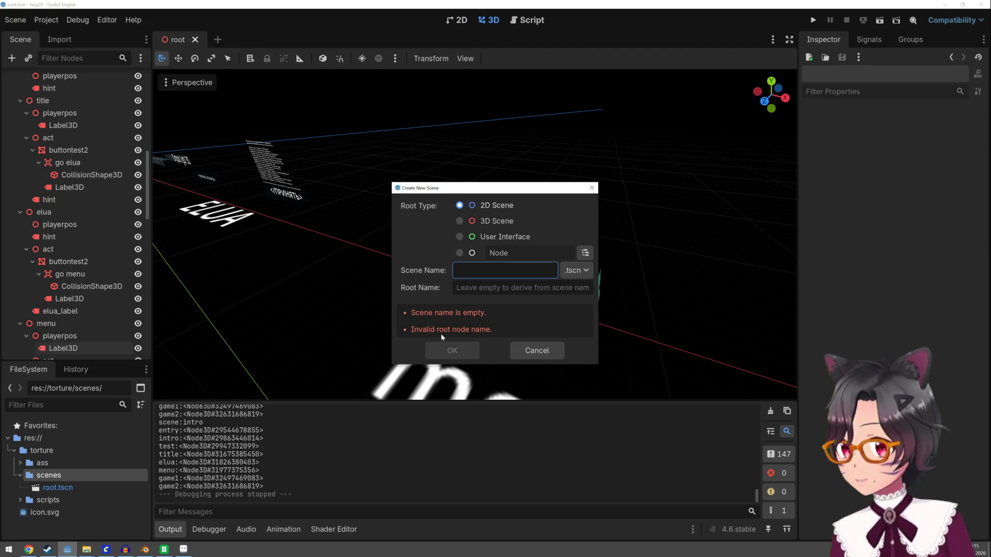
pyautogui.click(460, 222)
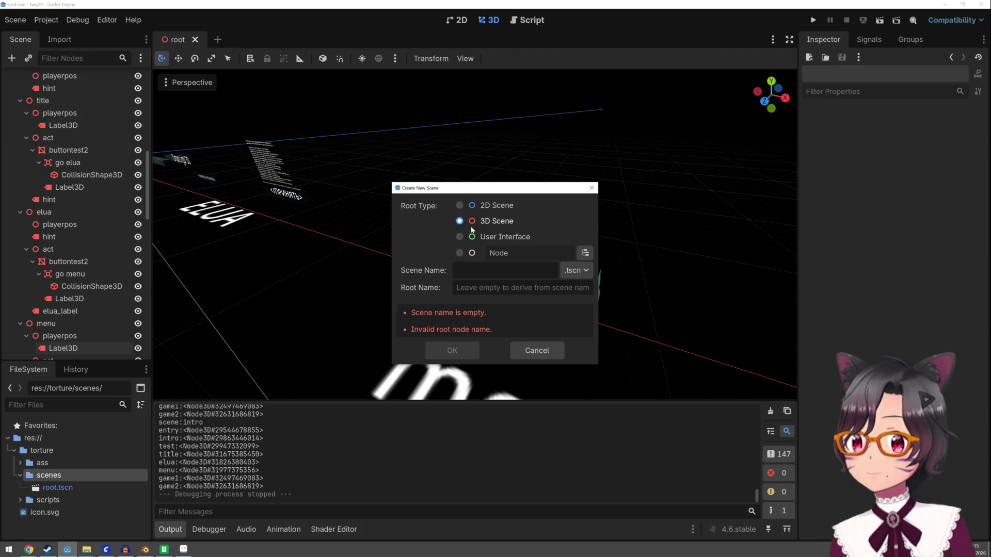
pyautogui.write('fidgital')
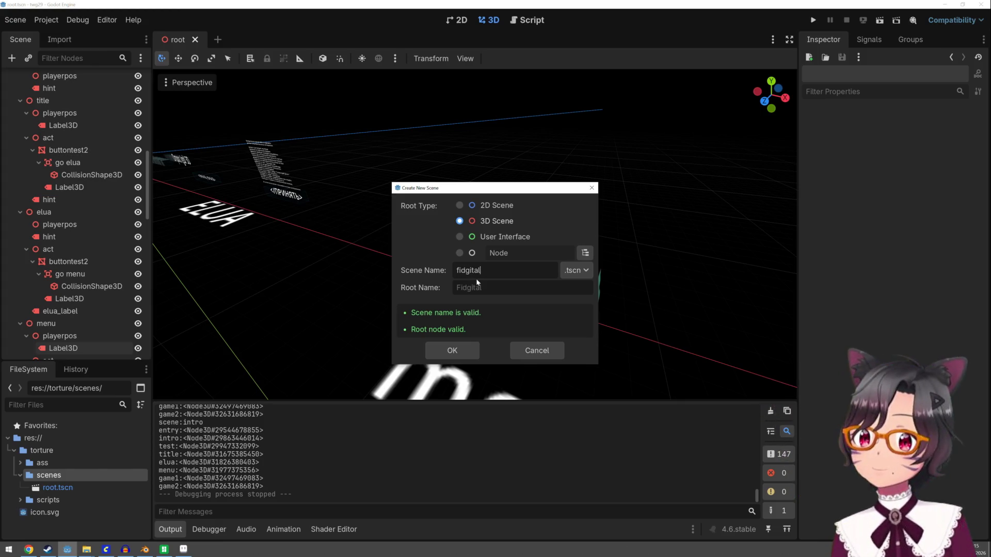
pyautogui.press('Return')
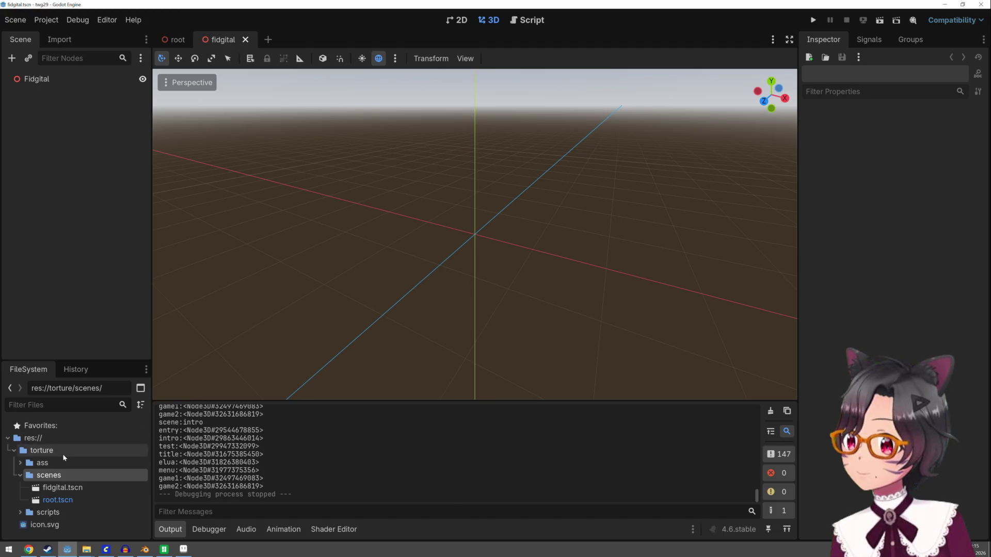
pyautogui.click(21, 463)
# Step: Drag fidgital_zero.fbx into the fidgital scene and dismiss the auto-import warning
pyautogui.click(26, 476)
pyautogui.click(52, 488)
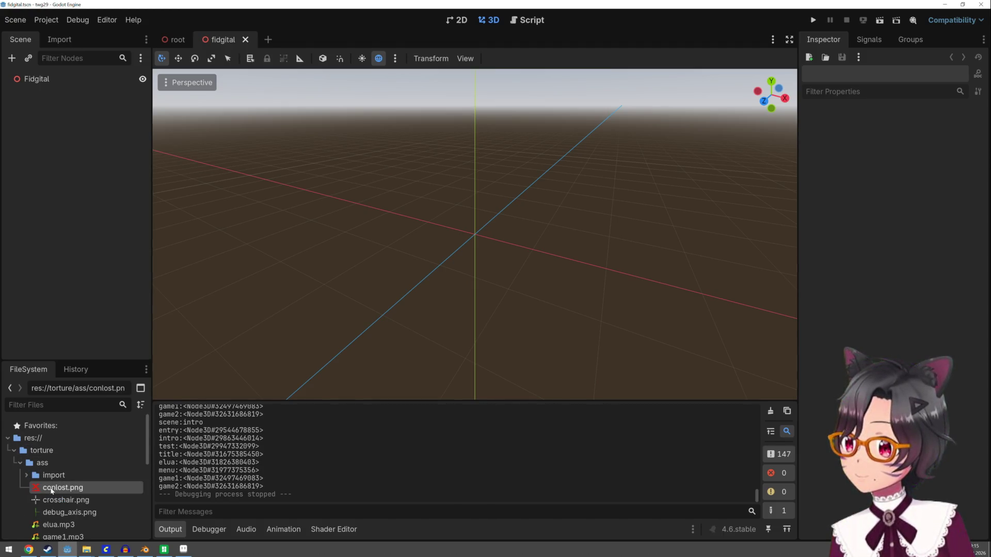
pyautogui.click(26, 475)
pyautogui.moveTo(67, 488)
pyautogui.mouseDown()
pyautogui.moveTo(32, 306)
pyautogui.moveTo(53, 62)
pyautogui.moveTo(49, 80)
pyautogui.mouseUp()
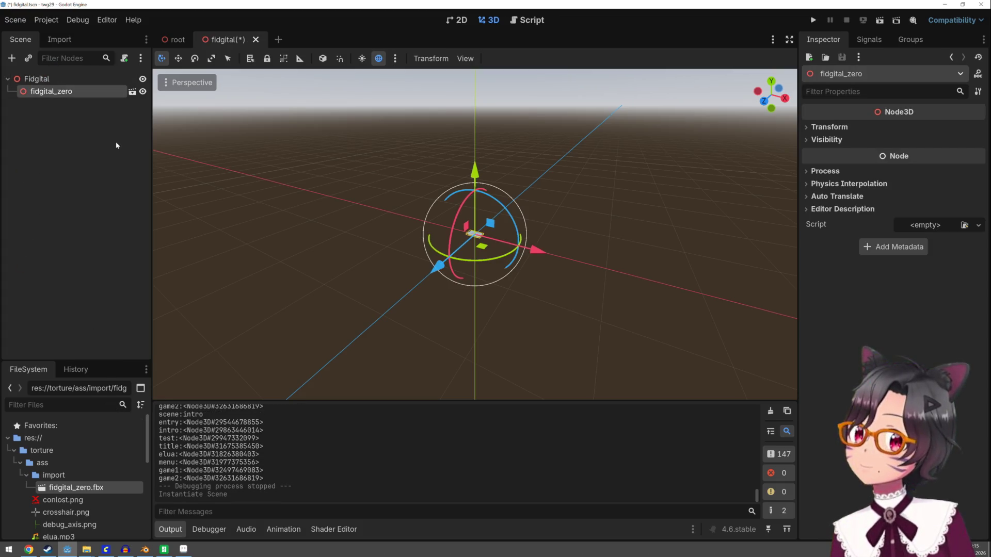
pyautogui.scroll(10, 499, 243)
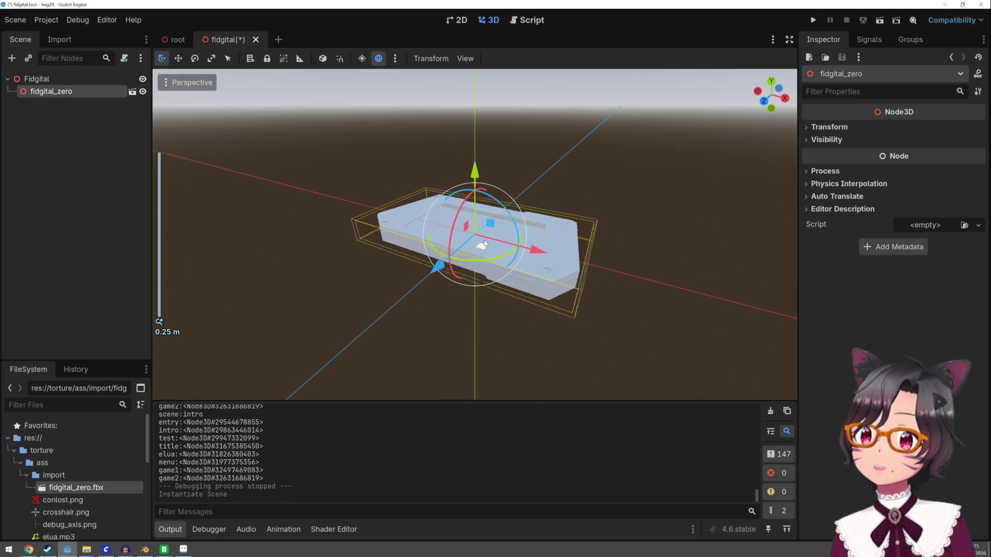
pyautogui.scroll(1, 485, 243)
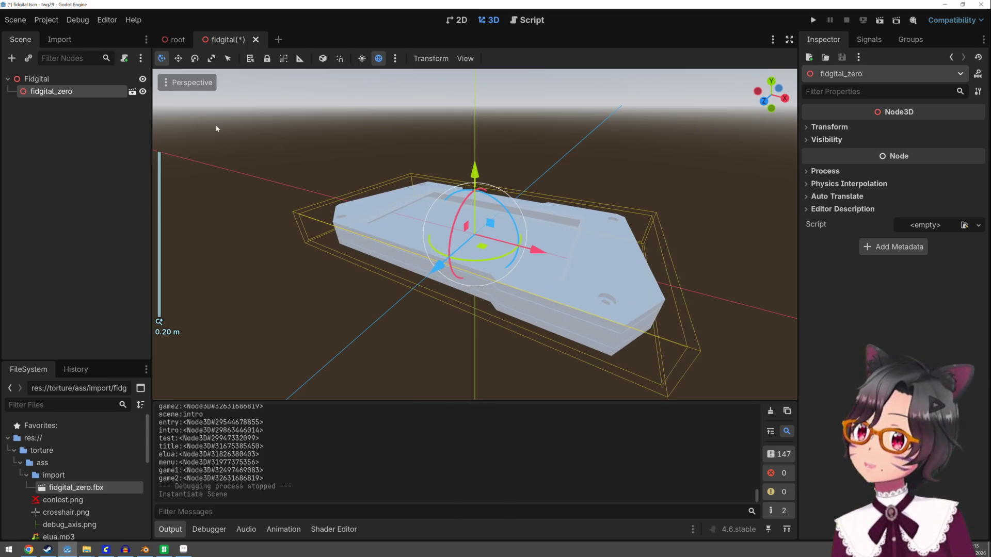
pyautogui.click(132, 93)
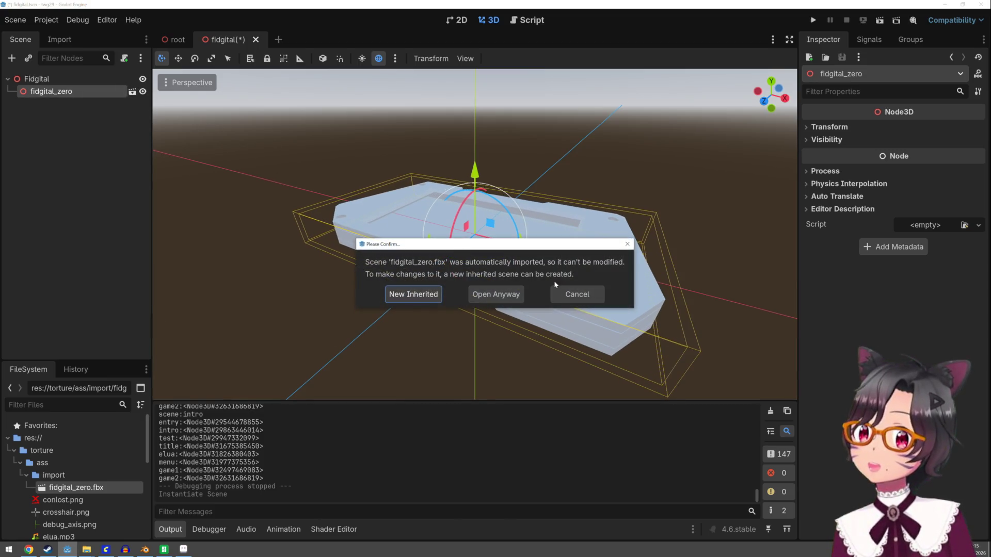
pyautogui.click(506, 295)
# Step: Enable Editable Children on the fidgital_zero node and make the instance local
pyautogui.rightClick(96, 92)
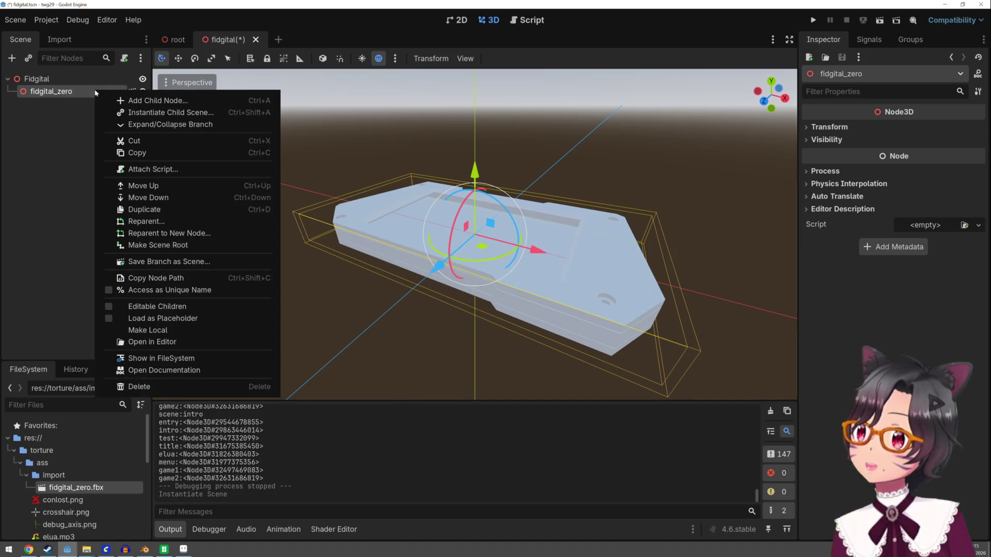
pyautogui.click(162, 309)
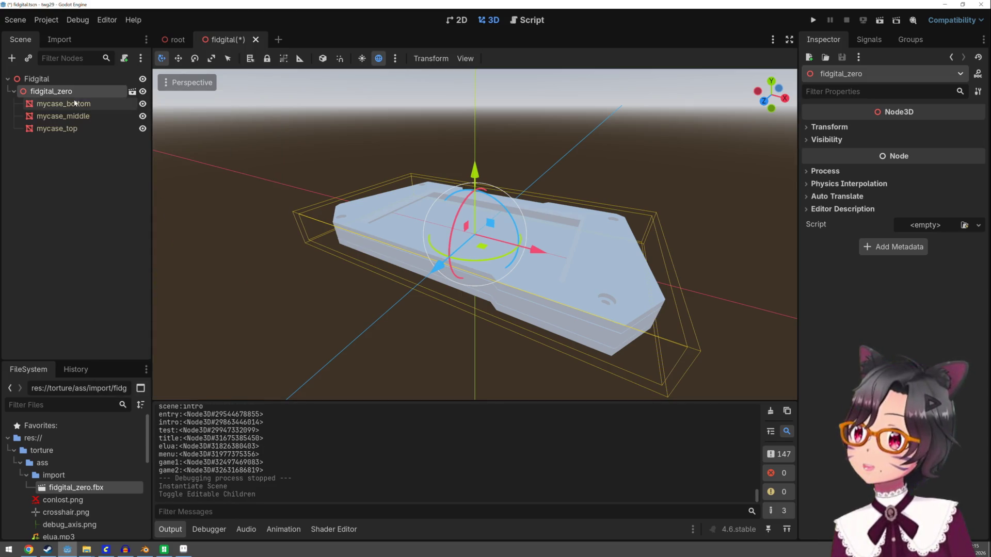
pyautogui.rightClick(72, 95)
pyautogui.click(108, 336)
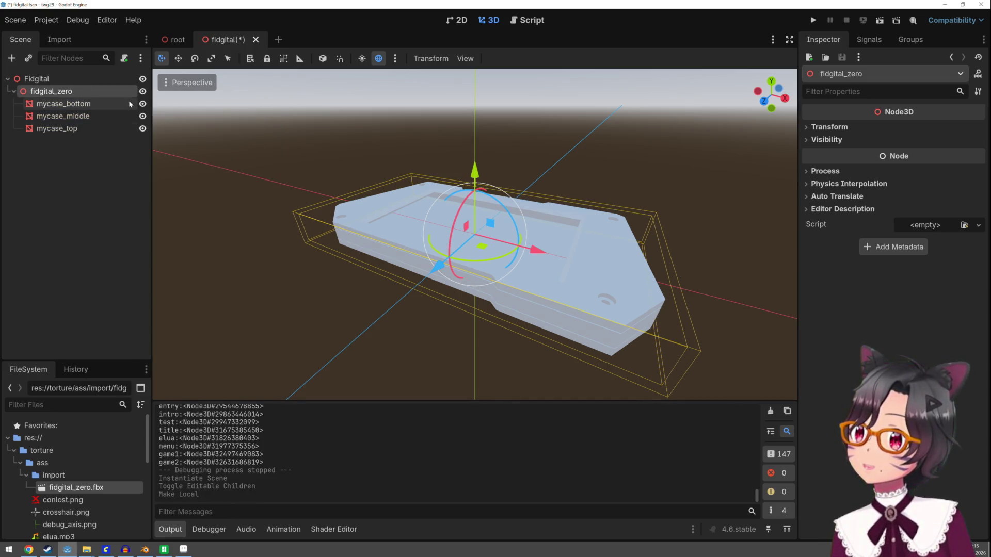
# Step: Move the three mycase plates under Fidgital and delete the empty fidgital_zero node
pyautogui.click(49, 104)
pyautogui.keyDown('shift'); pyautogui.click(56, 129); pyautogui.keyUp('shift')
pyautogui.moveTo(59, 104)
pyautogui.mouseDown()
pyautogui.moveTo(62, 89)
pyautogui.moveTo(31, 80)
pyautogui.mouseUp()
pyautogui.click(72, 92)
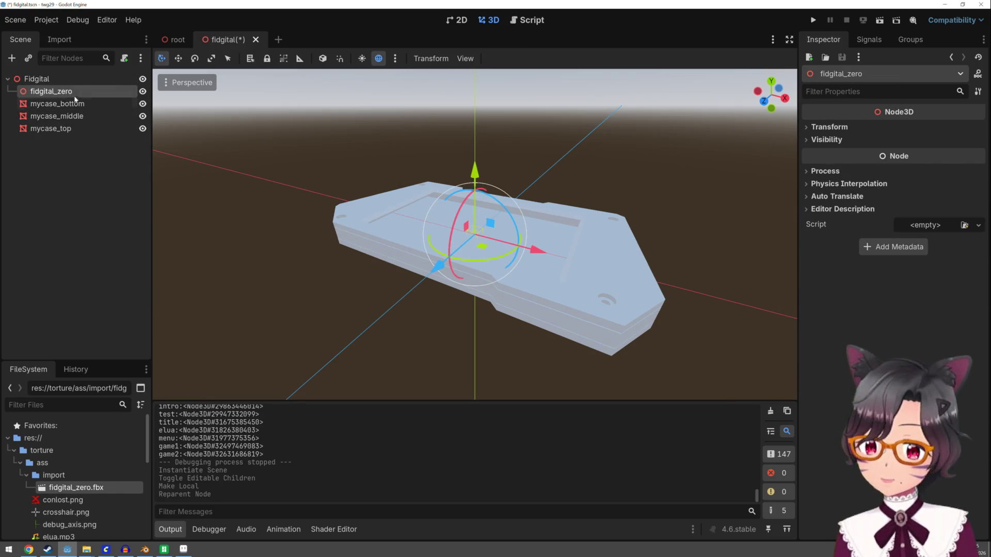
pyautogui.press('Delete')
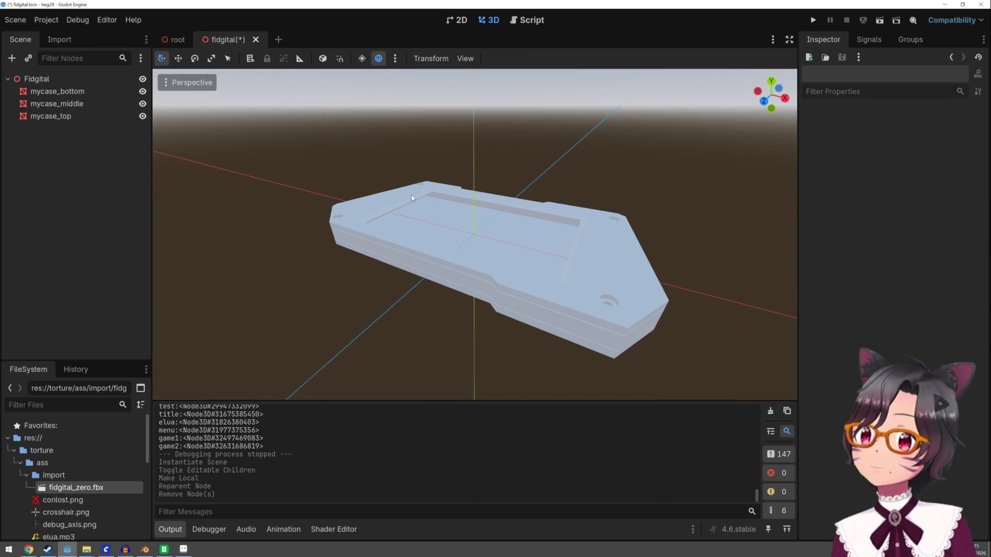
pyautogui.click(66, 104)
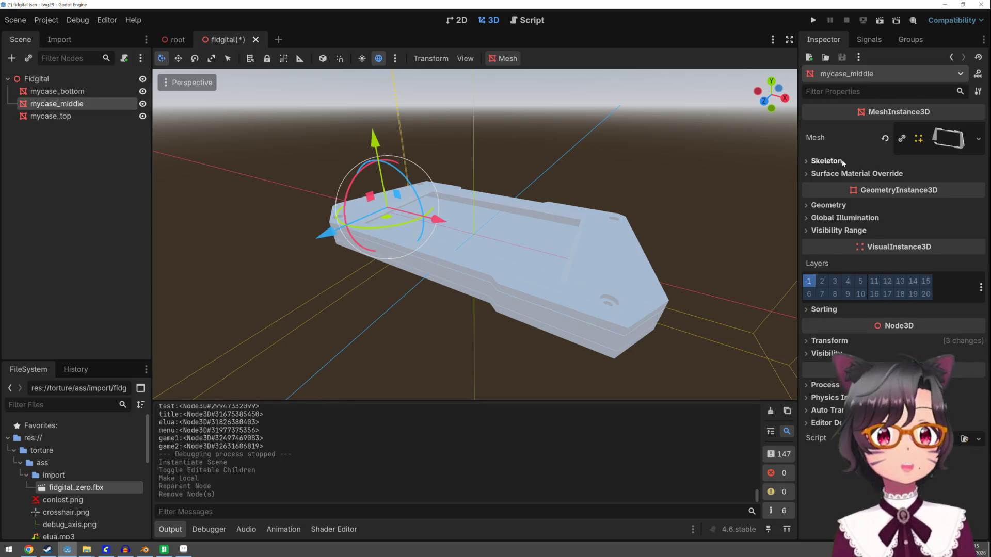
# Step: Expand mycase_middle's Mesh resource and Surface 0 to inspect its white-albedo material
pyautogui.click(947, 138)
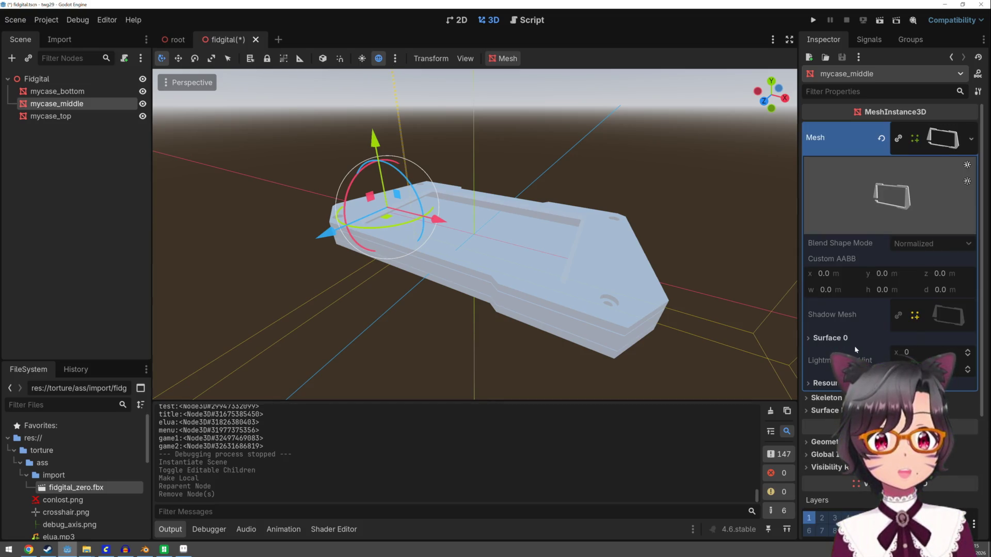
pyautogui.click(855, 336)
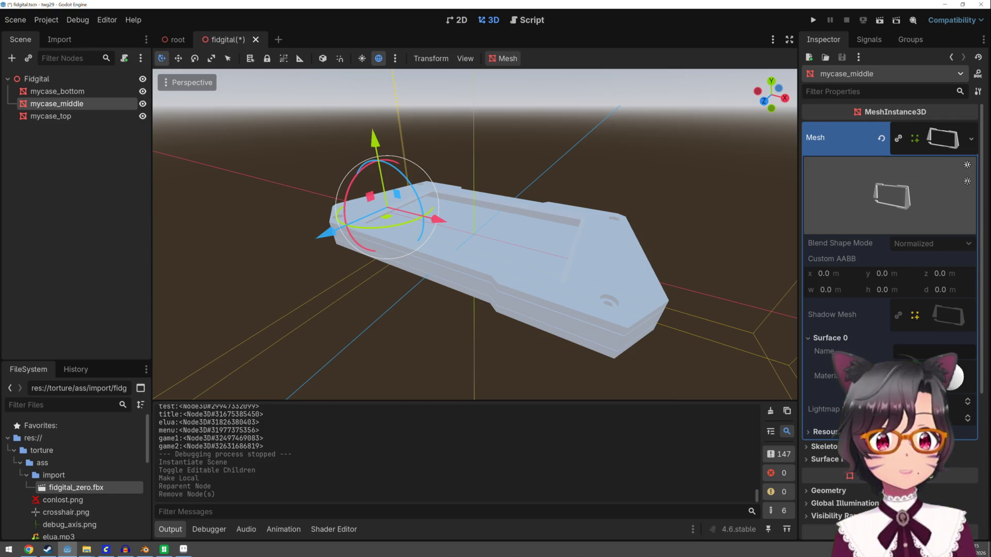
pyautogui.scroll(-3, 890, 258)
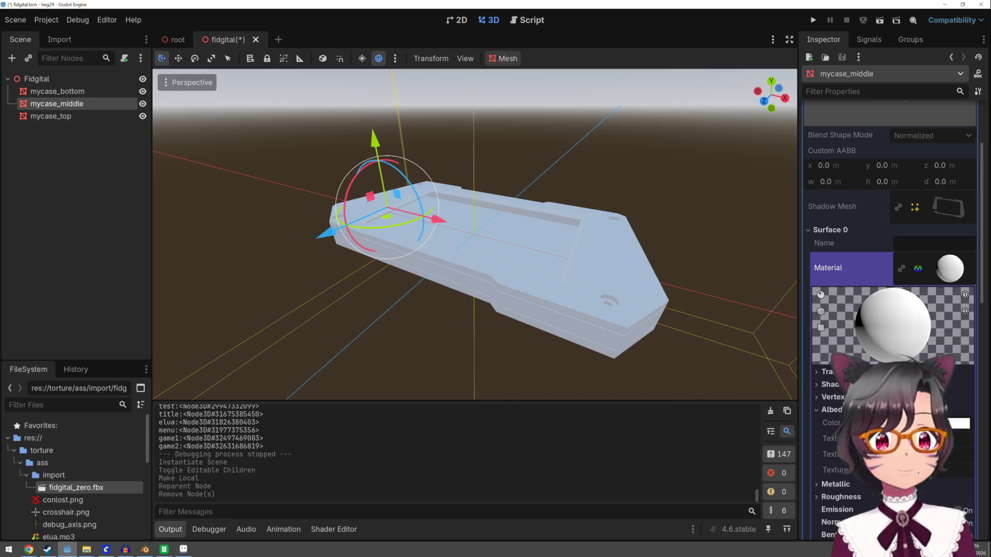
pyautogui.click(955, 262)
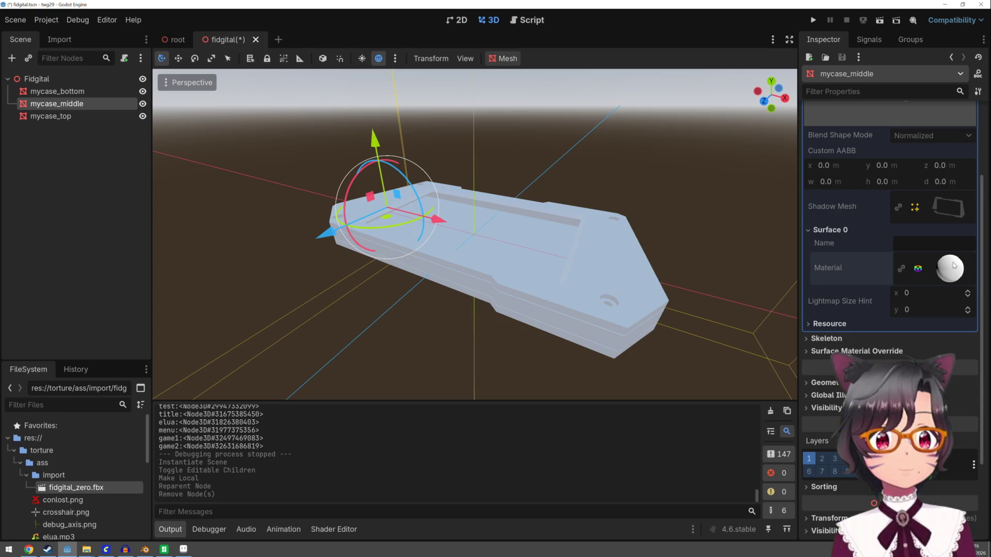
pyautogui.click(944, 281)
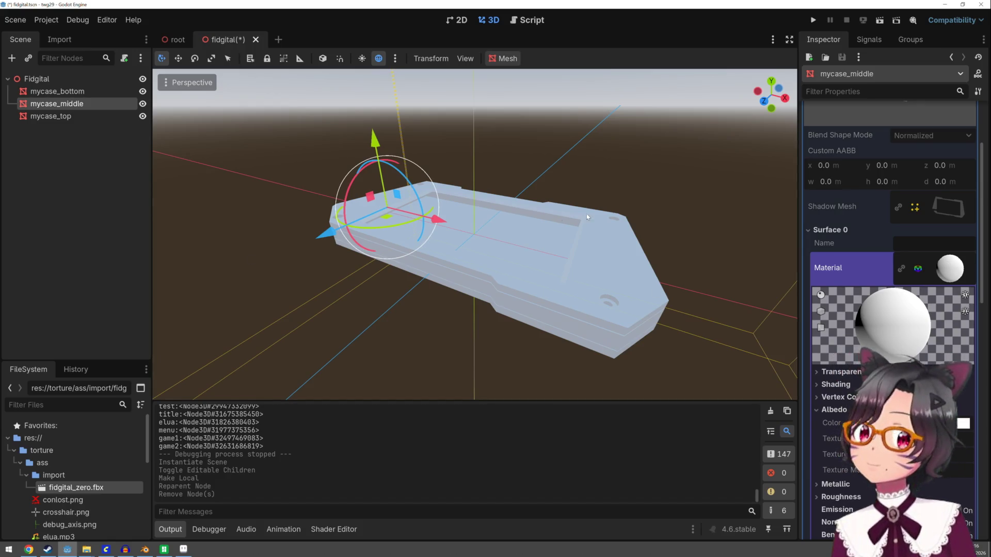
pyautogui.scroll(3, 926, 205)
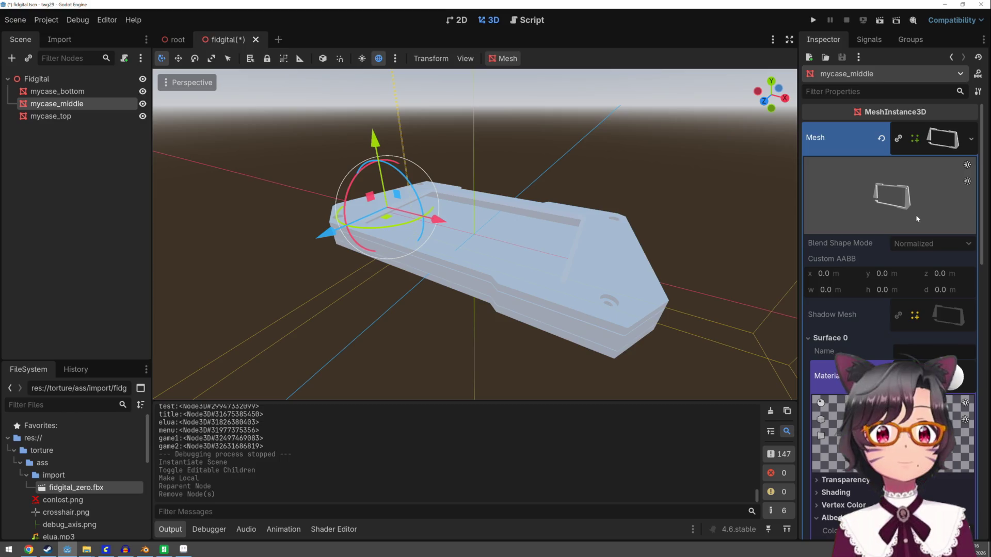
# Step: Make the middle plate's mesh unique with Make Unique (Recursive) and confirm
pyautogui.click(975, 139)
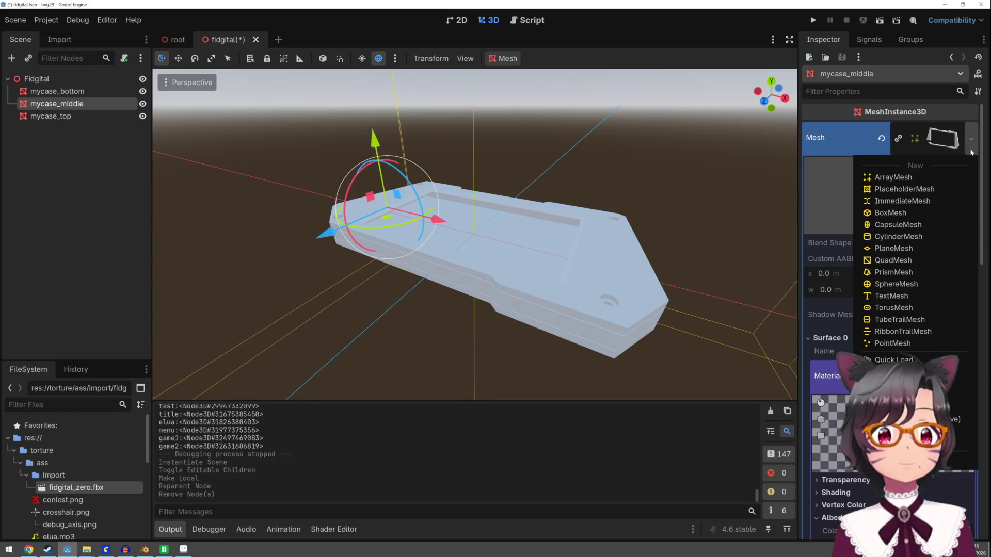
pyautogui.click(904, 419)
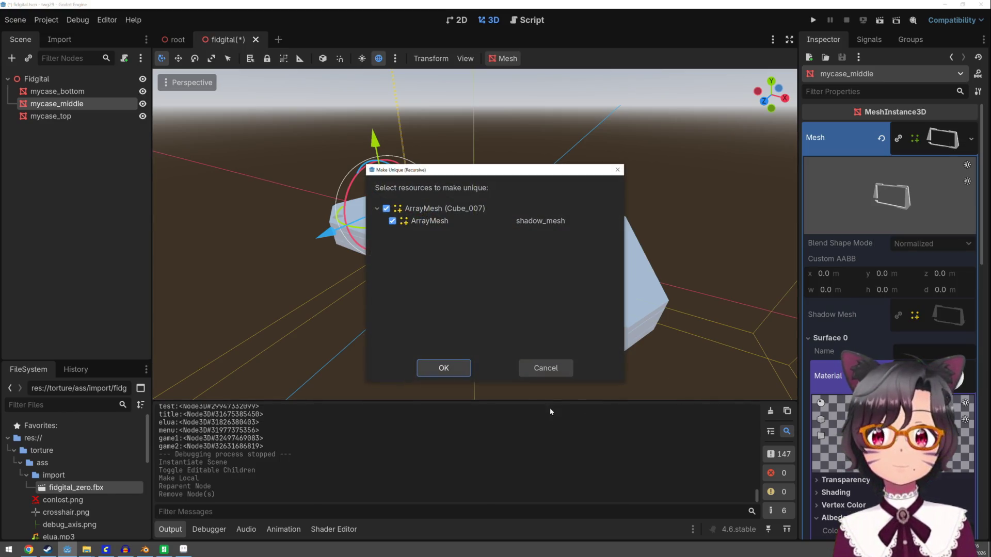
pyautogui.click(460, 374)
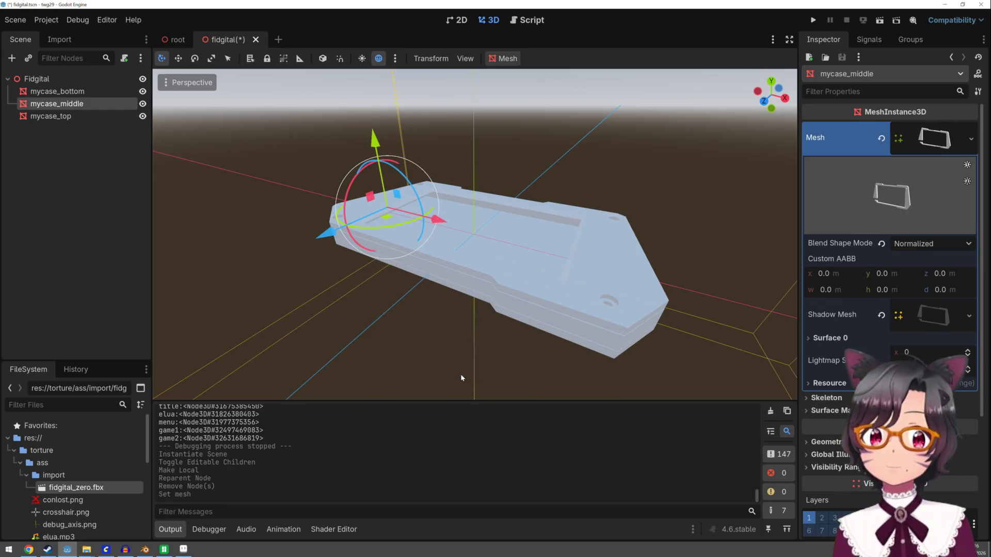
# Step: Clear the Surface 0 material on mycase_middle's mesh so it reads empty
pyautogui.click(925, 315)
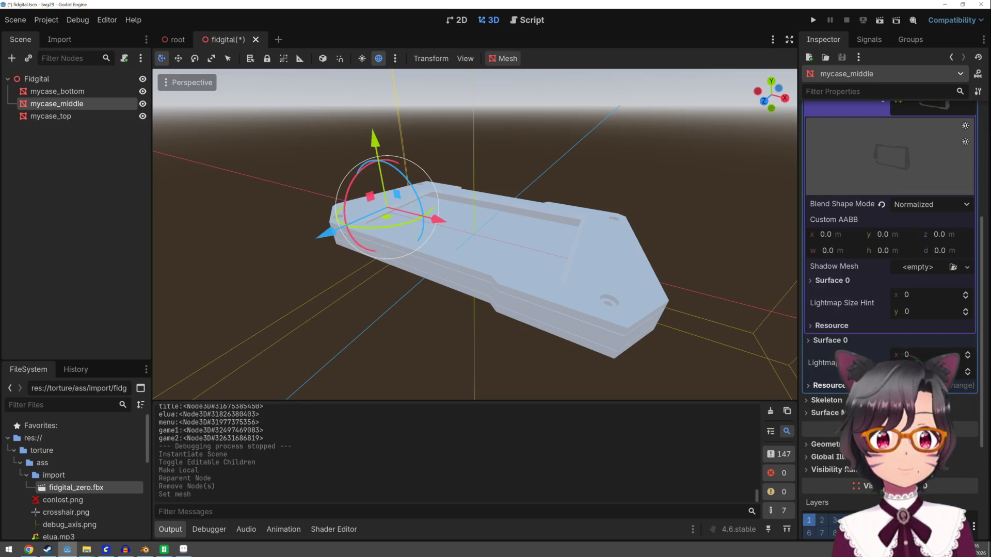
pyautogui.click(831, 341)
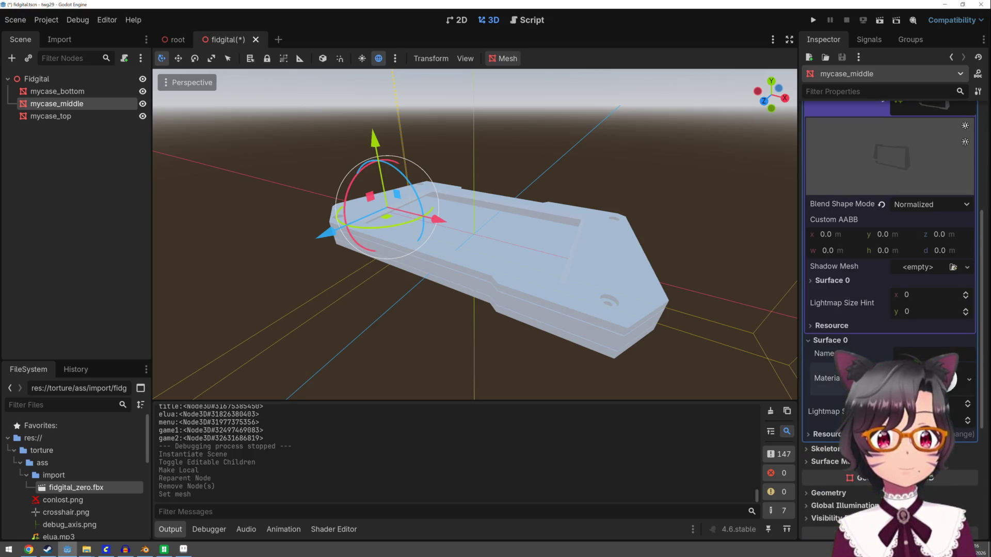
pyautogui.click(947, 380)
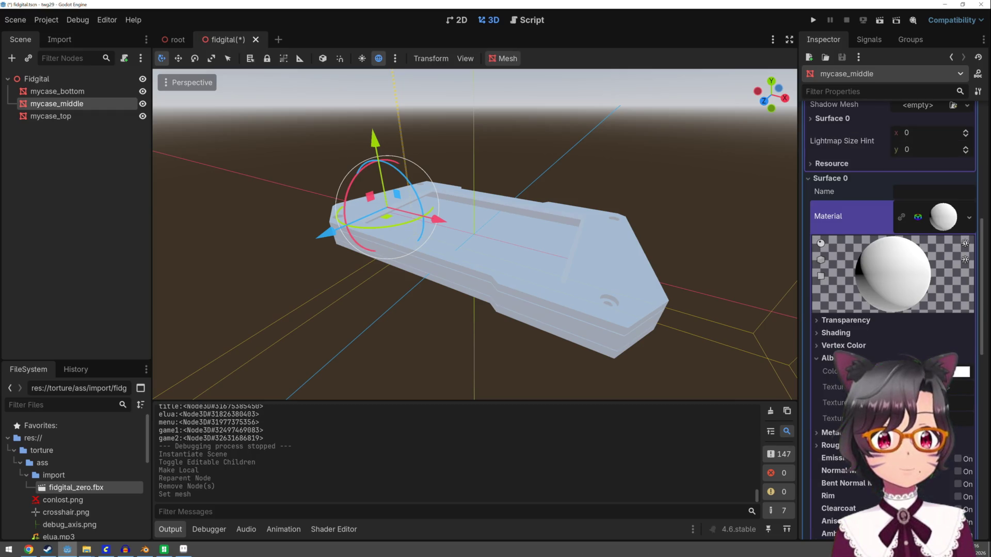
pyautogui.click(969, 219)
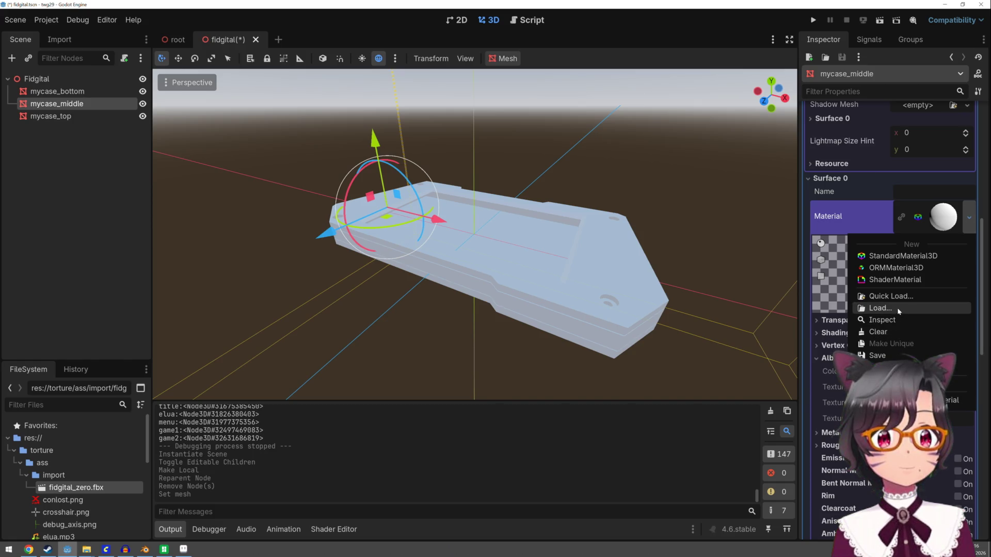
pyautogui.click(901, 332)
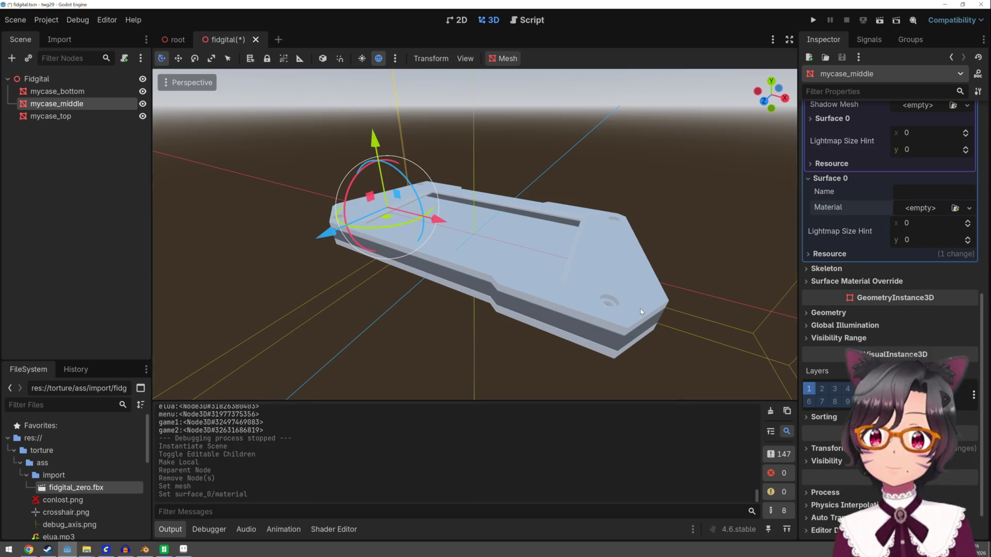
pyautogui.click(658, 332)
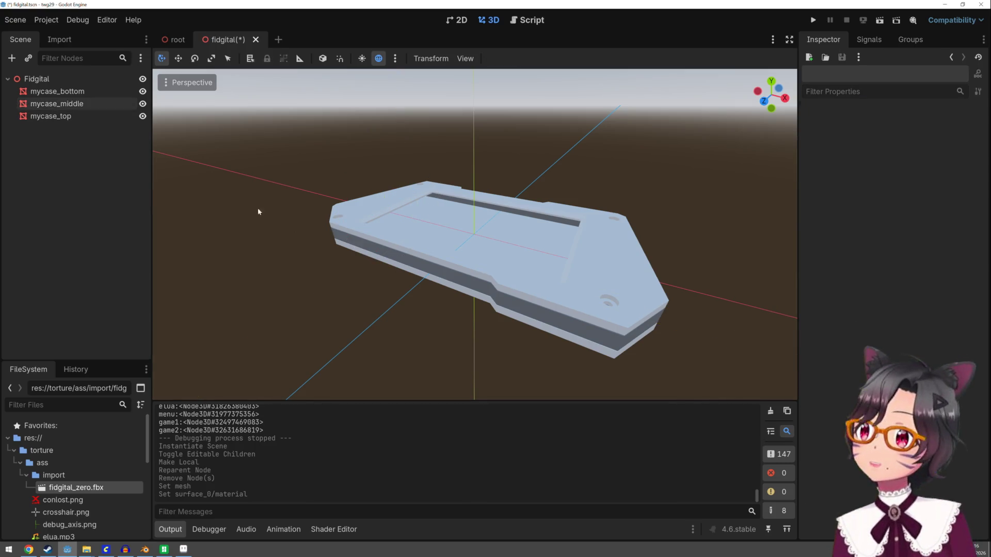
# Step: Reselect mycase_middle in the Scene dock
pyautogui.click(96, 92)
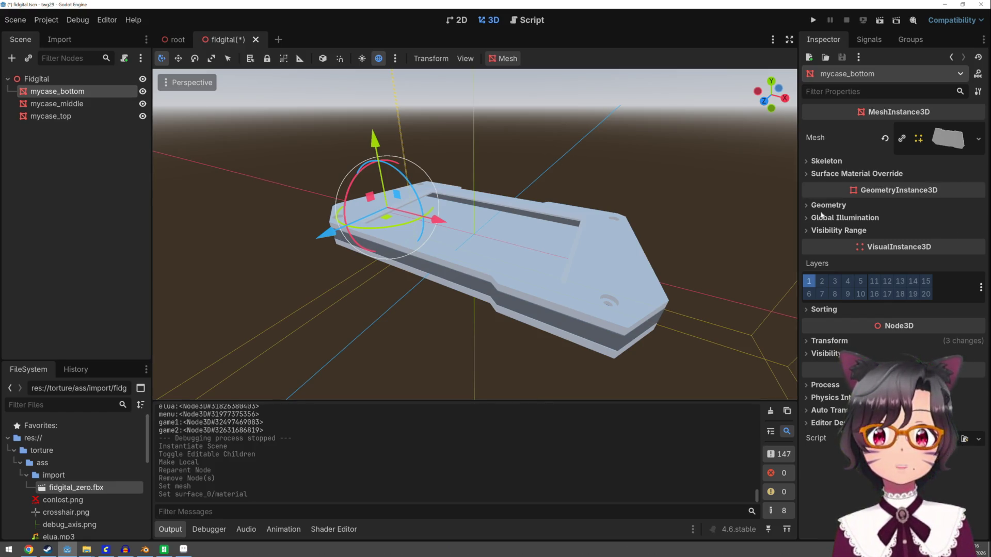
pyautogui.click(622, 339)
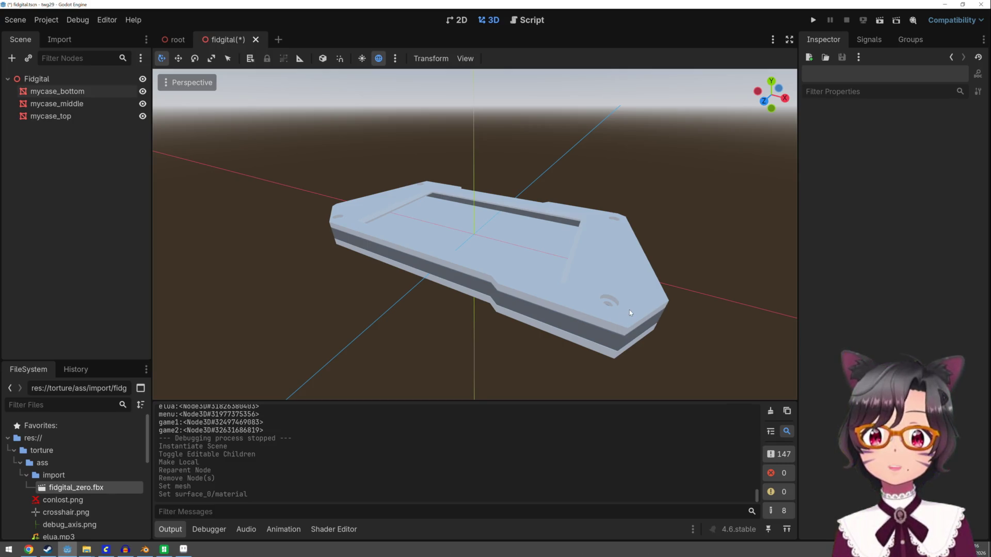
pyautogui.click(57, 104)
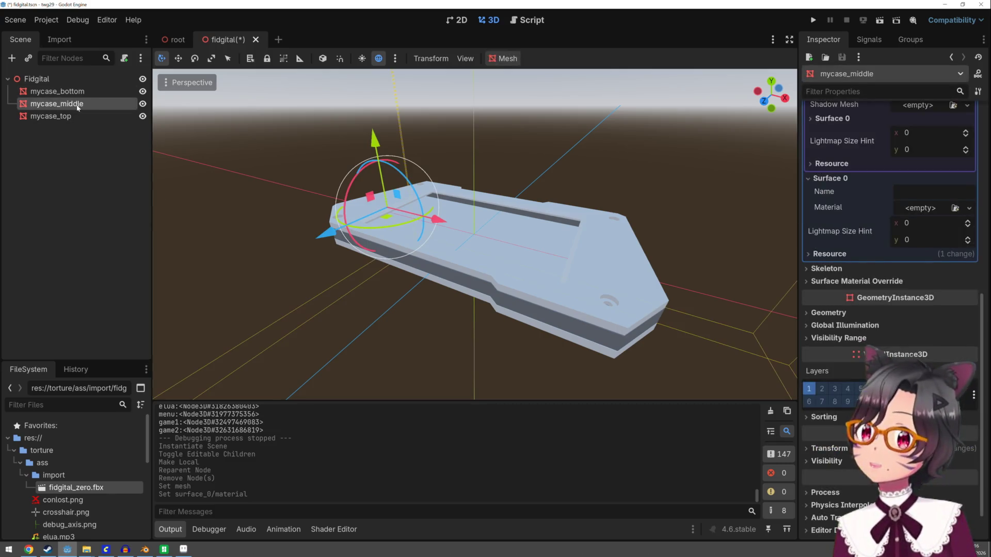
pyautogui.scroll(2, 890, 245)
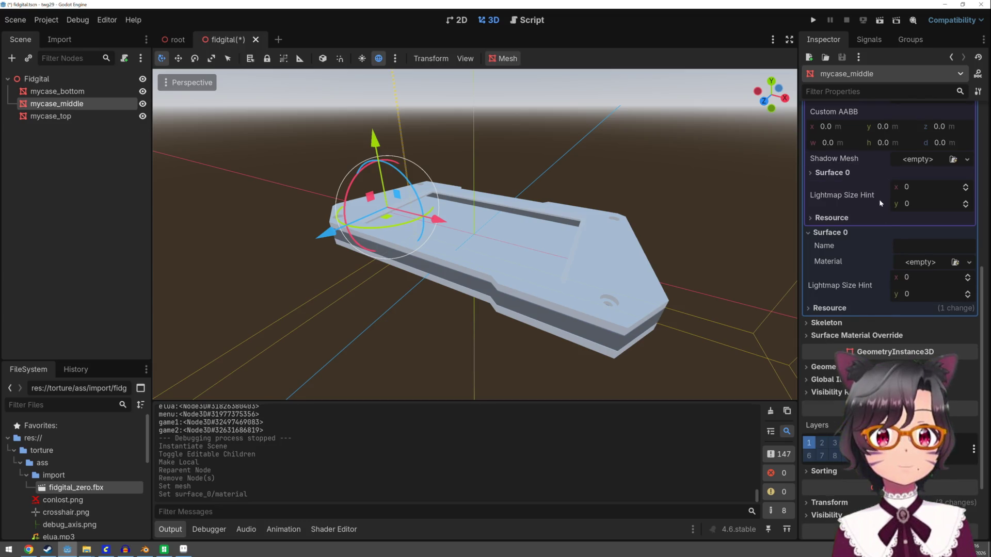
# Step: Add a New StandardMaterial3D to Surface 0 and drag its albedo colour to black
pyautogui.click(815, 175)
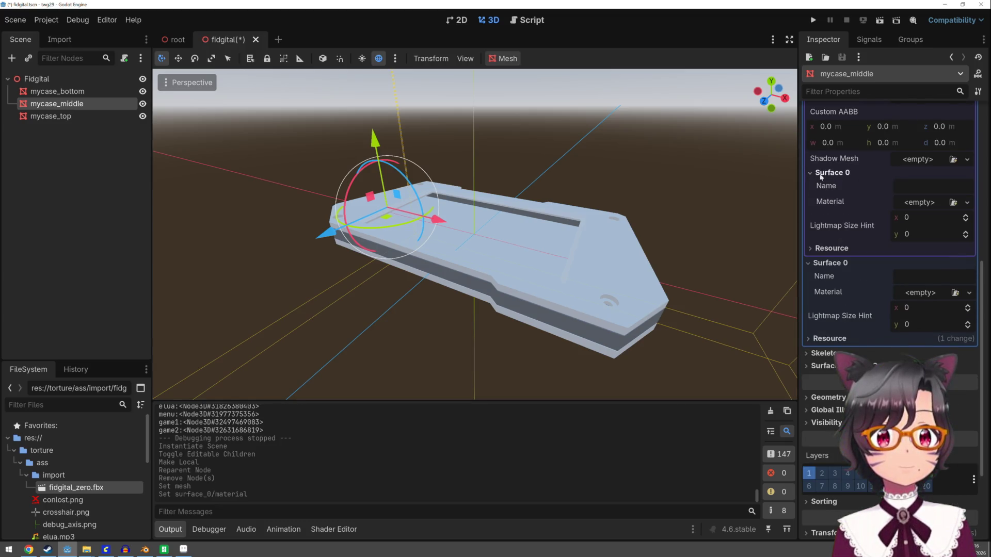
pyautogui.click(929, 203)
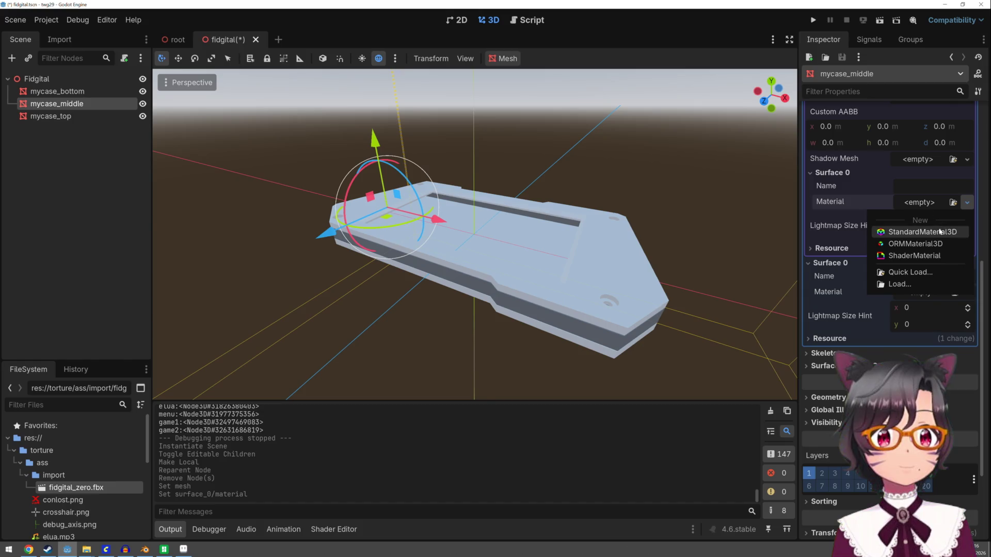
pyautogui.click(936, 227)
pyautogui.click(937, 226)
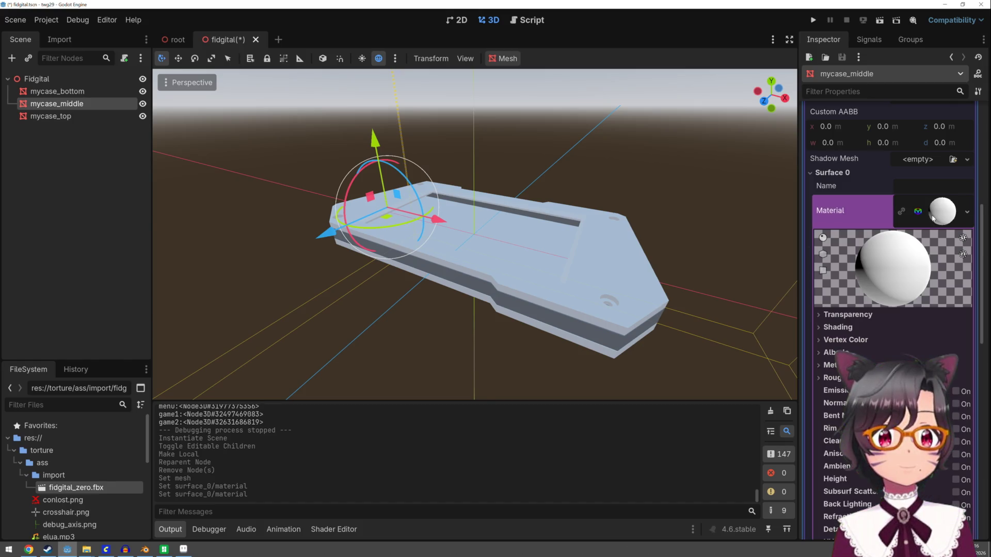
pyautogui.click(833, 353)
pyautogui.click(961, 366)
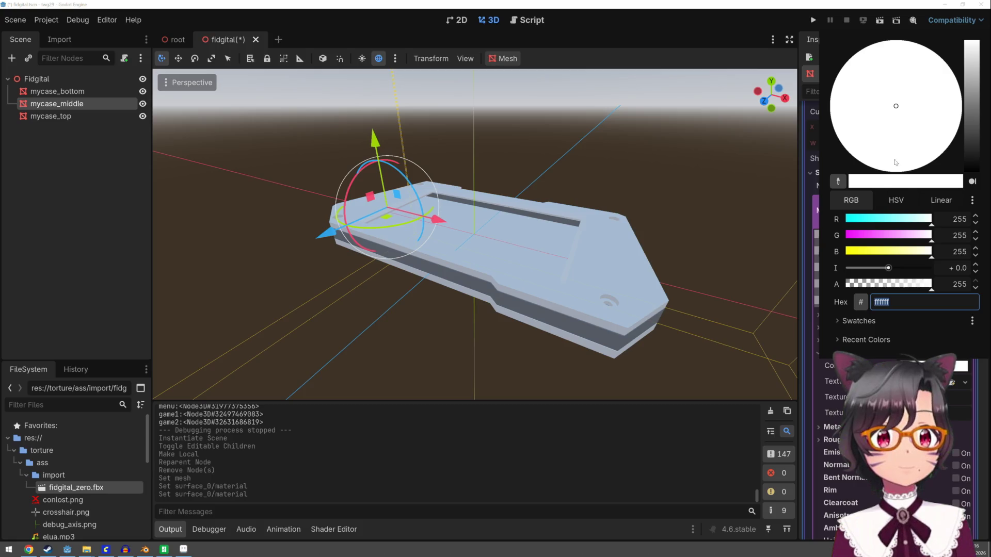
pyautogui.moveTo(979, 134); pyautogui.dragTo(976, 178)
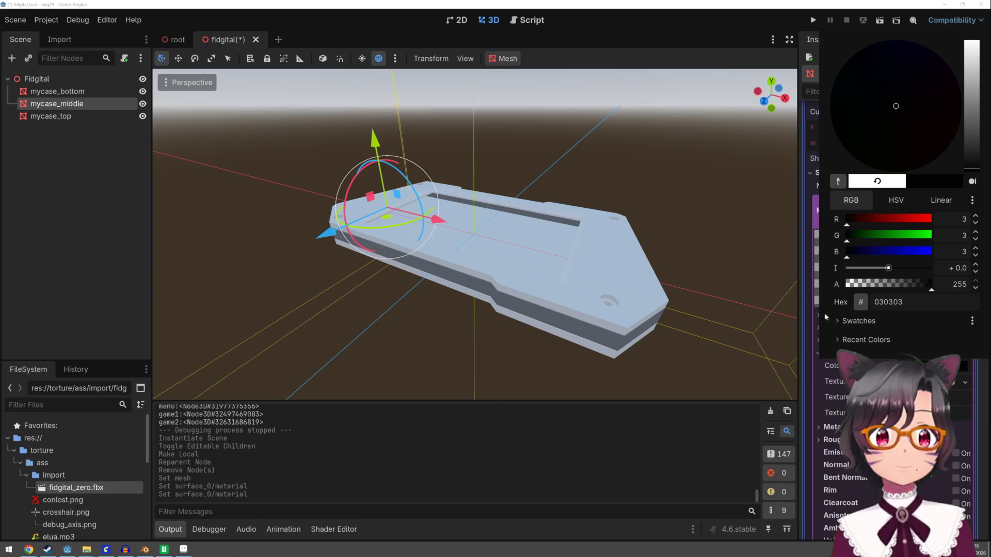
pyautogui.click(811, 373)
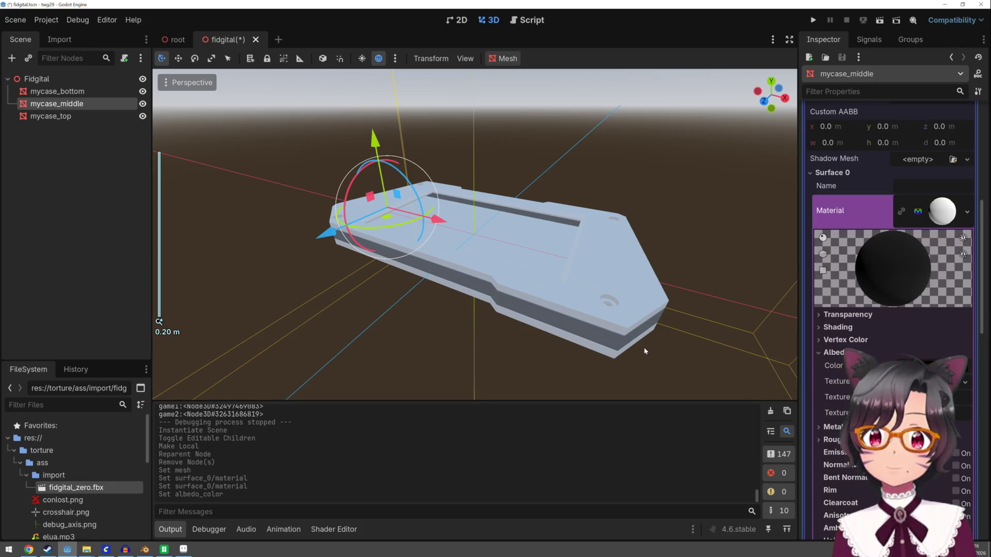
pyautogui.click(652, 333)
pyautogui.moveTo(651, 332)
pyautogui.mouseDown()
pyautogui.moveTo(652, 288)
pyautogui.moveTo(606, 312)
pyautogui.moveTo(642, 265)
pyautogui.moveTo(622, 278)
pyautogui.moveTo(624, 264)
pyautogui.moveTo(586, 250)
pyautogui.moveTo(438, 280)
pyautogui.mouseUp()
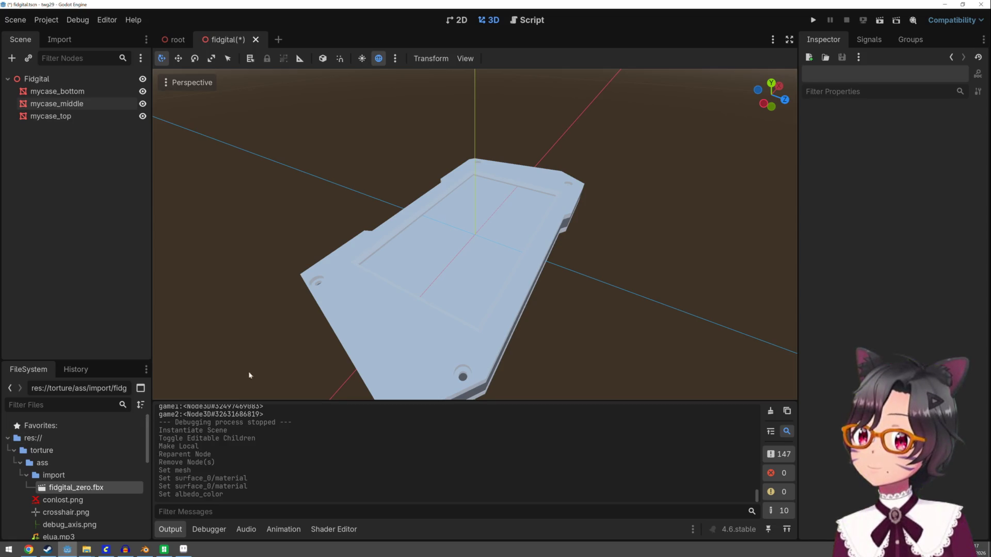
# Step: Orbit around the case and select mycase_top in the Scene dock
pyautogui.scroll(-3, 475, 233)
pyautogui.moveTo(591, 248)
pyautogui.mouseDown()
pyautogui.moveTo(557, 274)
pyautogui.moveTo(350, 226)
pyautogui.moveTo(338, 193)
pyautogui.moveTo(330, 232)
pyautogui.moveTo(359, 223)
pyautogui.moveTo(209, 140)
pyautogui.mouseUp()
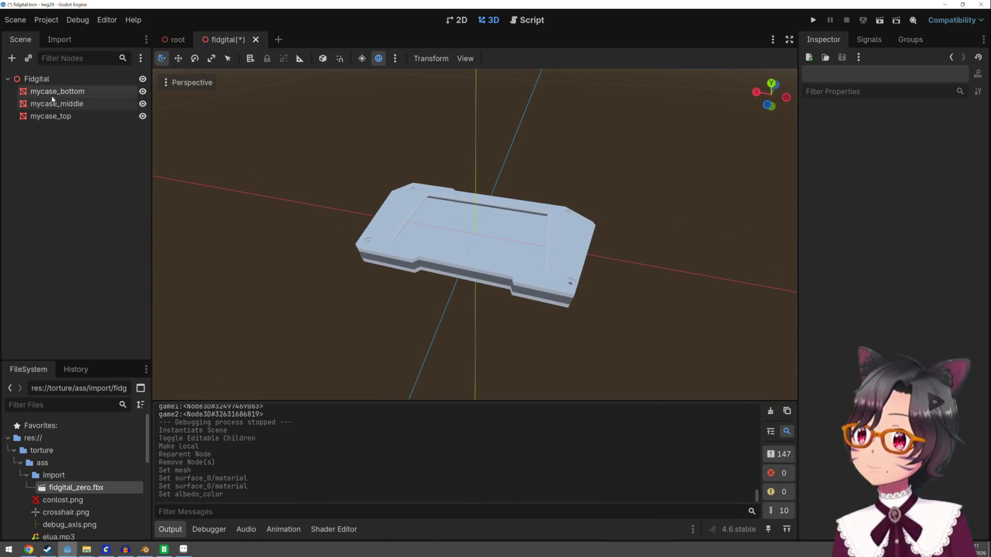
pyautogui.click(57, 116)
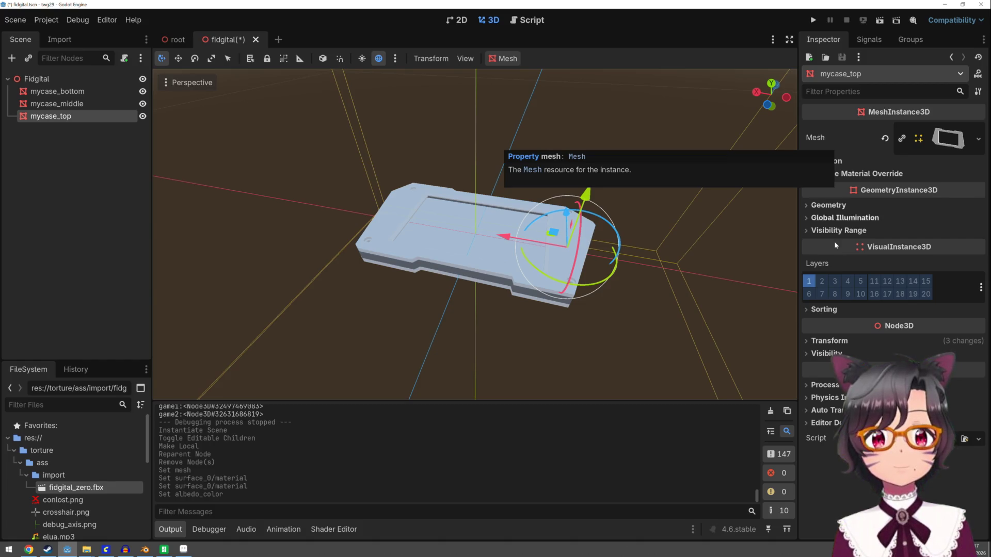
# Step: Add a New StandardMaterial3D to mycase_top's Surface Material Override slot 0
pyautogui.click(835, 174)
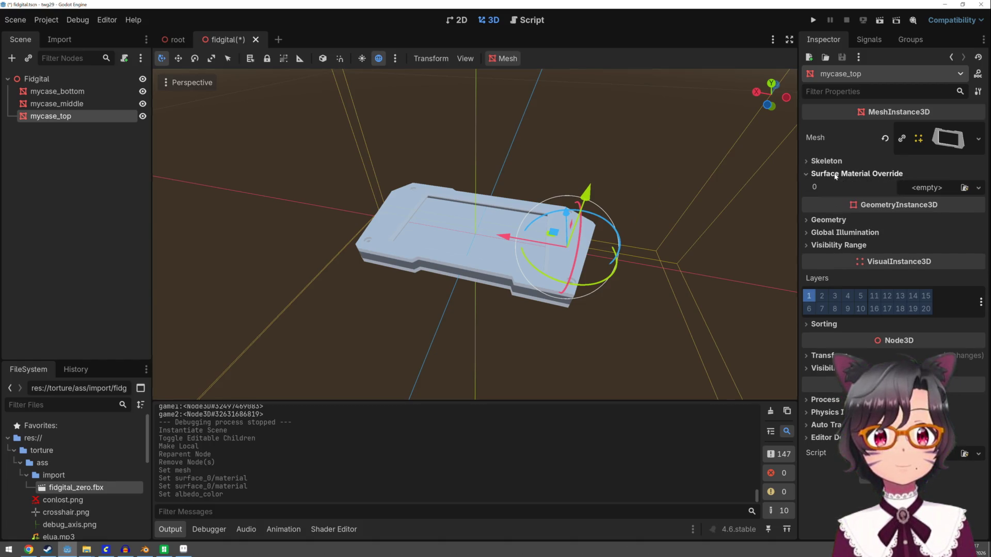
pyautogui.click(922, 188)
pyautogui.click(933, 217)
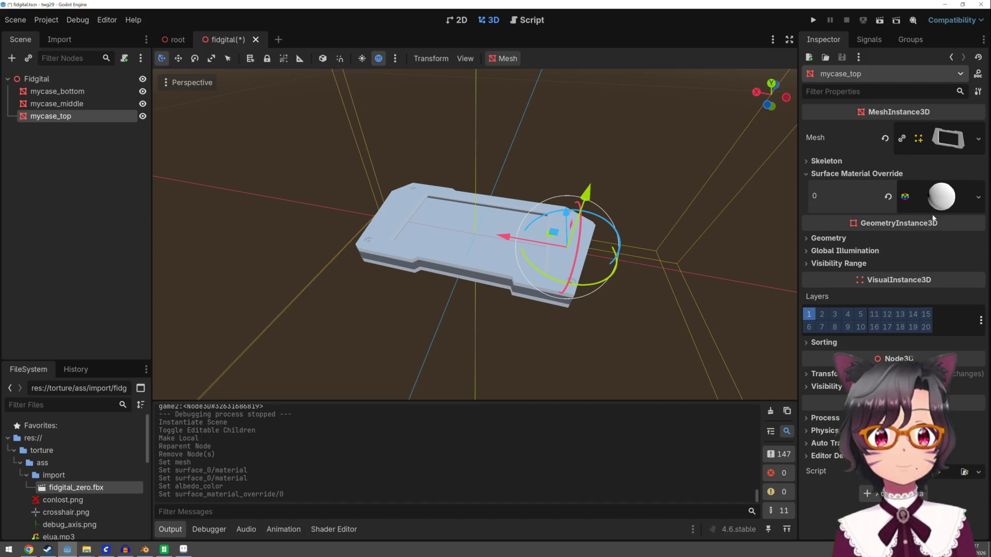
pyautogui.click(936, 197)
# Step: Set the new material's albedo colour to a sandy beige, about #d9c492
pyautogui.click(849, 337)
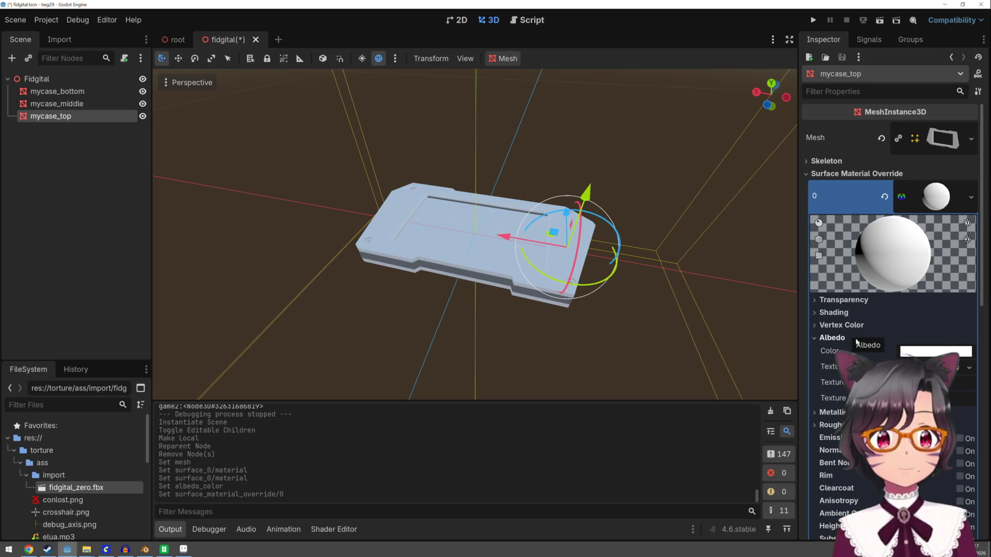
pyautogui.click(927, 352)
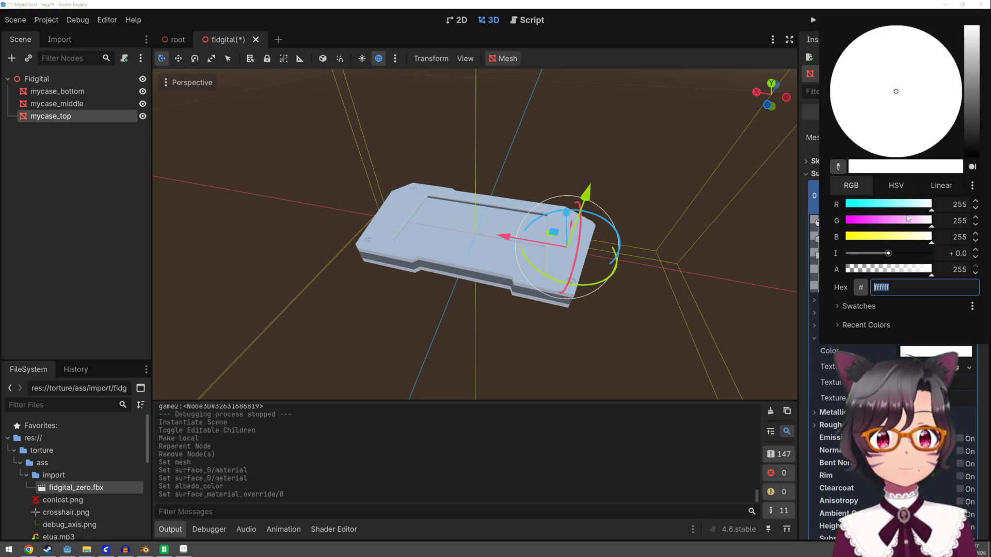
pyautogui.click(919, 238)
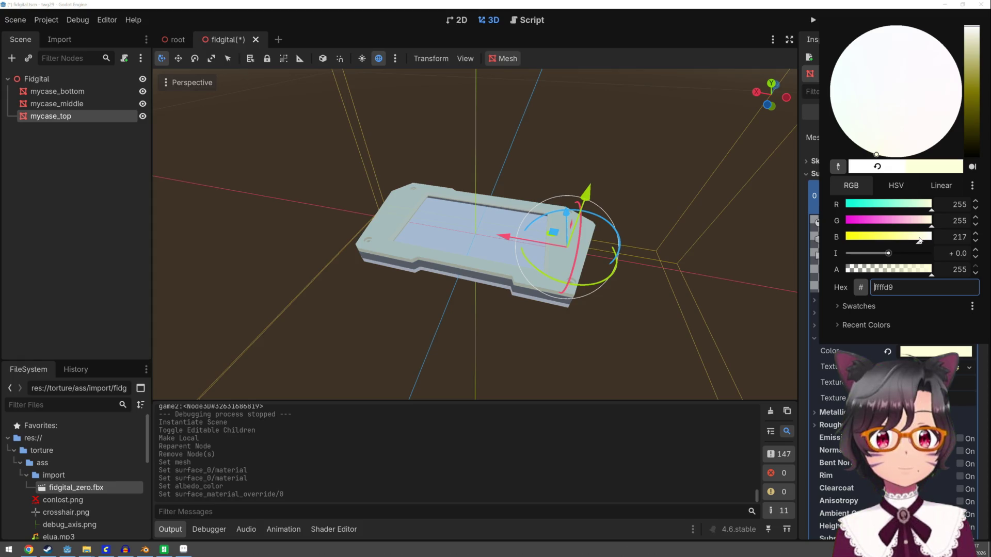
pyautogui.click(922, 224)
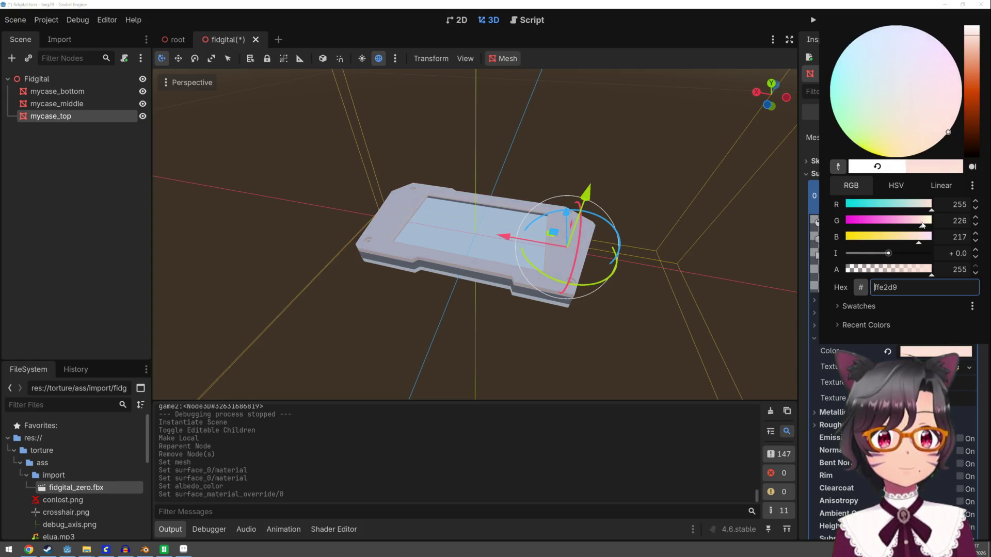
pyautogui.click(925, 207)
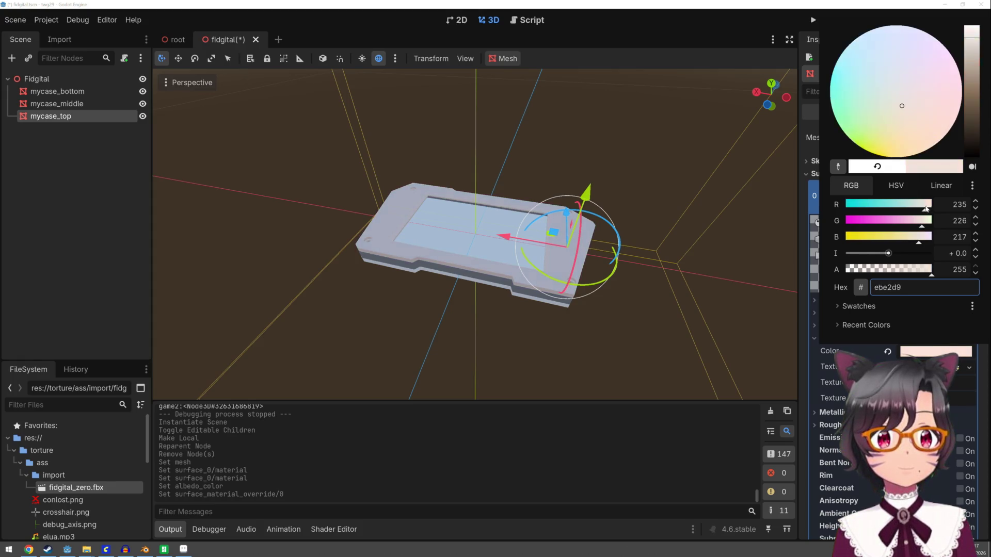
pyautogui.click(912, 242)
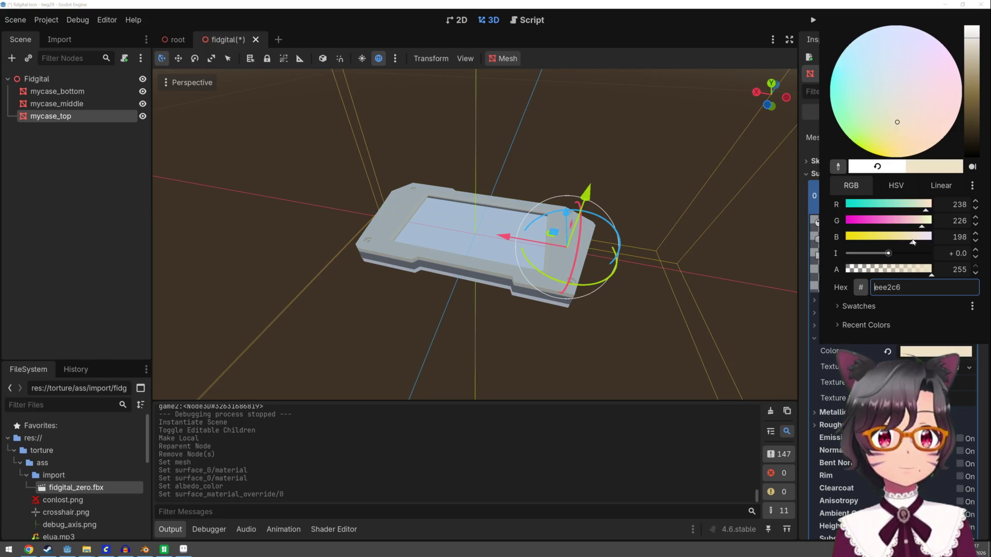
pyautogui.click(974, 52)
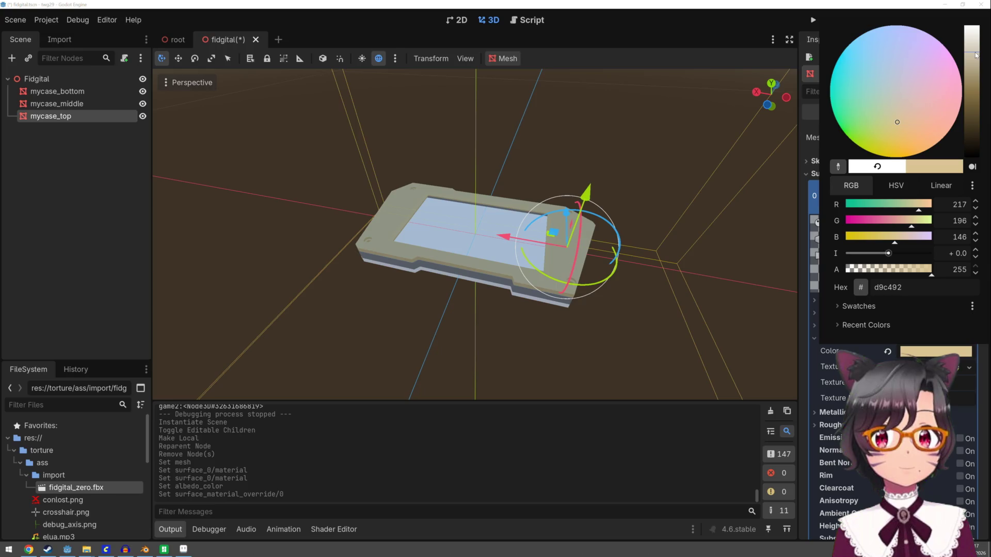
pyautogui.moveTo(972, 52); pyautogui.dragTo(974, 54)
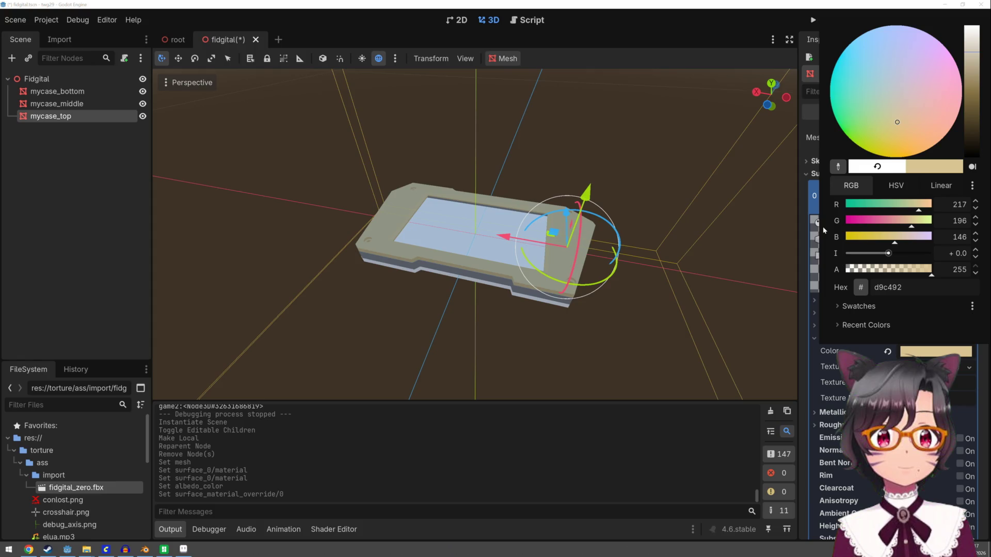
pyautogui.click(807, 305)
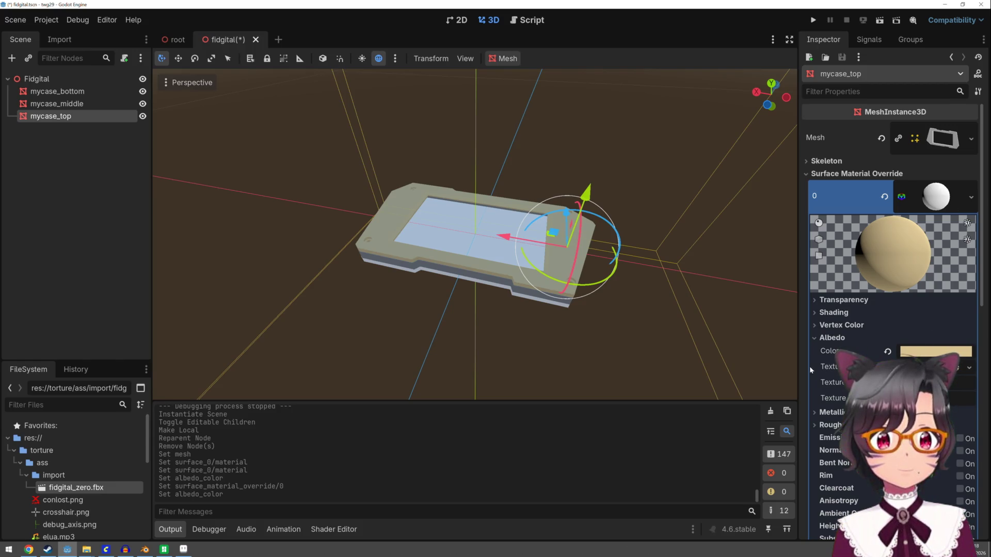
pyautogui.click(972, 206)
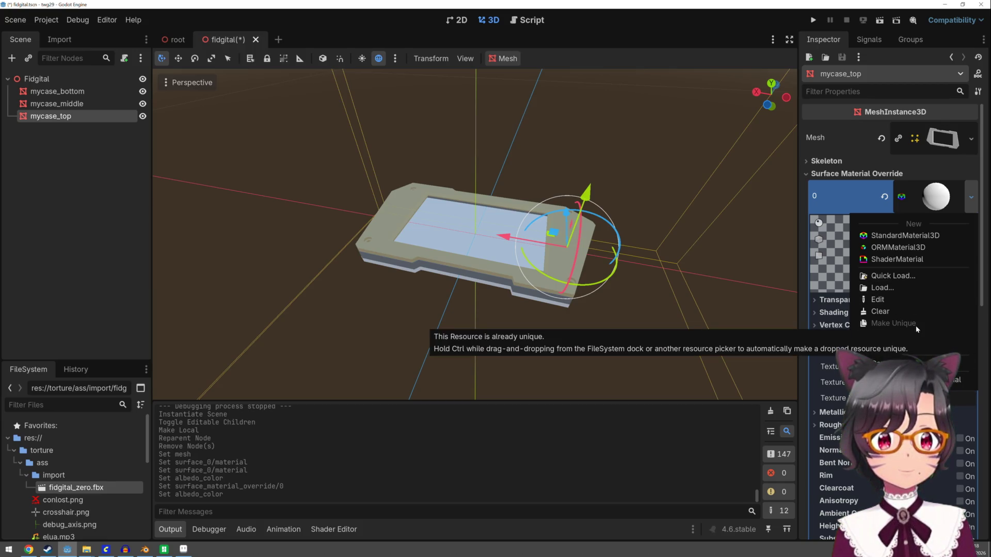
pyautogui.click(803, 325)
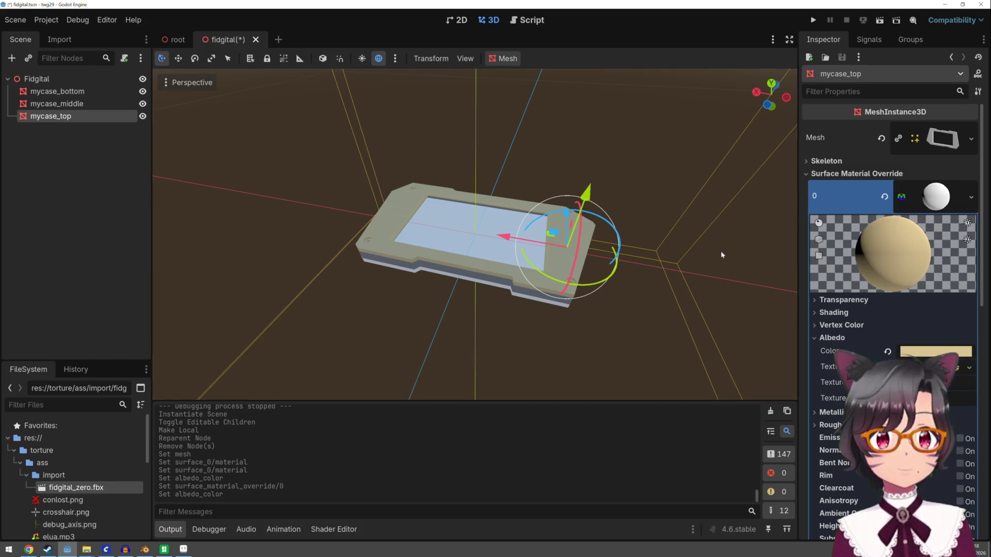
pyautogui.click(57, 104)
pyautogui.click(52, 117)
pyautogui.moveTo(936, 196)
pyautogui.mouseDown()
pyautogui.moveTo(671, 175)
pyautogui.moveTo(76, 93)
pyautogui.mouseUp()
pyautogui.click(77, 93)
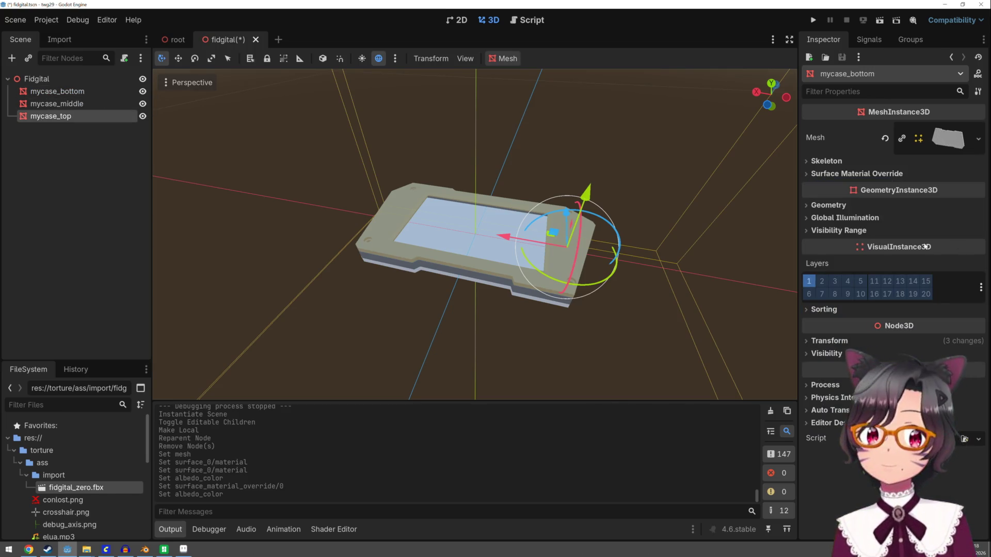
pyautogui.click(88, 115)
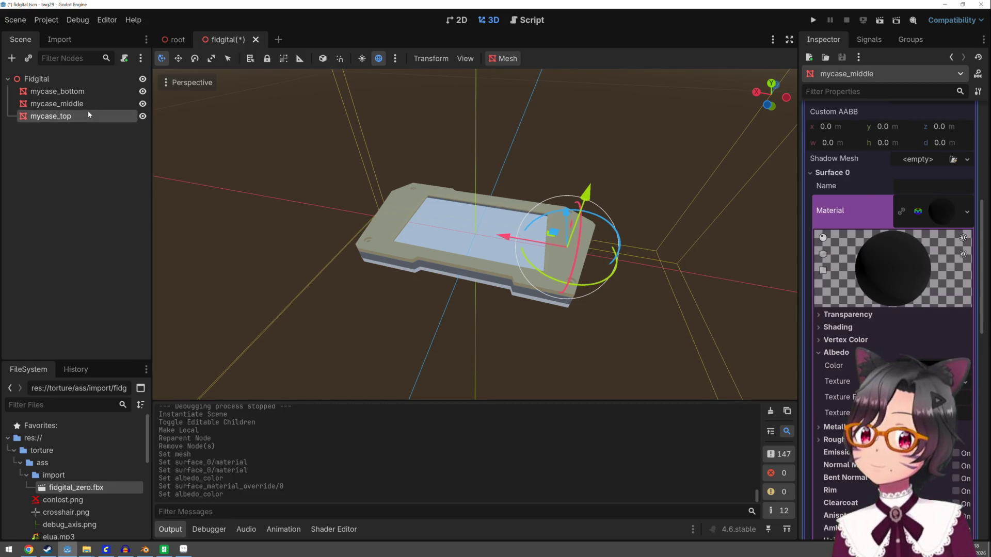
pyautogui.scroll(-5, 612, 299)
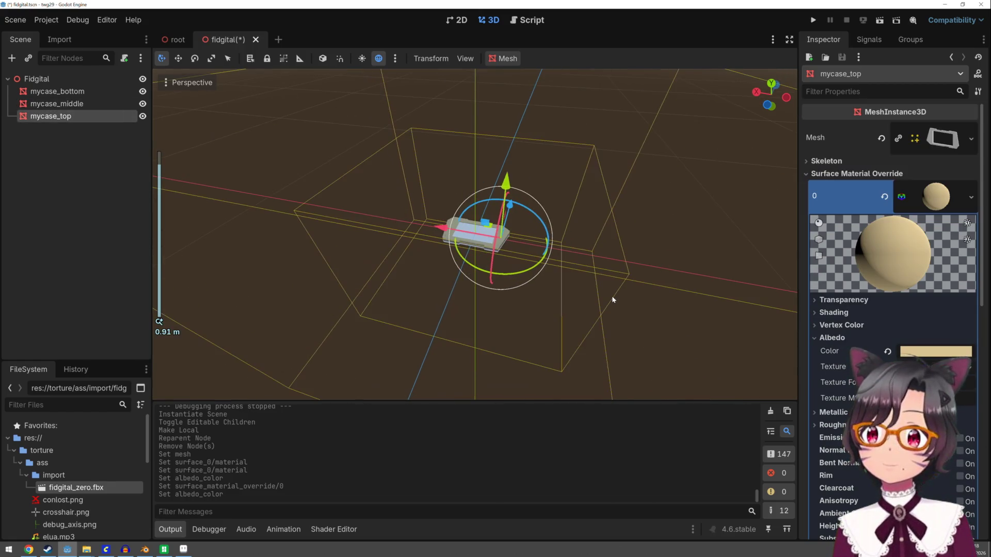
pyautogui.scroll(-7, 611, 295)
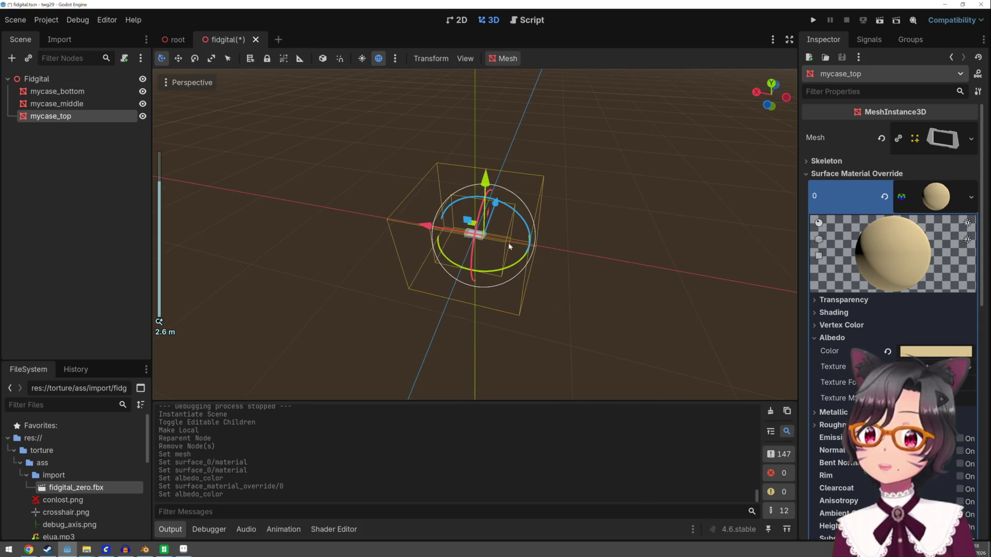
pyautogui.scroll(20, 508, 258)
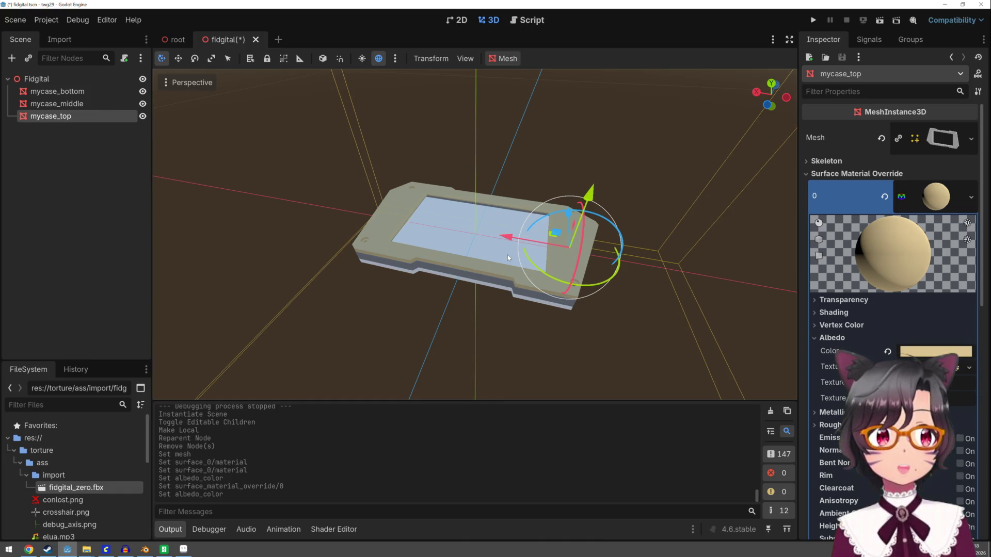
pyautogui.scroll(-20, 507, 255)
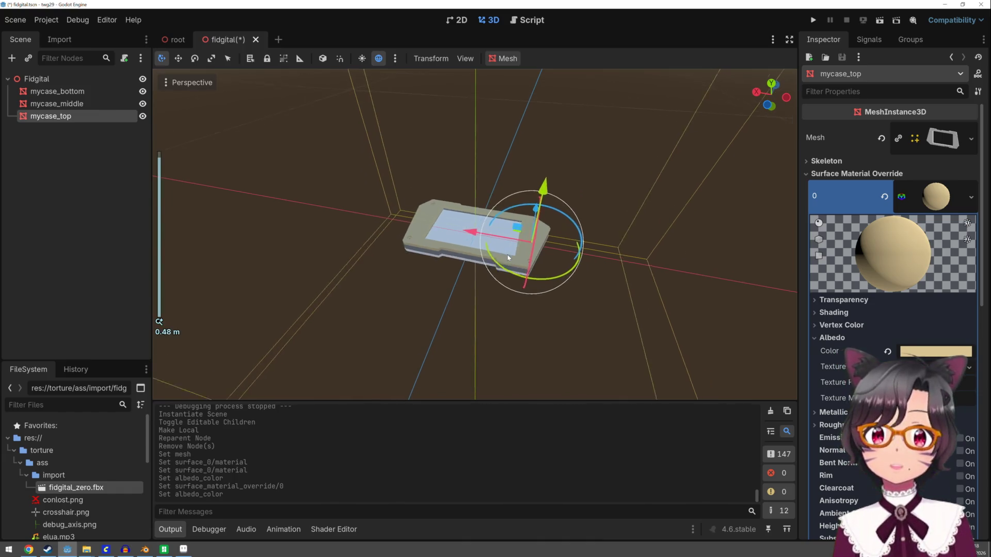
pyautogui.scroll(-4, 508, 259)
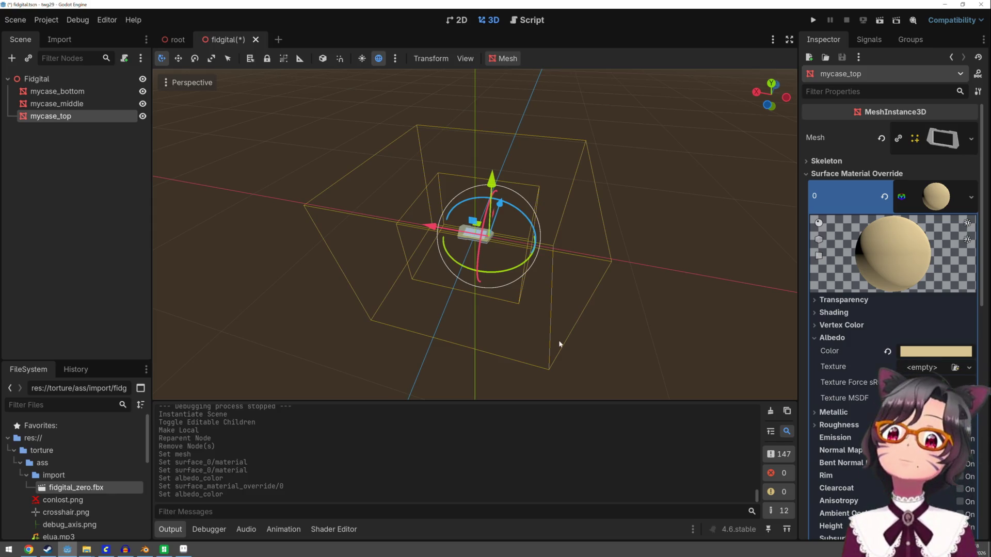
pyautogui.scroll(10, 533, 310)
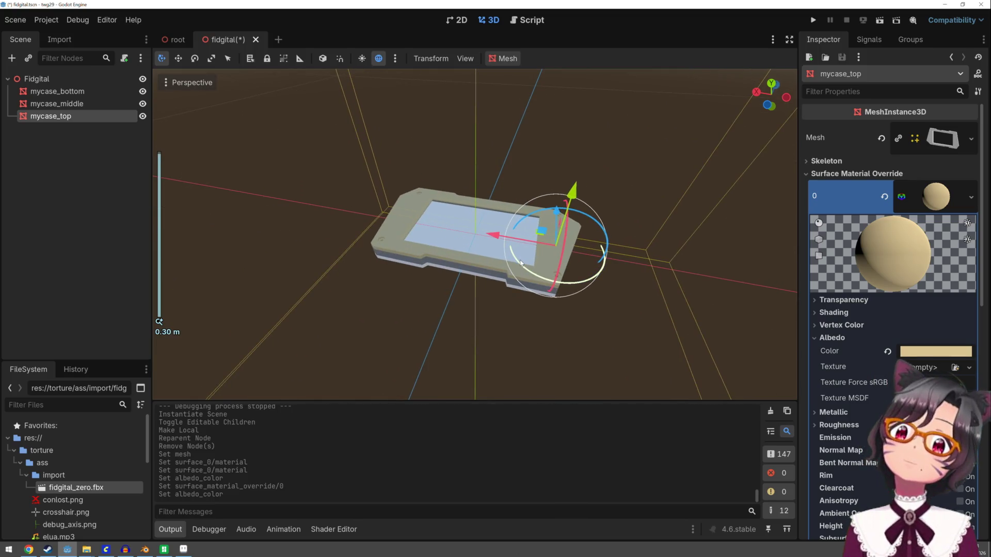
pyautogui.scroll(-3, 519, 262)
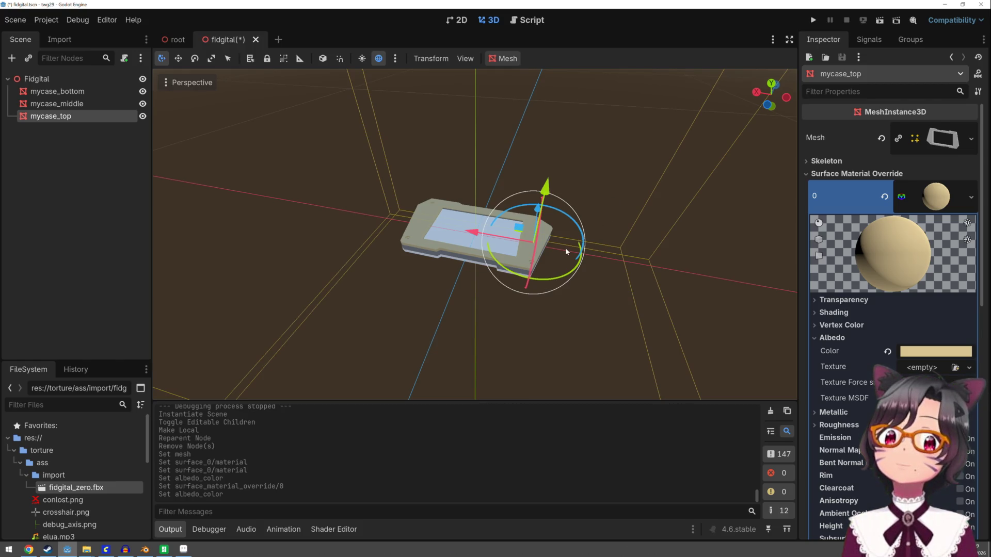
# Step: Copy mycase_top's beige material and paste it into mycase_bottom's Surface Material Override slot 0
pyautogui.click(973, 198)
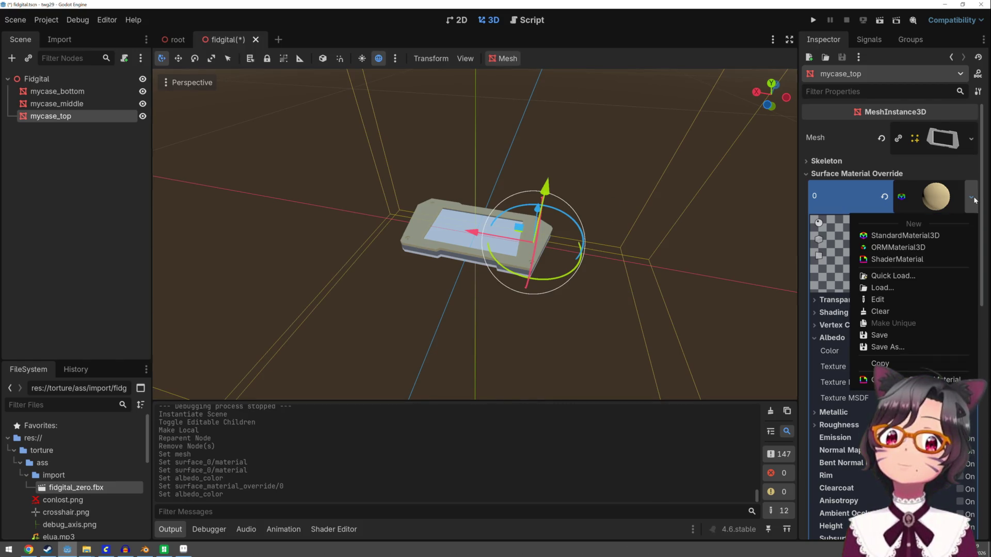
pyautogui.click(890, 364)
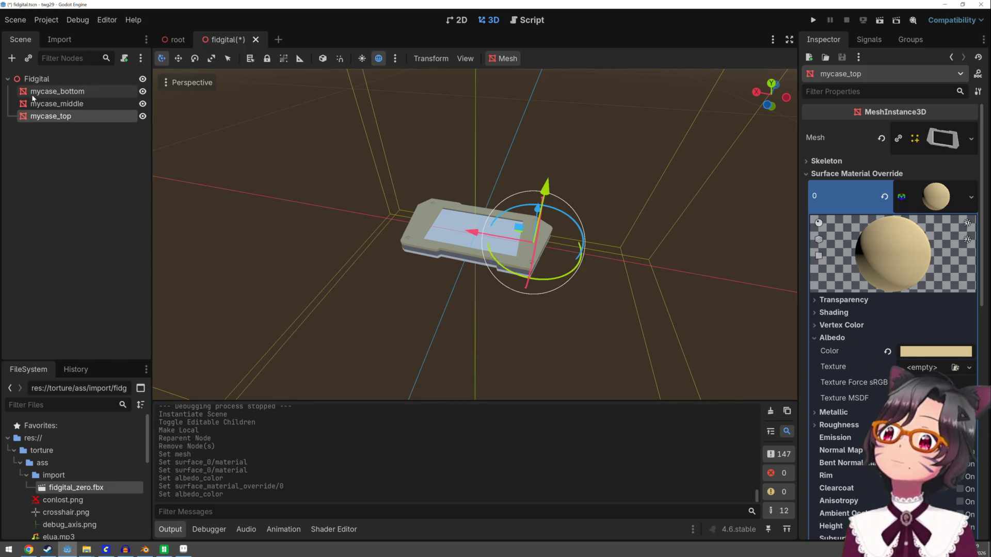
pyautogui.click(51, 92)
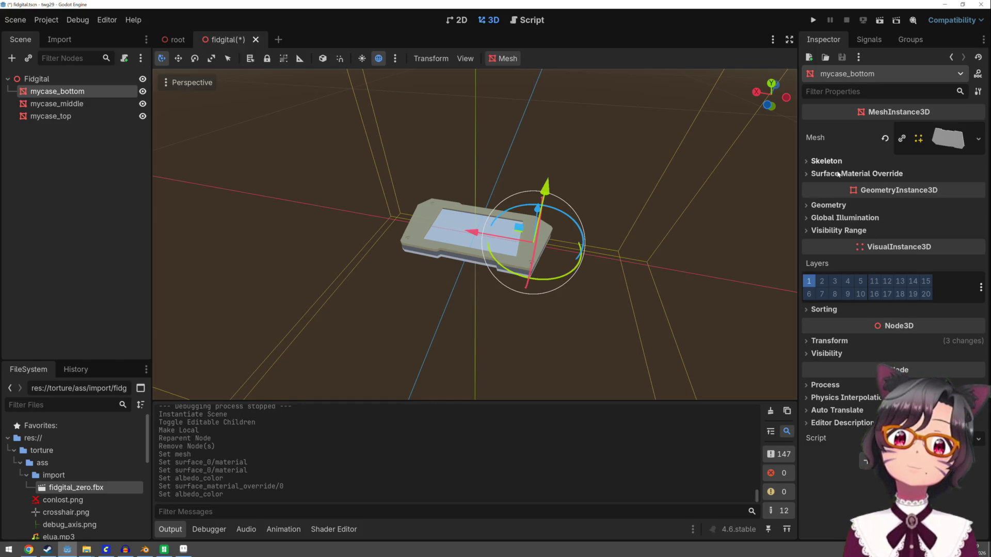
pyautogui.click(839, 174)
pyautogui.click(982, 190)
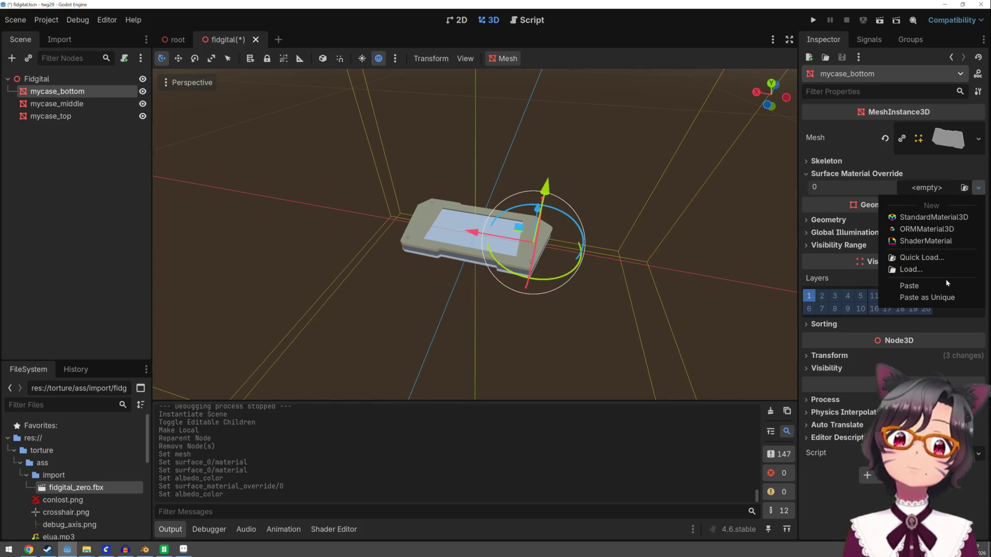
pyautogui.click(947, 291)
pyautogui.scroll(5, 532, 304)
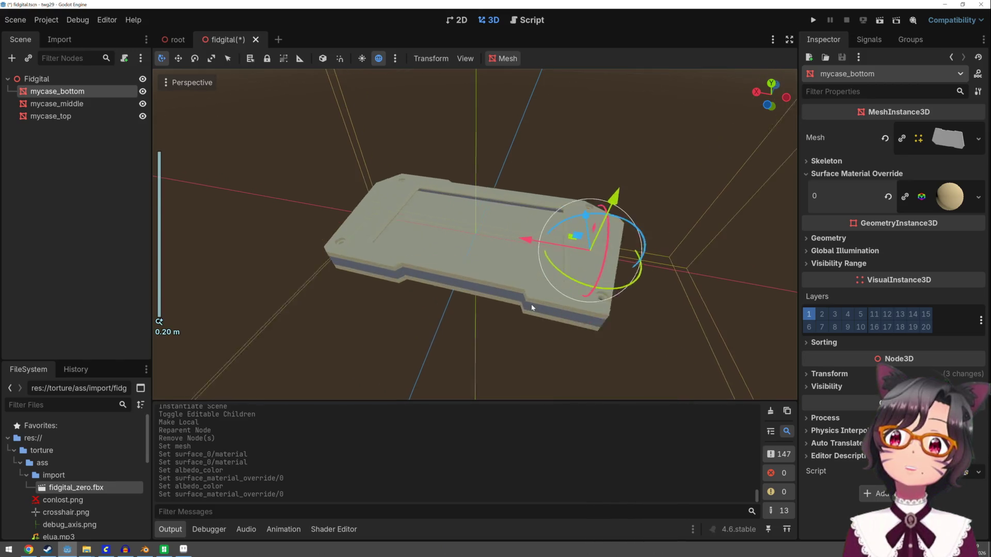
pyautogui.click(529, 300)
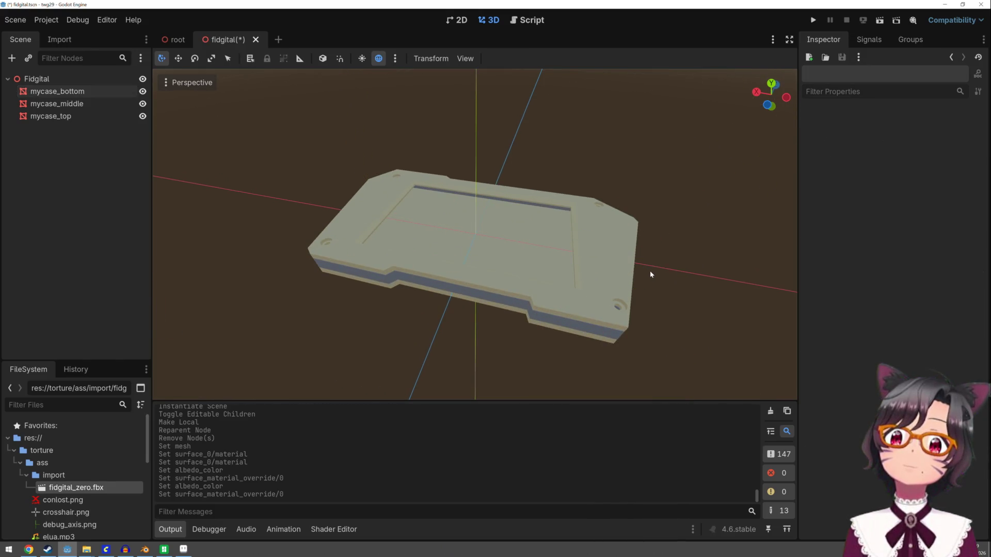
# Step: Save the fidgital scene with Ctrl+S
pyautogui.scroll(-3, 649, 274)
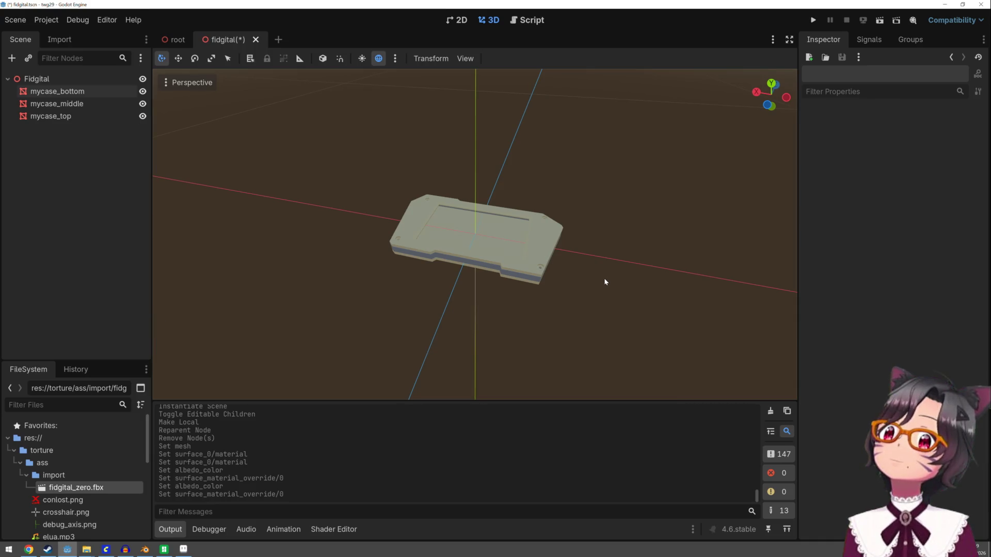
pyautogui.hotkey('ctrl', 's')
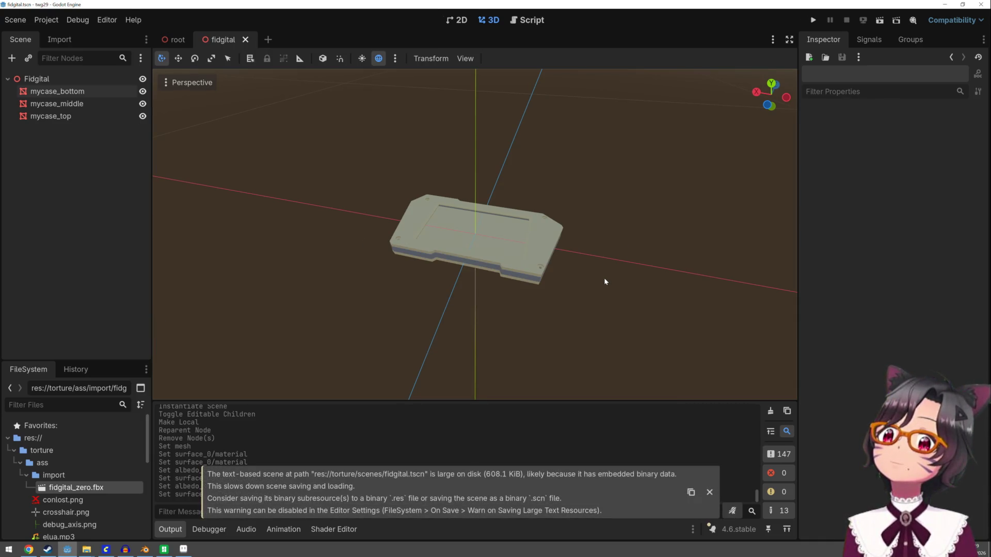
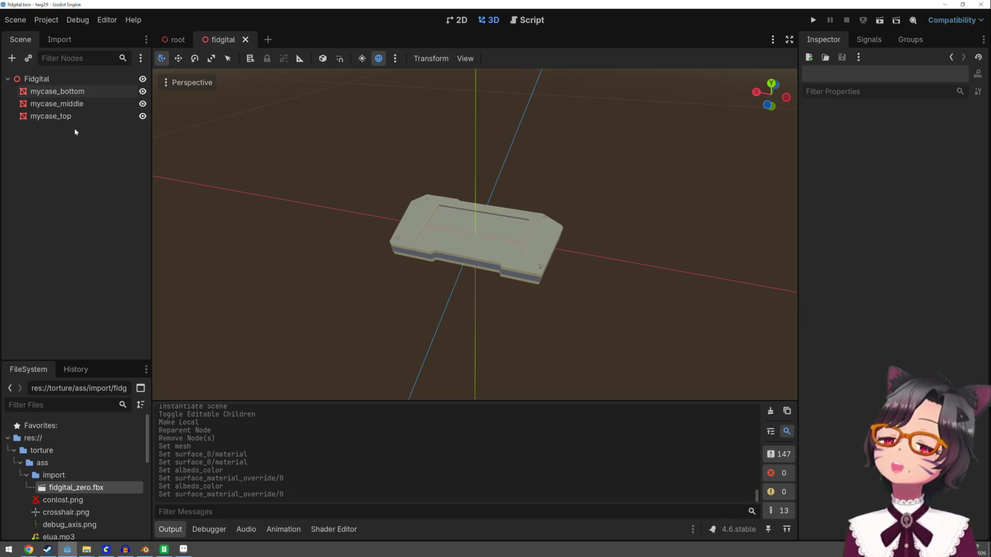
# Step: Save fidgital.tscn, start and cancel a Save As of mycase_bottom's mesh, then save again
pyautogui.hotkey('ctrl', 's')
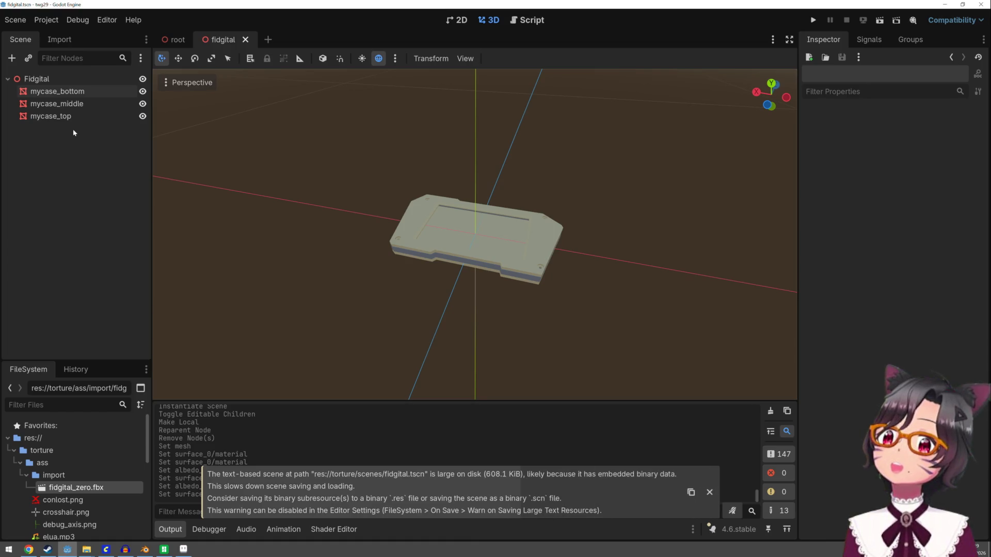
pyautogui.click(65, 95)
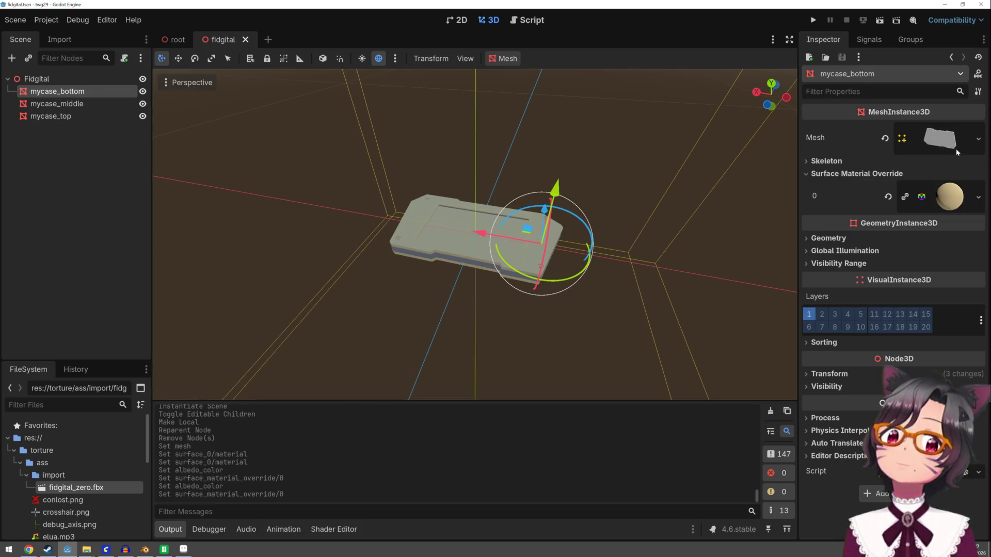
pyautogui.click(980, 139)
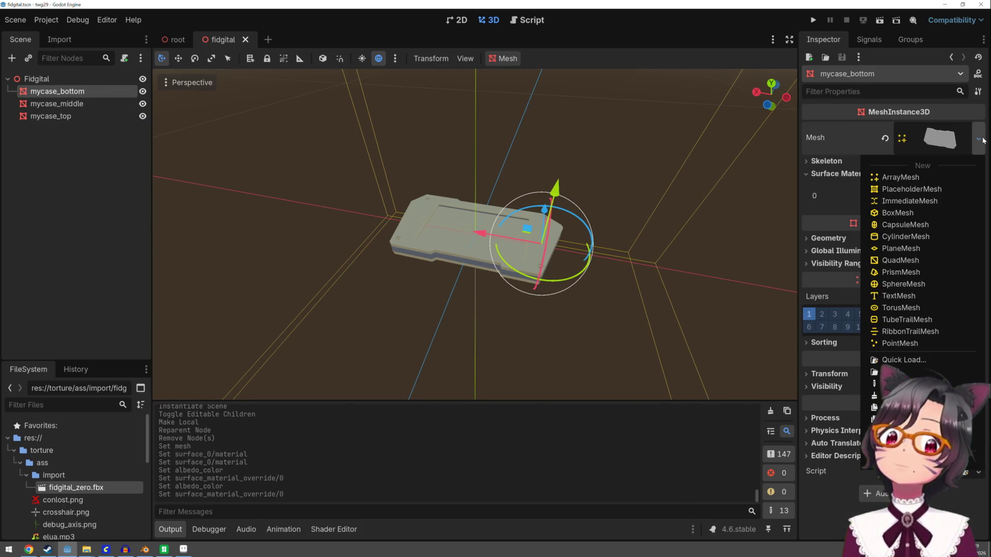
pyautogui.click(903, 431)
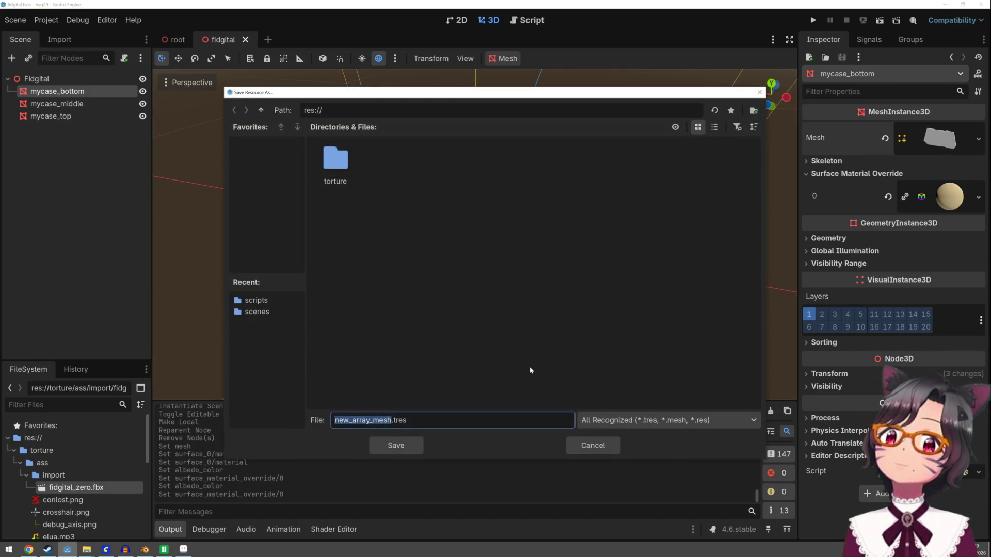
pyautogui.press('Escape')
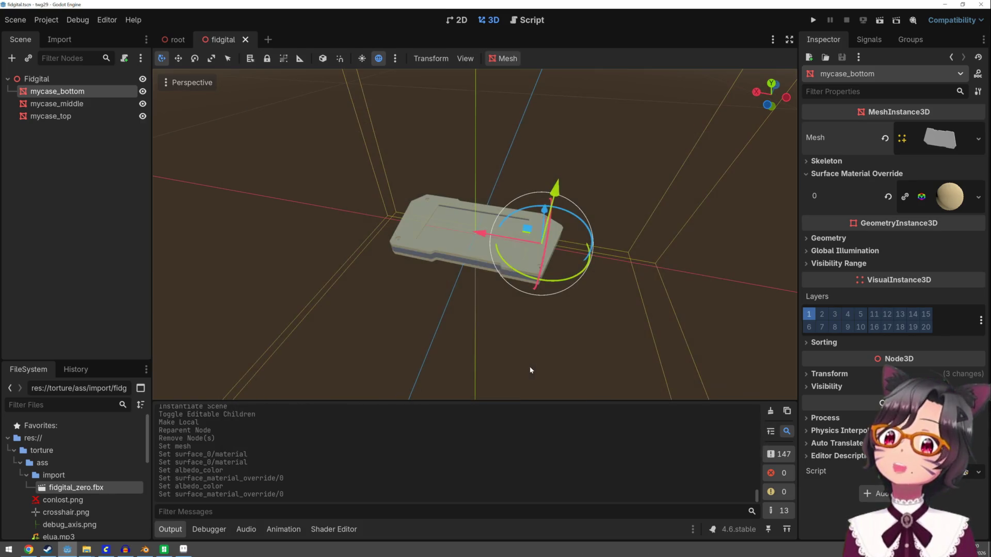
pyautogui.hotkey('ctrl', 's')
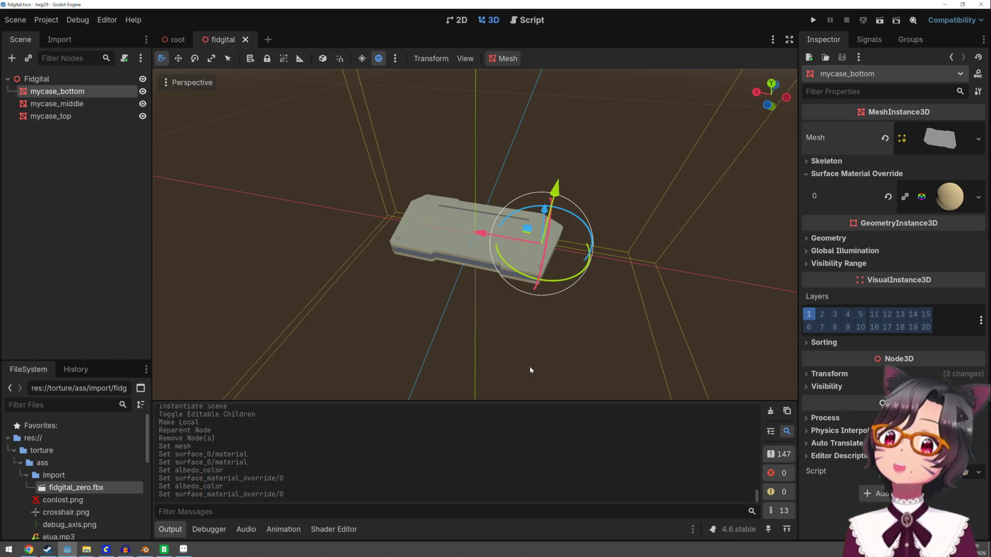
pyautogui.click(977, 139)
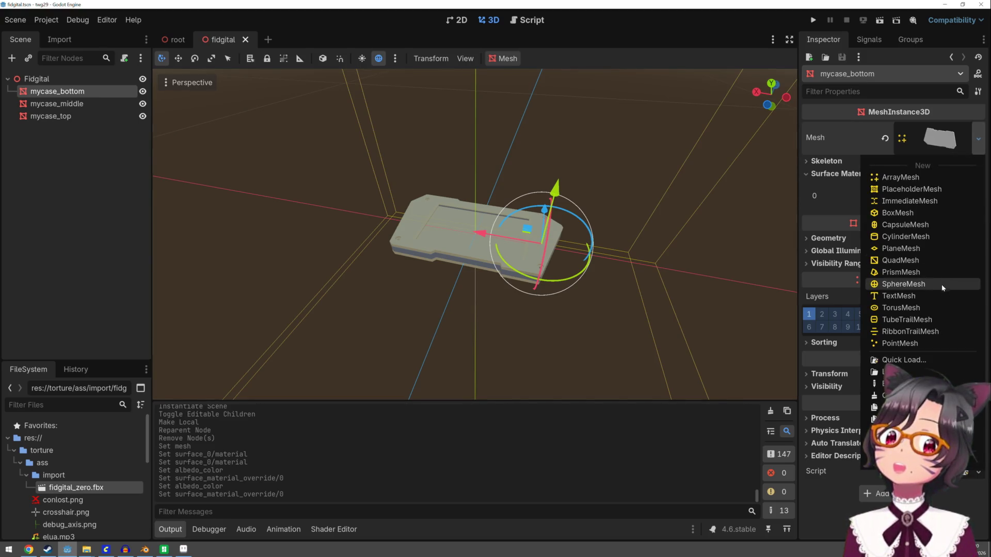
# Step: Save mycase_bottom's mesh in binary RES format as fidgital_bottom.res in torture/ass/import
pyautogui.click(901, 443)
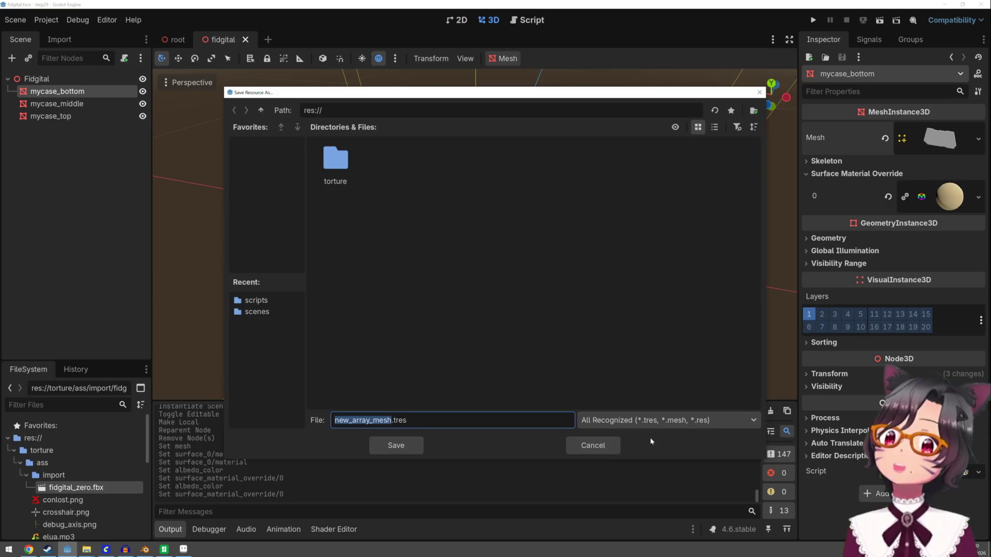
pyautogui.click(656, 425)
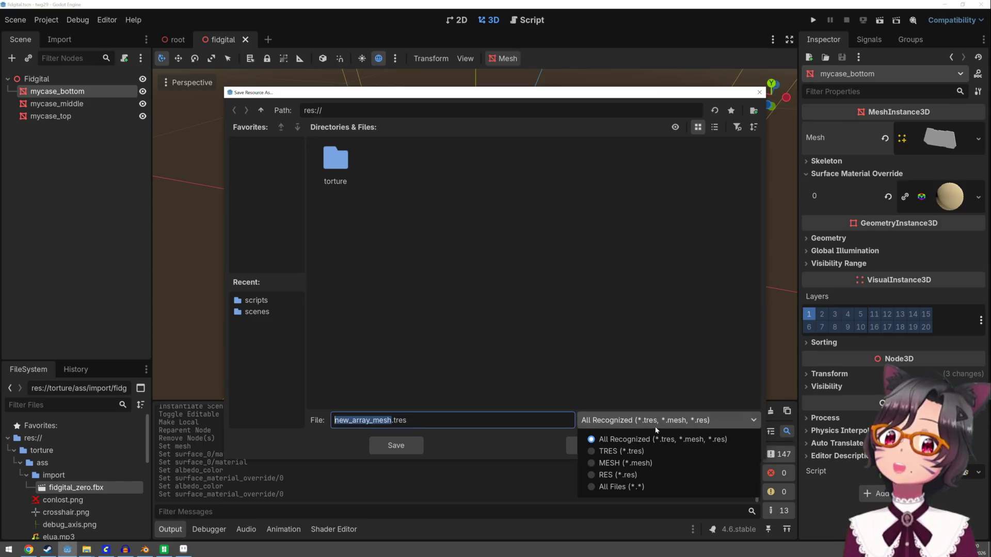
pyautogui.click(636, 476)
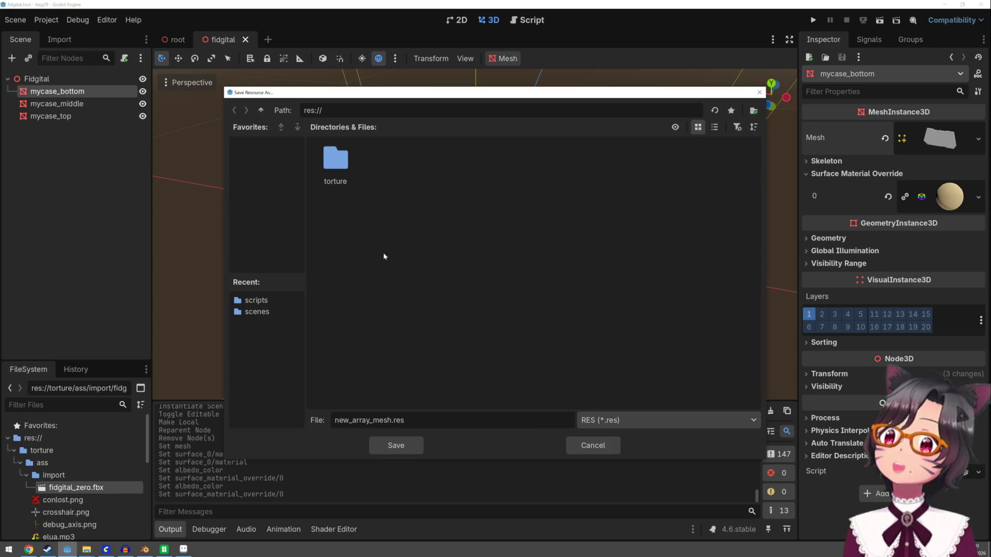
pyautogui.doubleClick(338, 162)
pyautogui.doubleClick(341, 164)
pyautogui.doubleClick(341, 164)
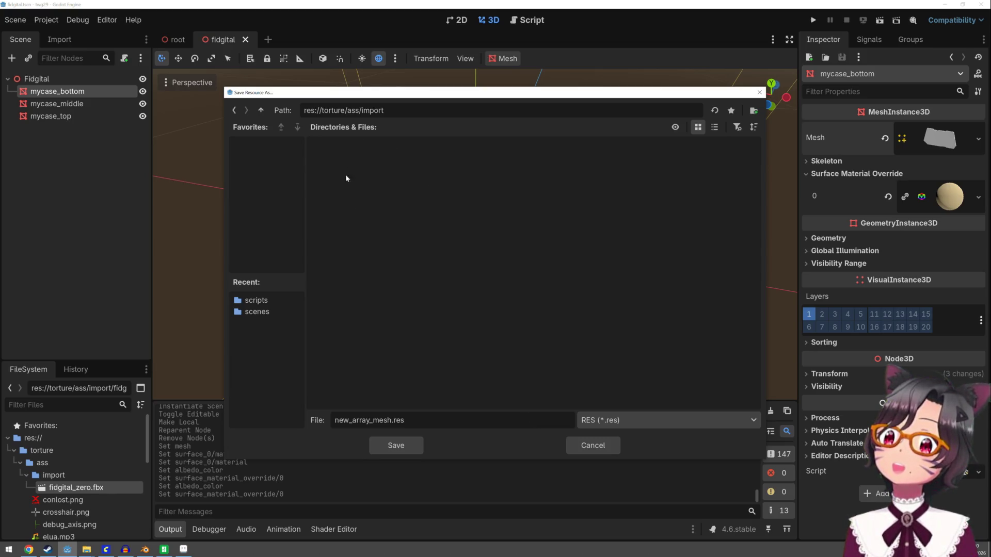
pyautogui.doubleClick(389, 420)
pyautogui.press('BackSpace')
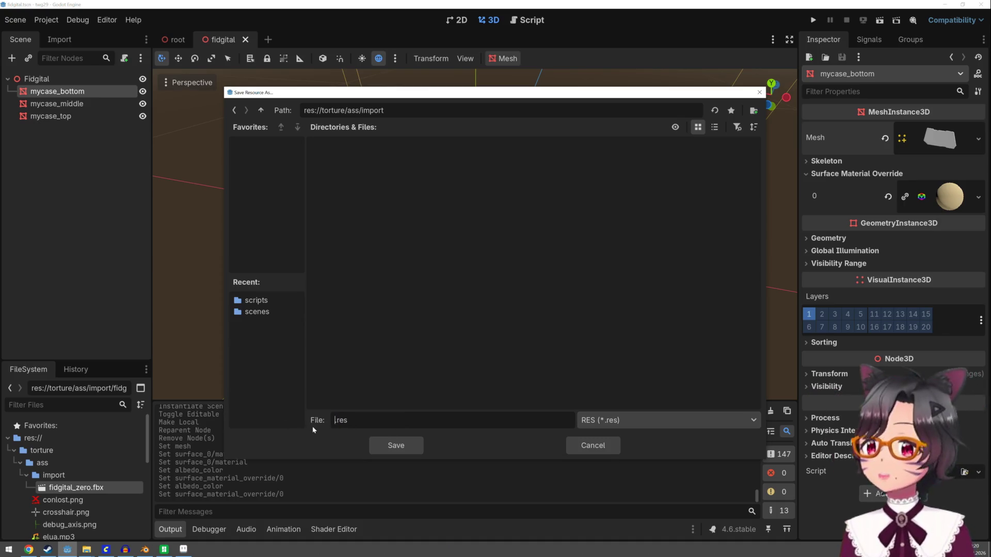
pyautogui.write('fidgital')
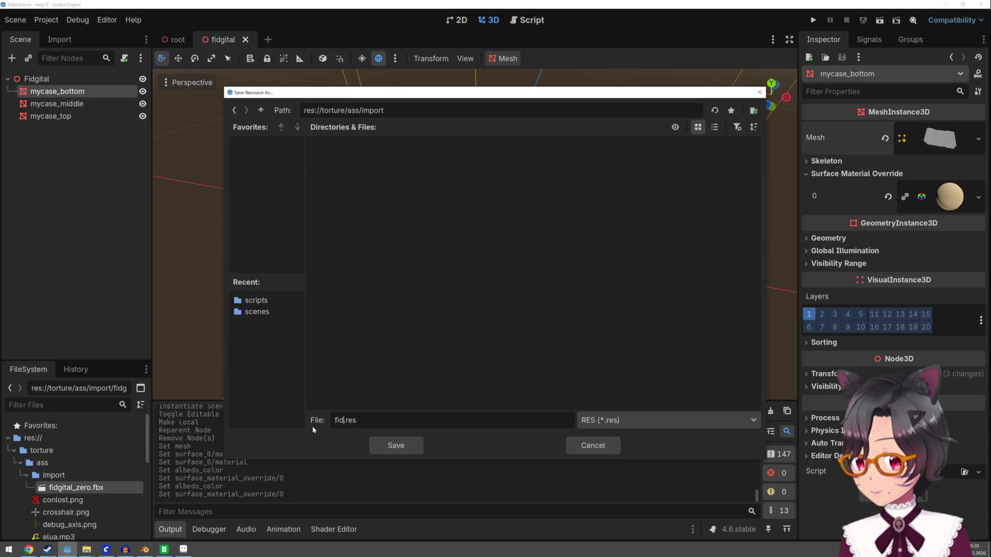
pyautogui.write('_botto')
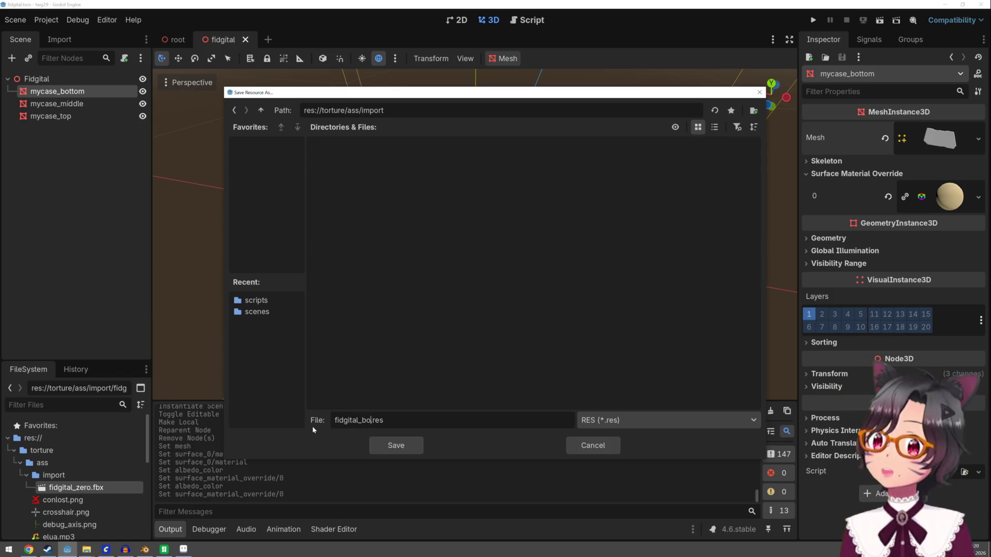
pyautogui.write('m')
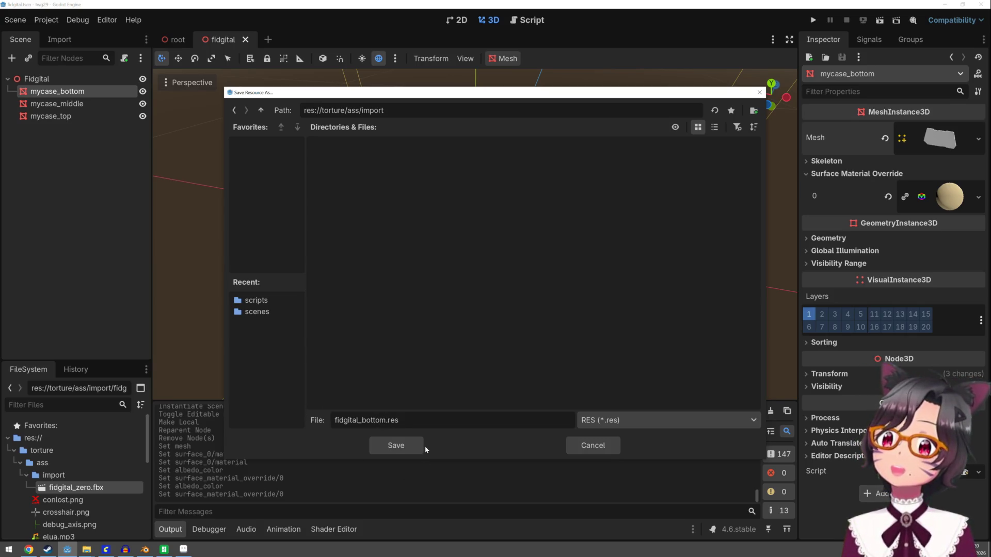
pyautogui.click(395, 446)
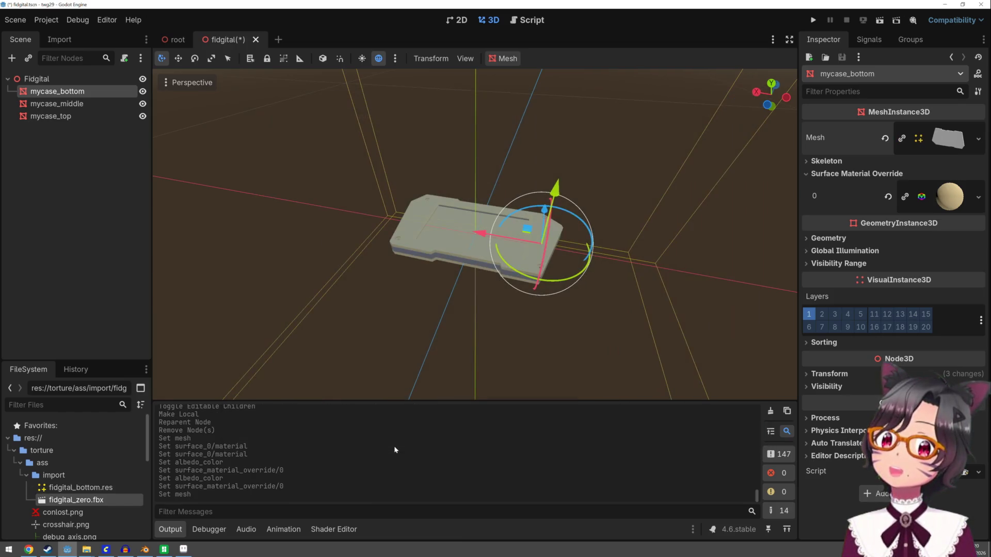
# Step: Save the scene and clear mycase_middle's Shadow Mesh
pyautogui.hotkey('ctrl', 's')
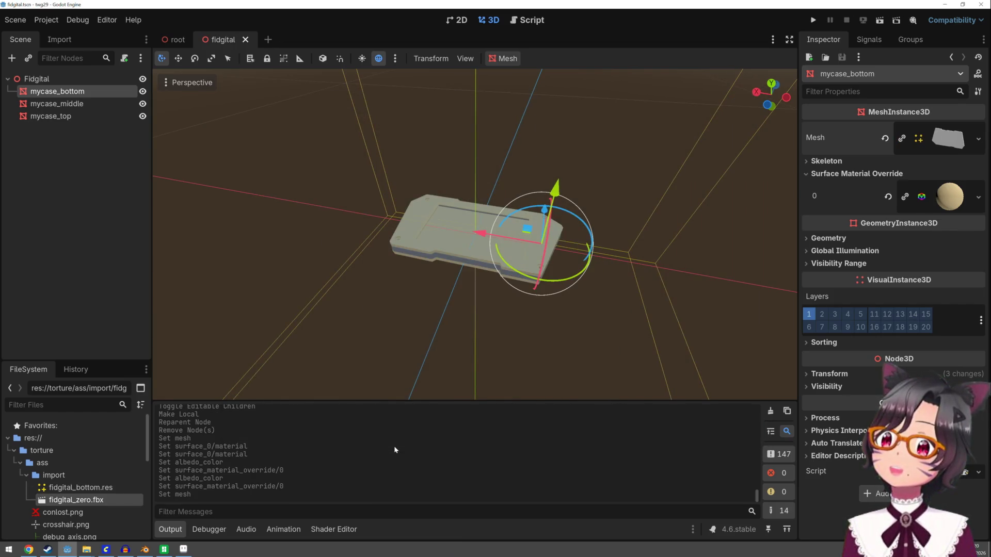
pyautogui.click(70, 103)
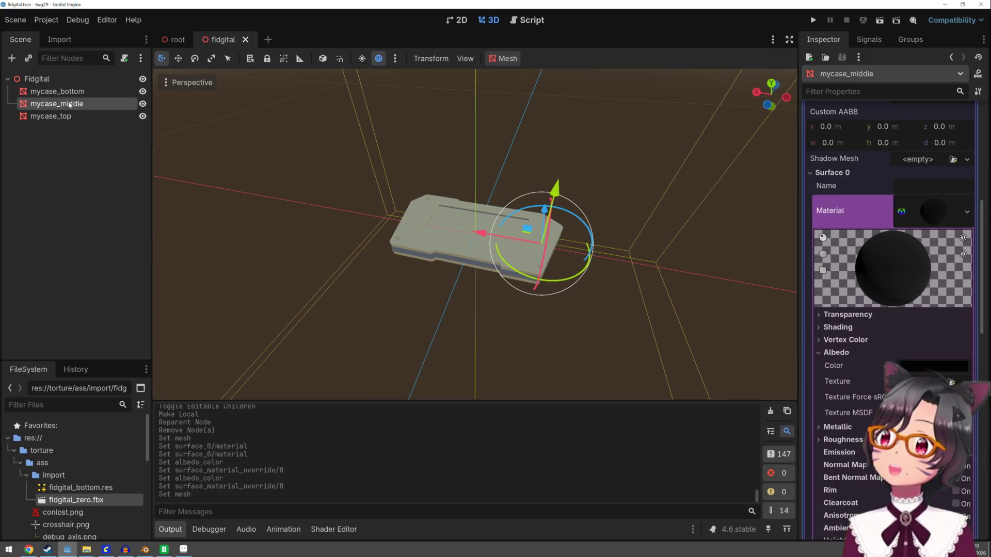
pyautogui.click(824, 173)
pyautogui.scroll(2, 852, 190)
pyautogui.click(836, 181)
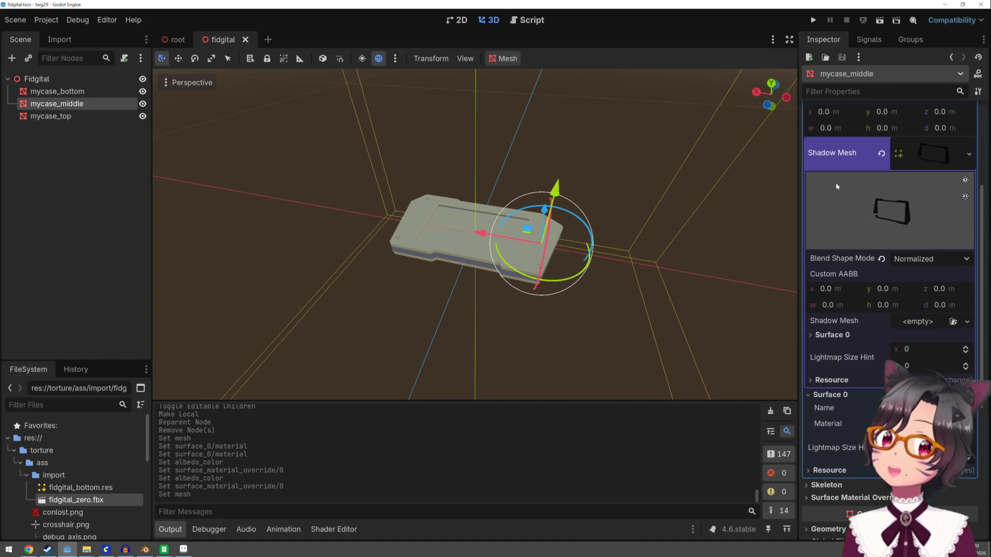
pyautogui.click(970, 262)
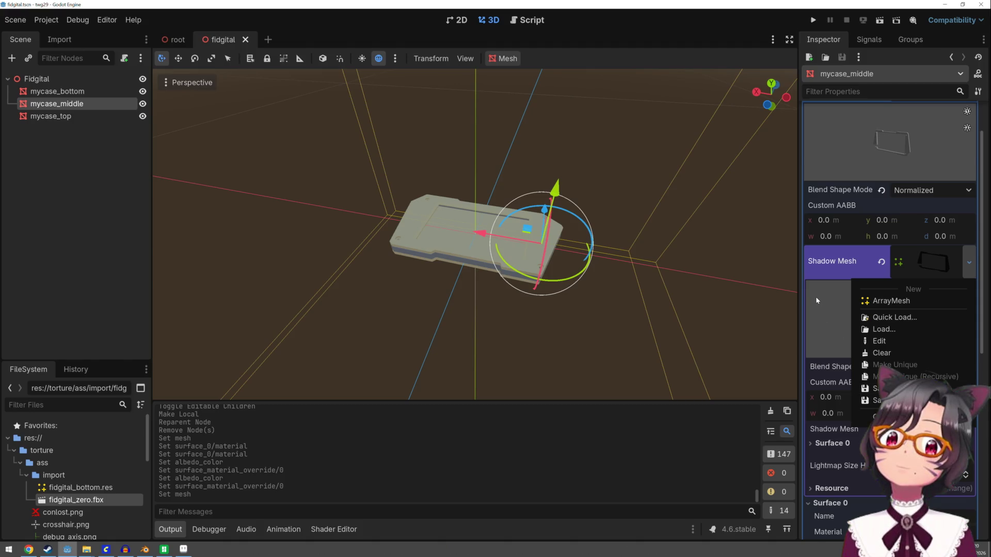
pyautogui.scroll(2, 815, 296)
pyautogui.click(816, 328)
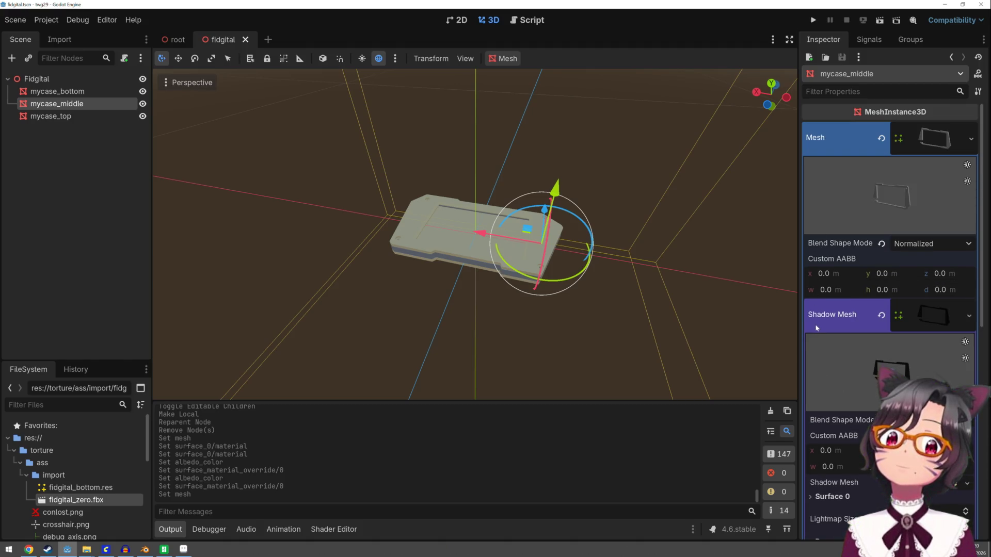
pyautogui.click(969, 316)
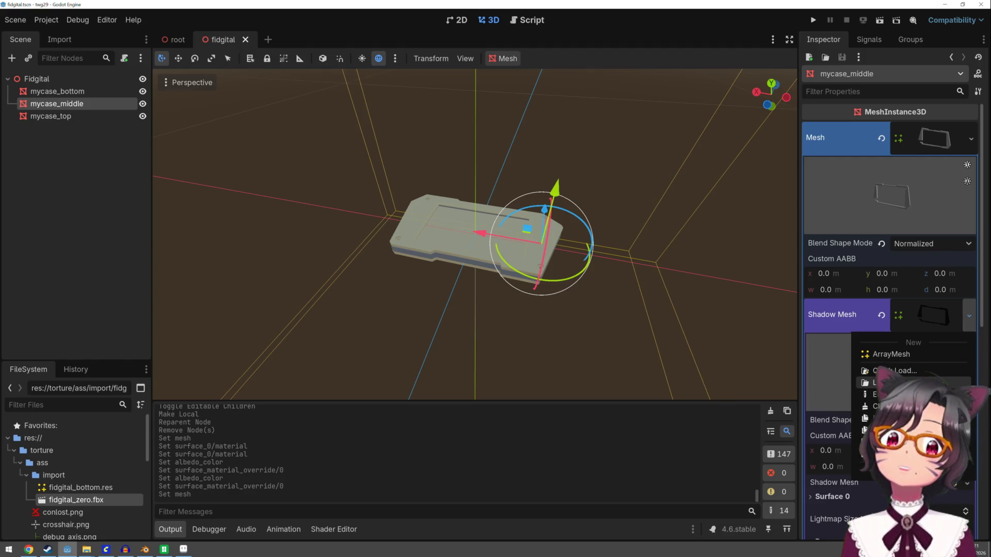
pyautogui.click(877, 406)
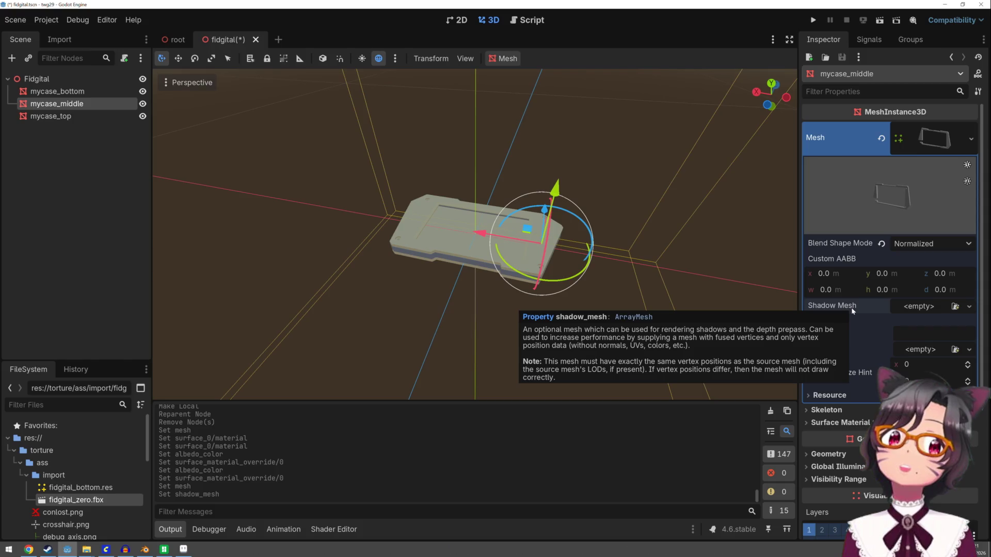
# Step: Clear mycase_bottom's Shadow Mesh as well
pyautogui.click(71, 92)
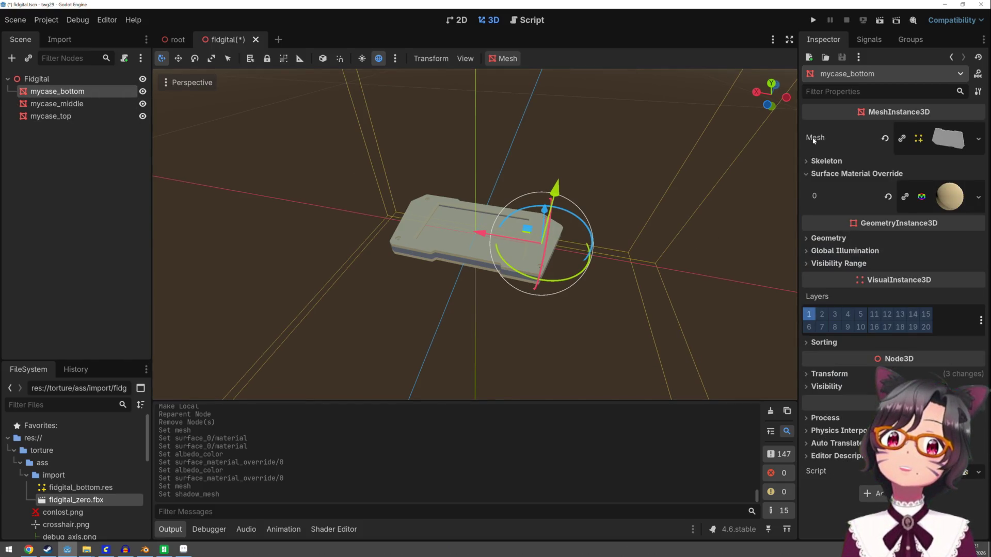
pyautogui.click(877, 138)
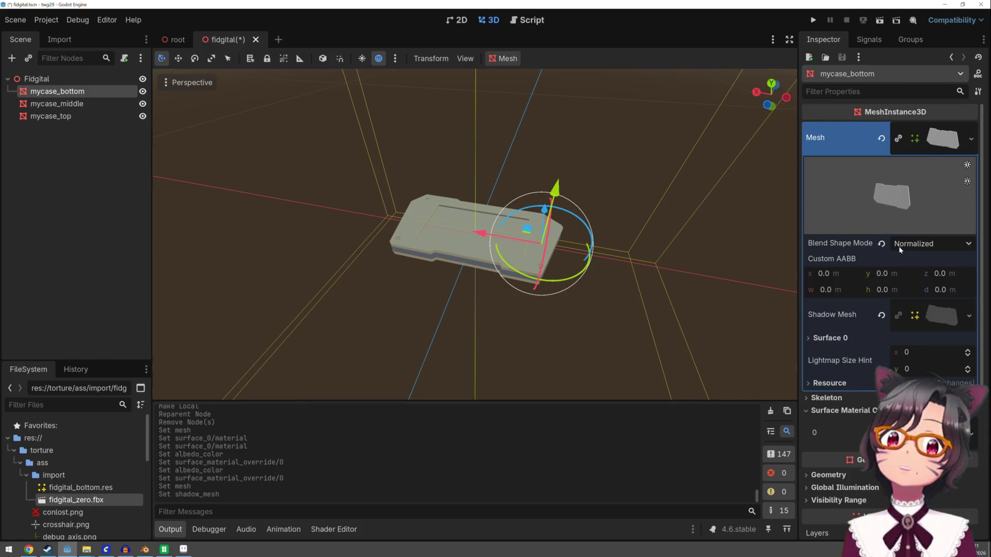
pyautogui.scroll(-5, 844, 378)
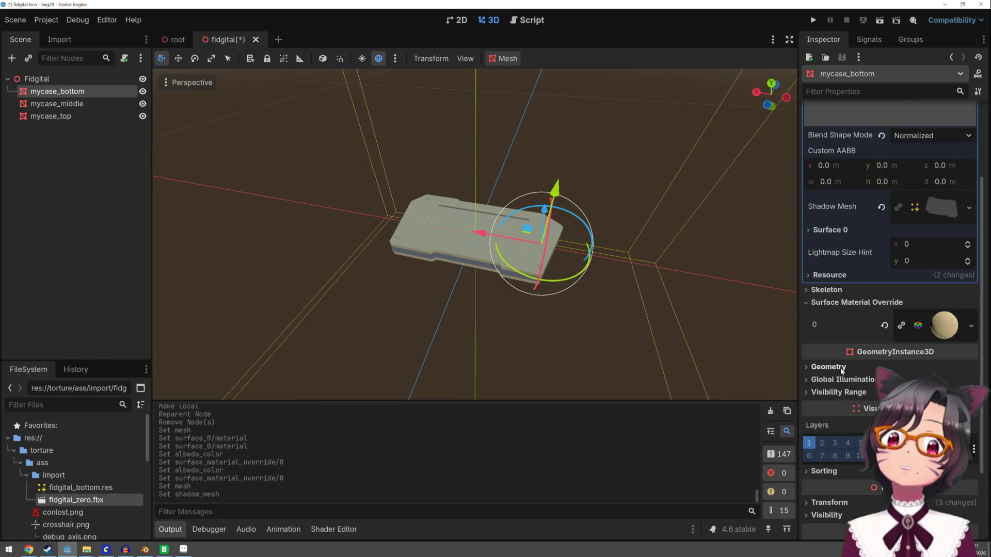
pyautogui.click(969, 208)
pyautogui.click(937, 301)
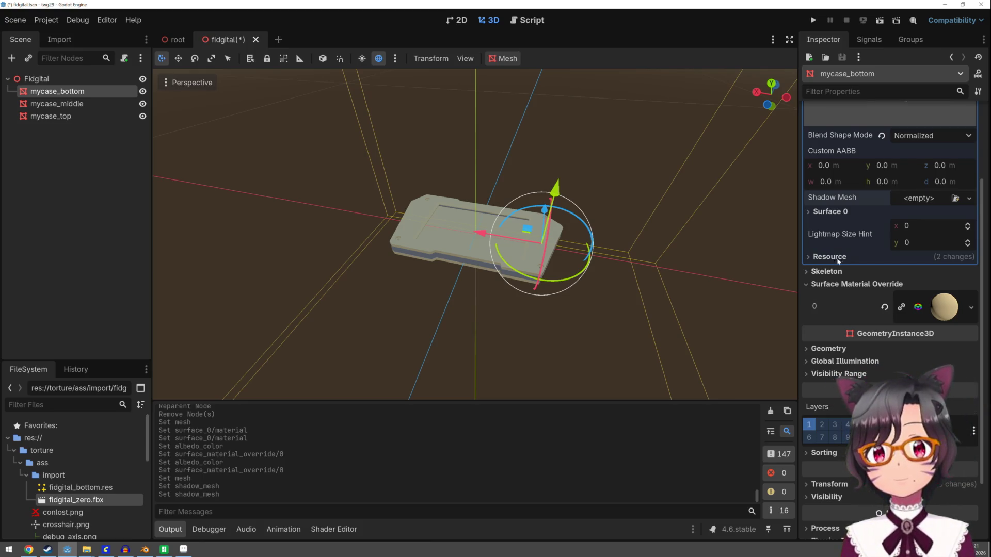
pyautogui.scroll(5, 817, 291)
pyautogui.click(84, 106)
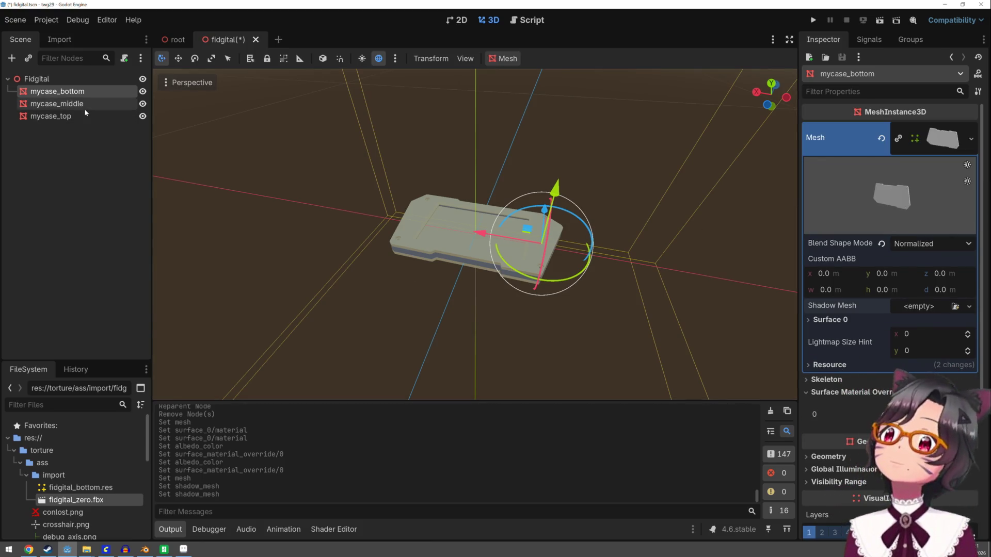
# Step: Save mycase_middle's mesh as fidgital_middle.res in the import folder
pyautogui.click(970, 138)
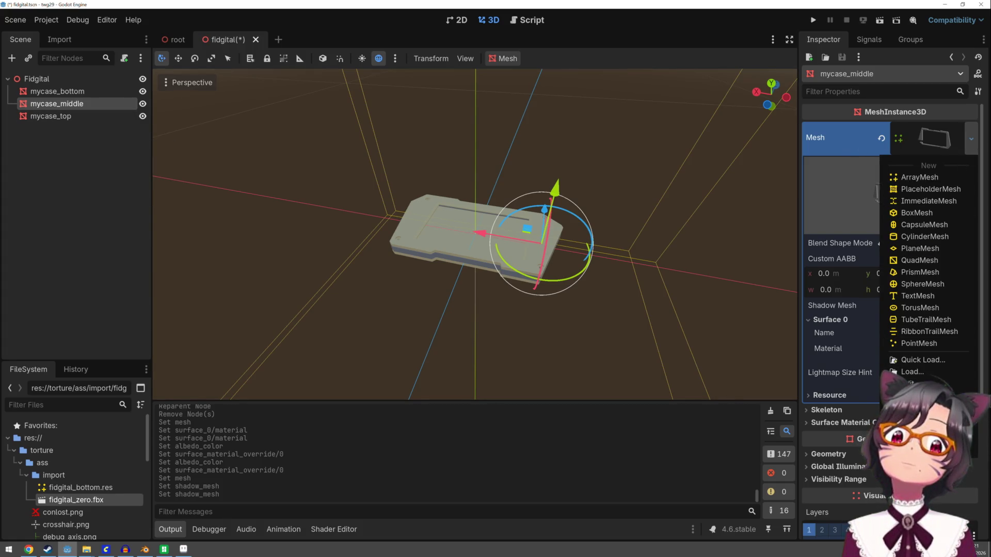
pyautogui.click(921, 431)
pyautogui.click(349, 176)
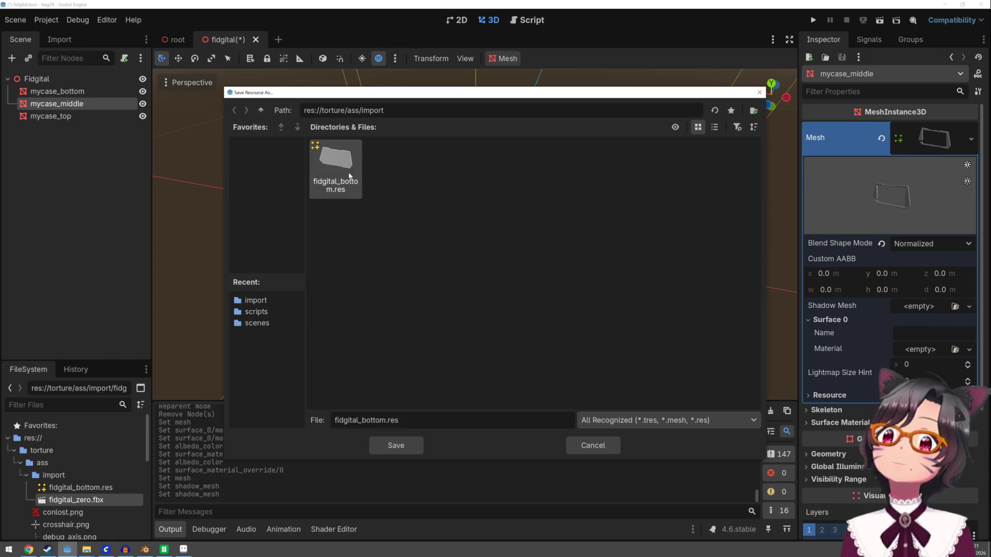
pyautogui.doubleClick(376, 420)
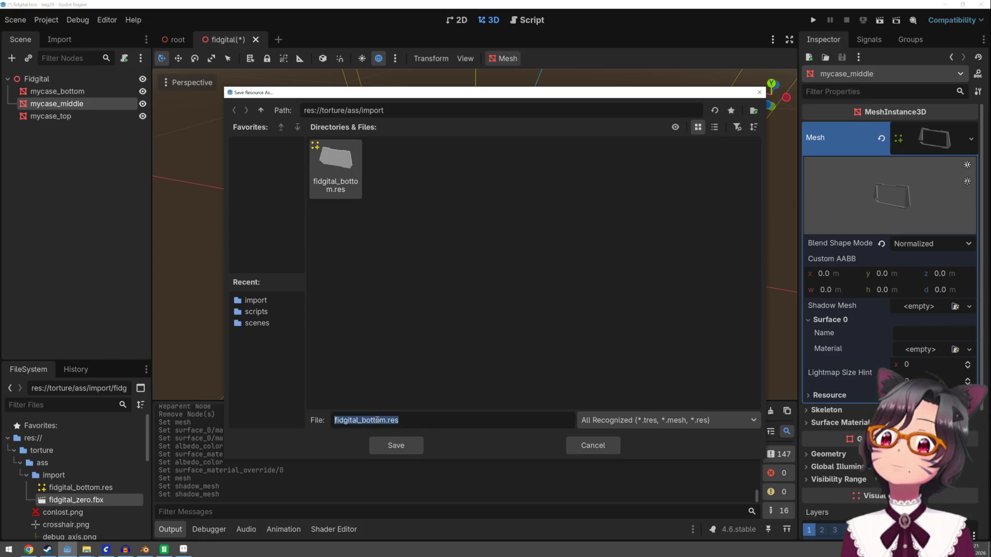
pyautogui.click(385, 422)
pyautogui.moveTo(385, 420); pyautogui.dragTo(361, 421)
pyautogui.write('middl')
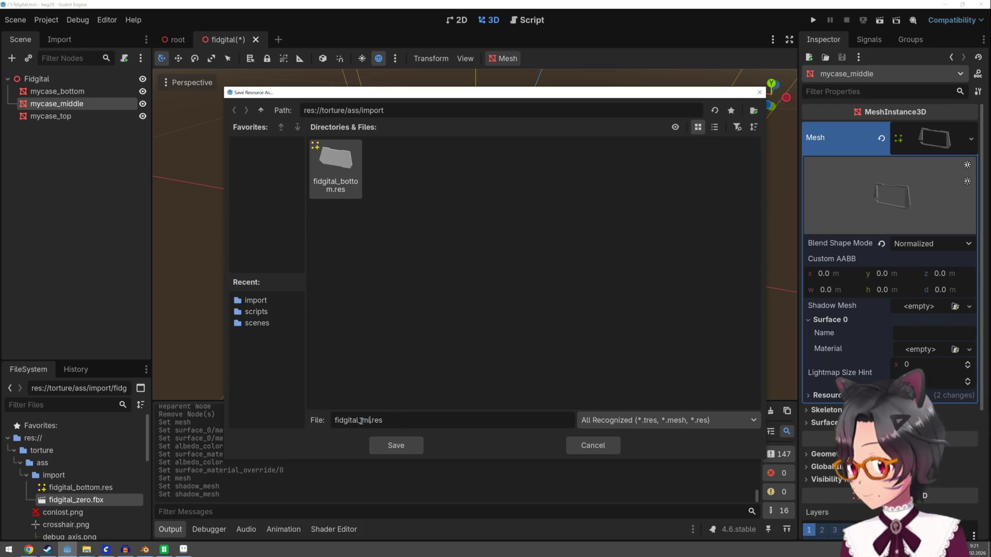
pyautogui.write('e')
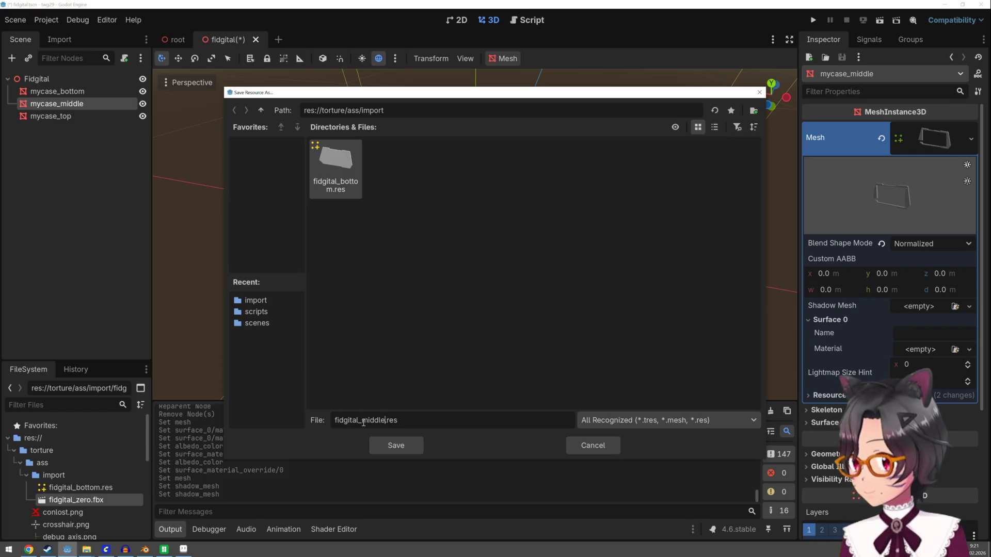
pyautogui.click(395, 446)
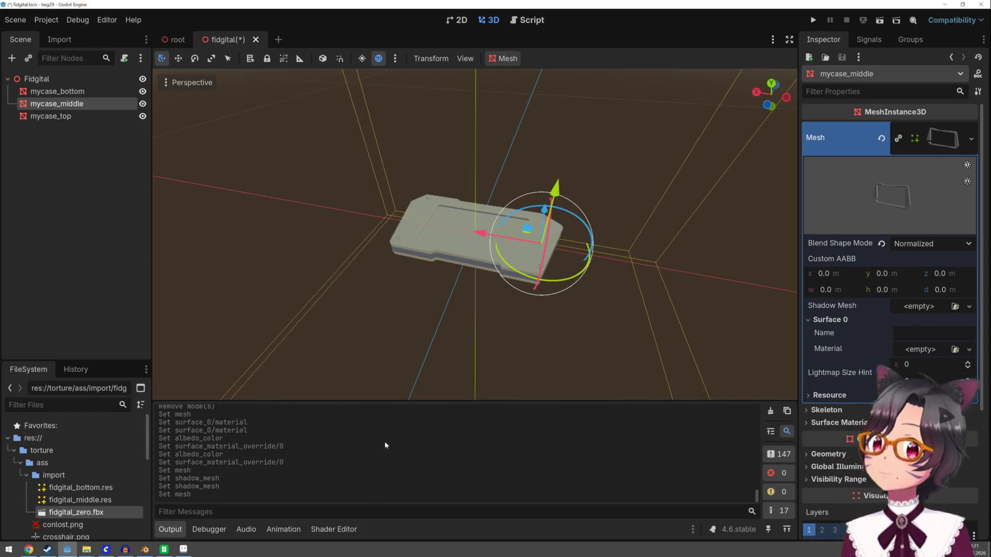
pyautogui.click(61, 116)
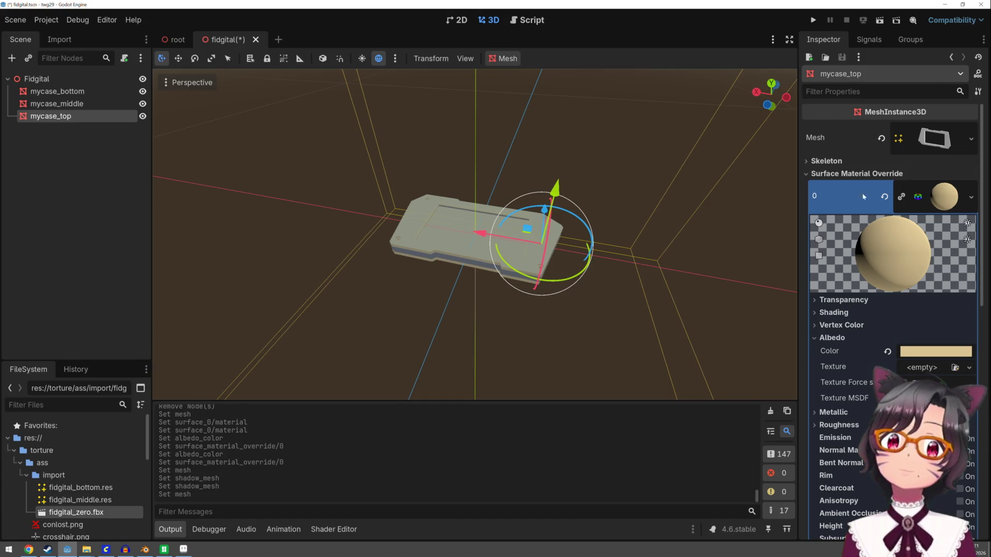
# Step: Clear mycase_top's Shadow Mesh
pyautogui.click(961, 138)
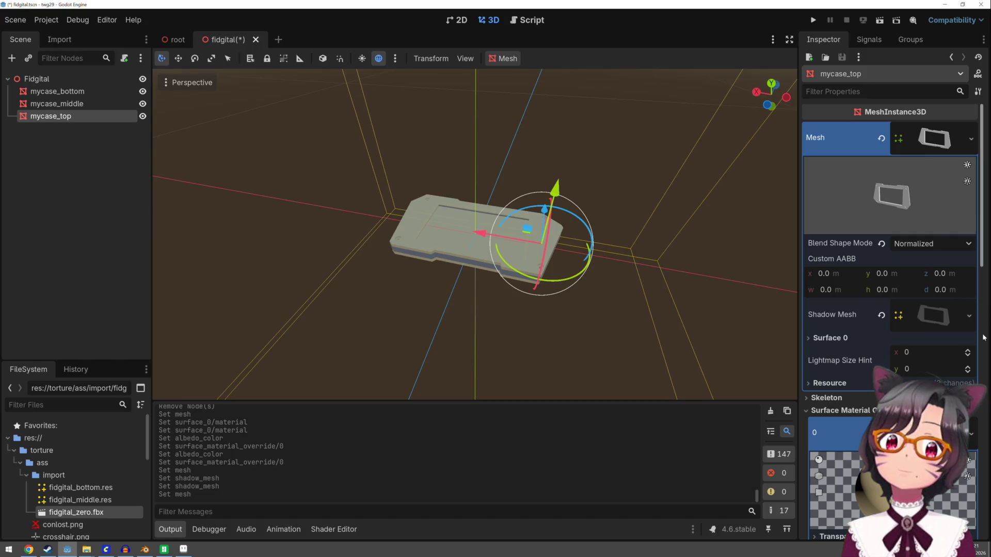
pyautogui.click(970, 316)
pyautogui.click(929, 419)
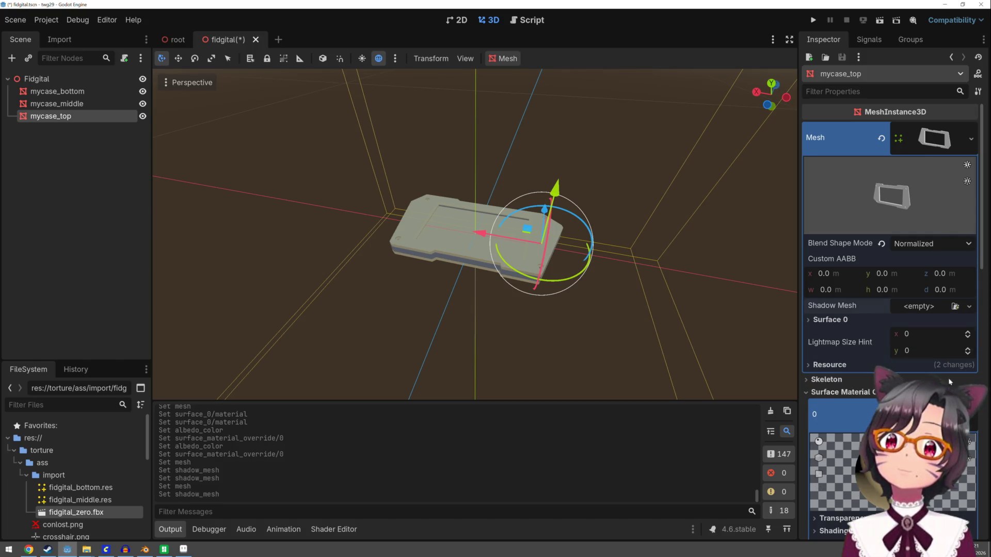
# Step: Save mycase_top's mesh as fidgital_top.res, then save the fidgital scene
pyautogui.click(971, 139)
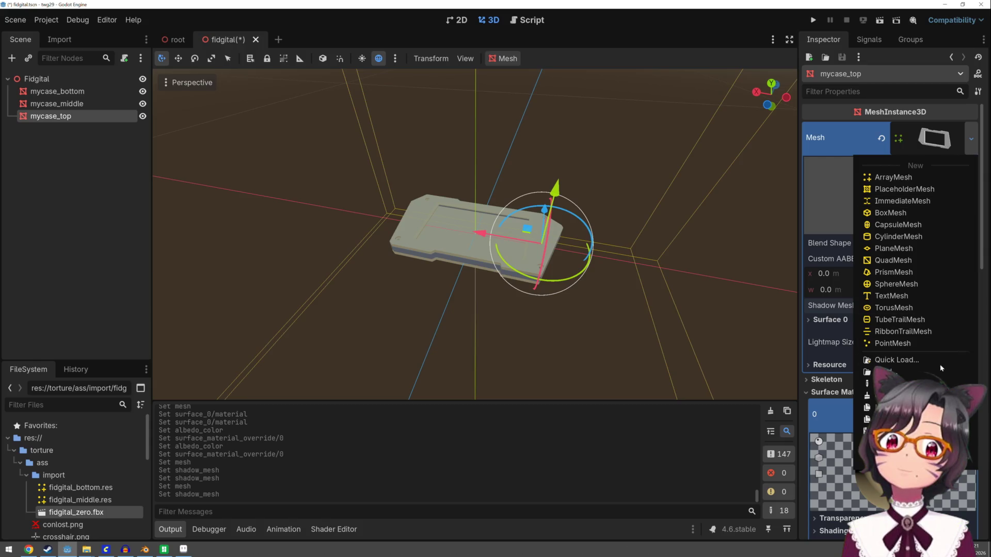
pyautogui.click(898, 443)
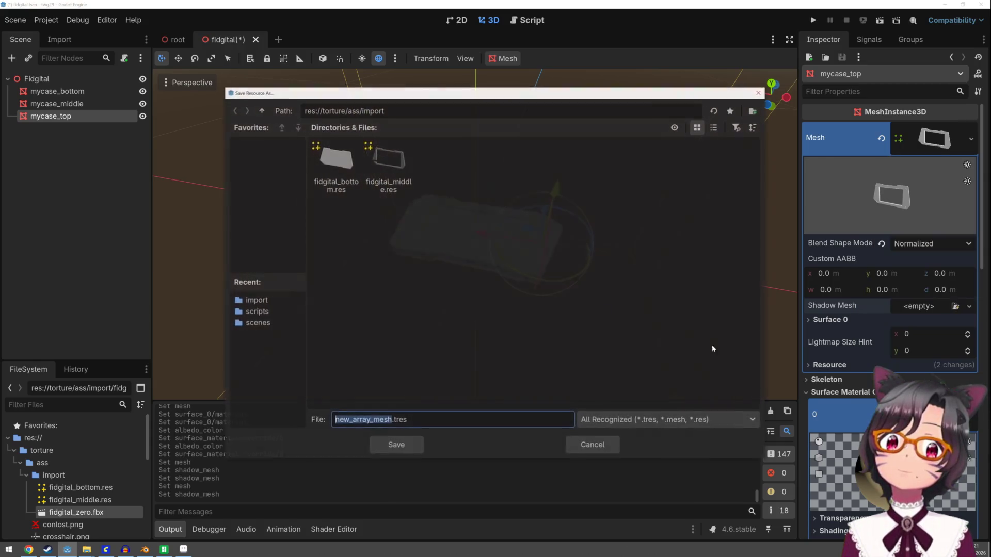
pyautogui.click(392, 190)
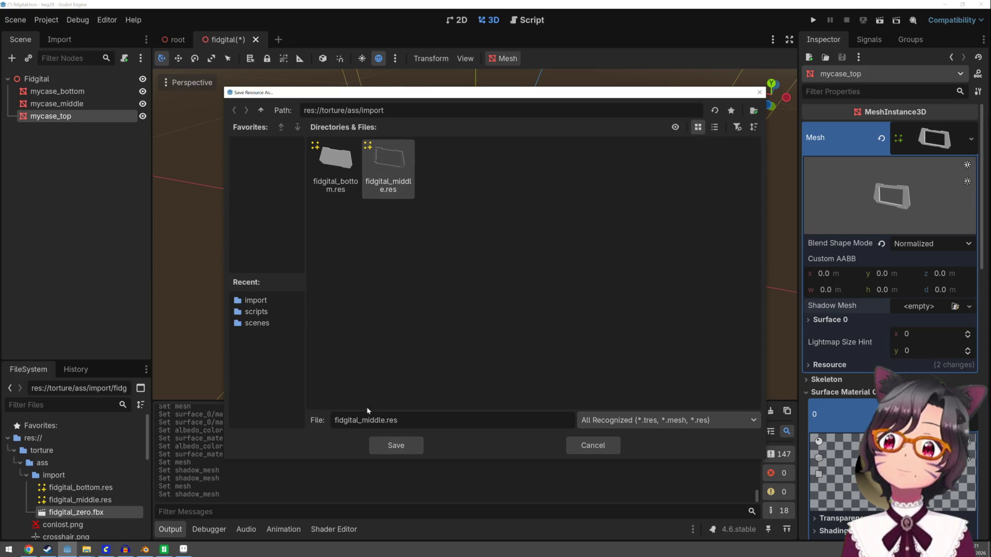
pyautogui.doubleClick(378, 422)
pyautogui.click(379, 421)
pyautogui.moveTo(362, 422); pyautogui.dragTo(385, 421)
pyautogui.write('top')
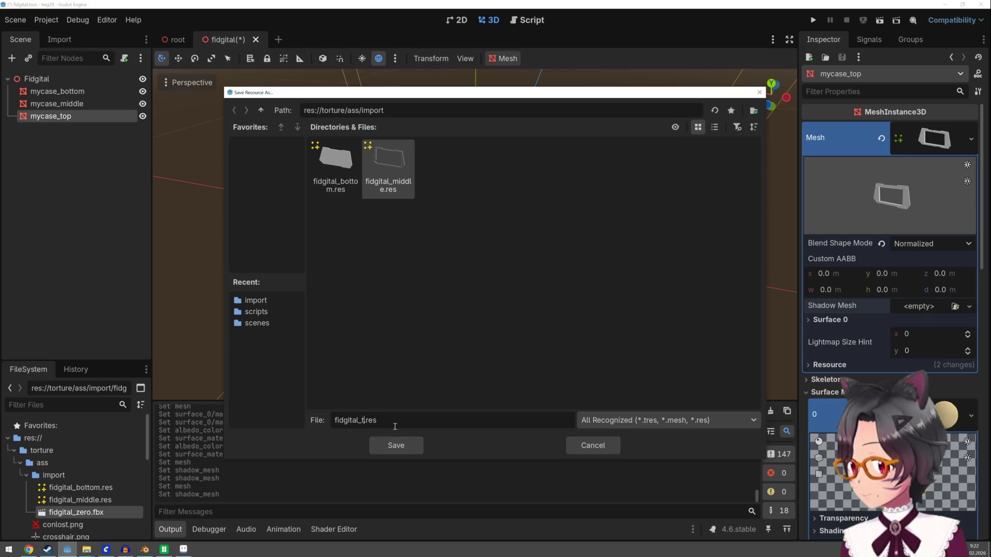
pyautogui.click(404, 454)
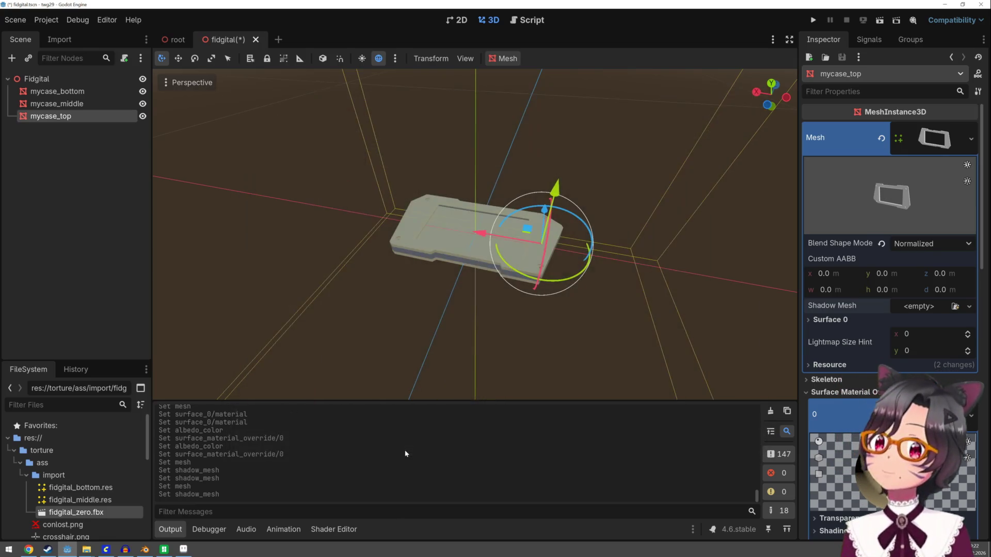
pyautogui.scroll(5, 453, 283)
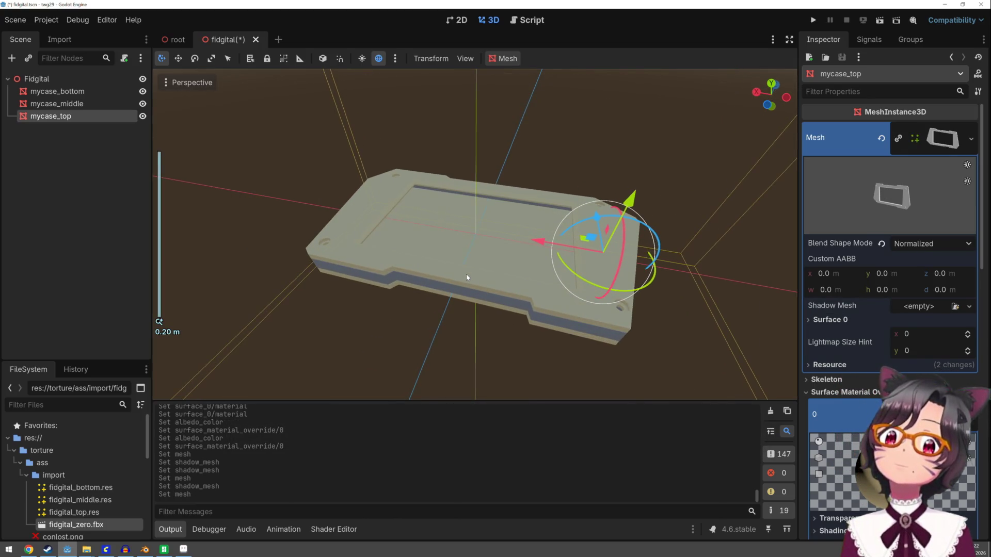
pyautogui.hotkey('ctrl', 's')
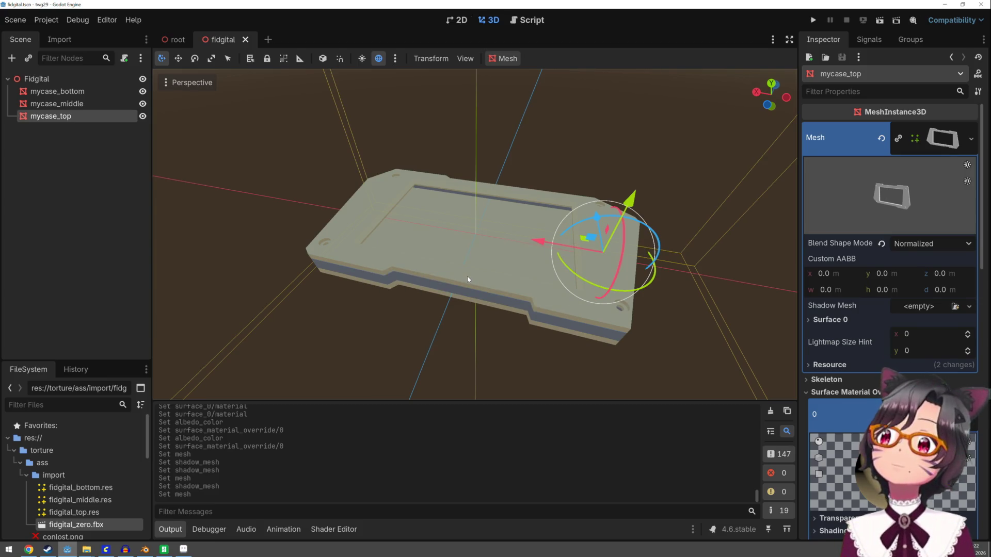
# Step: In the root scene, start adding a Spatial child under the menu node, then cancel
pyautogui.click(184, 45)
pyautogui.scroll(-3, 462, 235)
pyautogui.scroll(4, 464, 233)
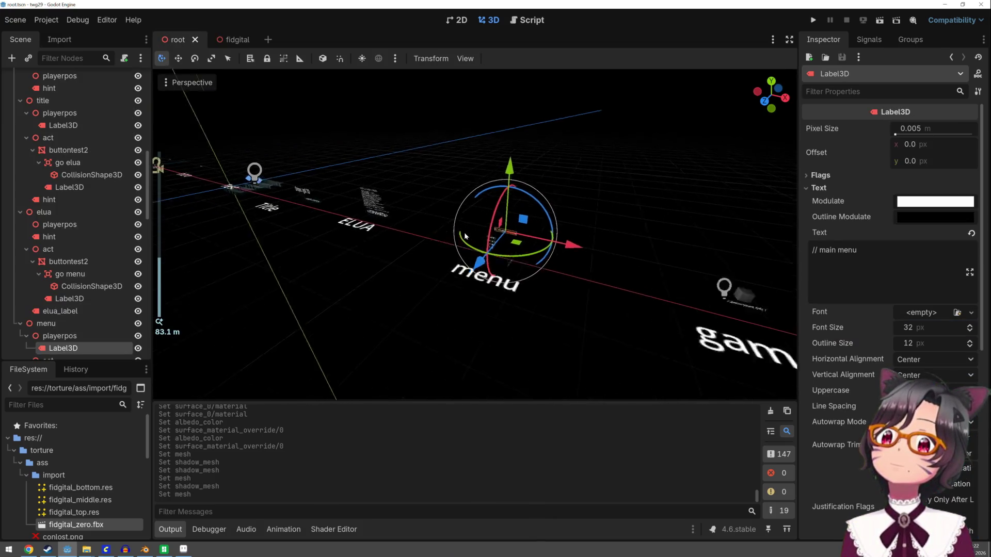
pyautogui.press('f')
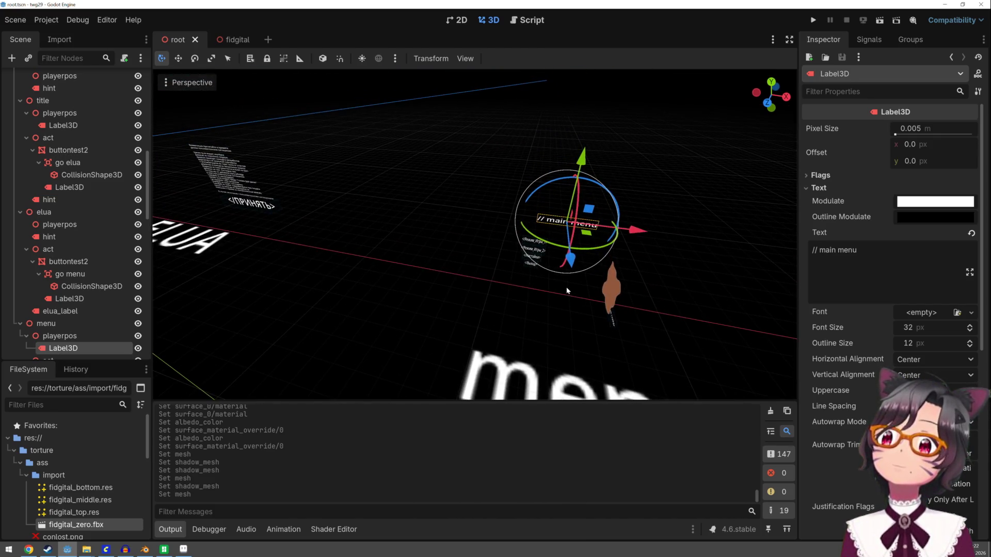
pyautogui.click(62, 325)
pyautogui.scroll(-3, 62, 327)
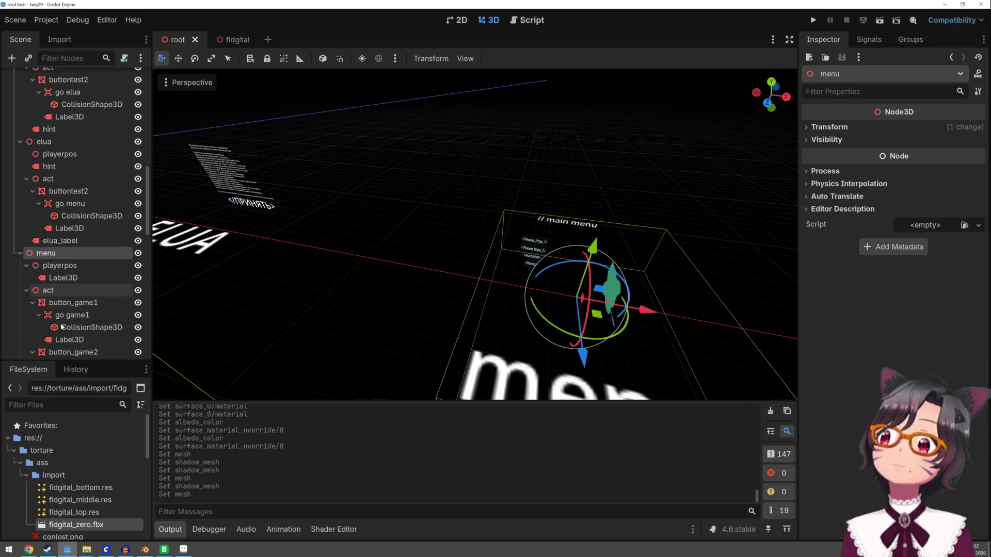
pyautogui.rightClick(66, 257)
pyautogui.click(72, 265)
pyautogui.write('spatial')
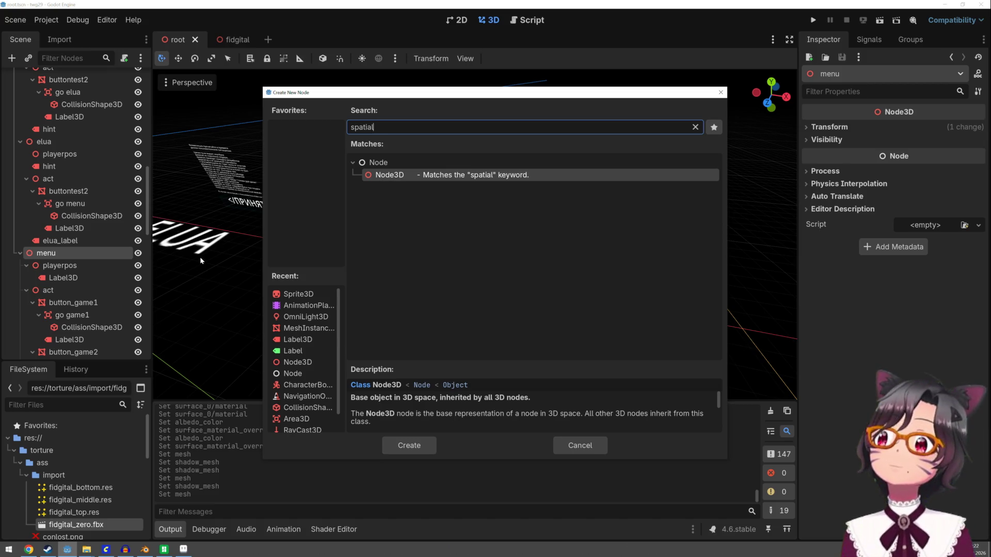
pyautogui.press('Escape')
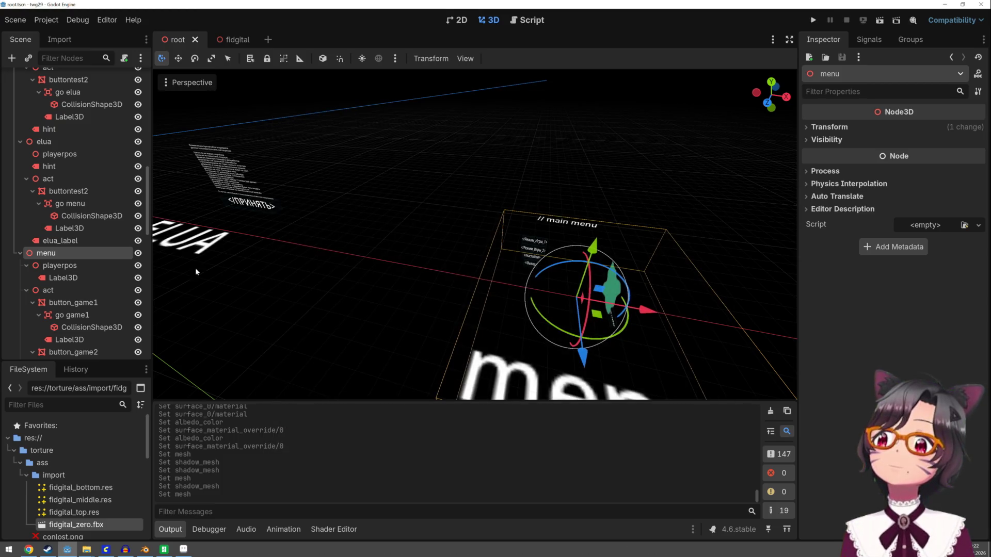
# Step: Create a new empty scene
pyautogui.scroll(-10, 413, 248)
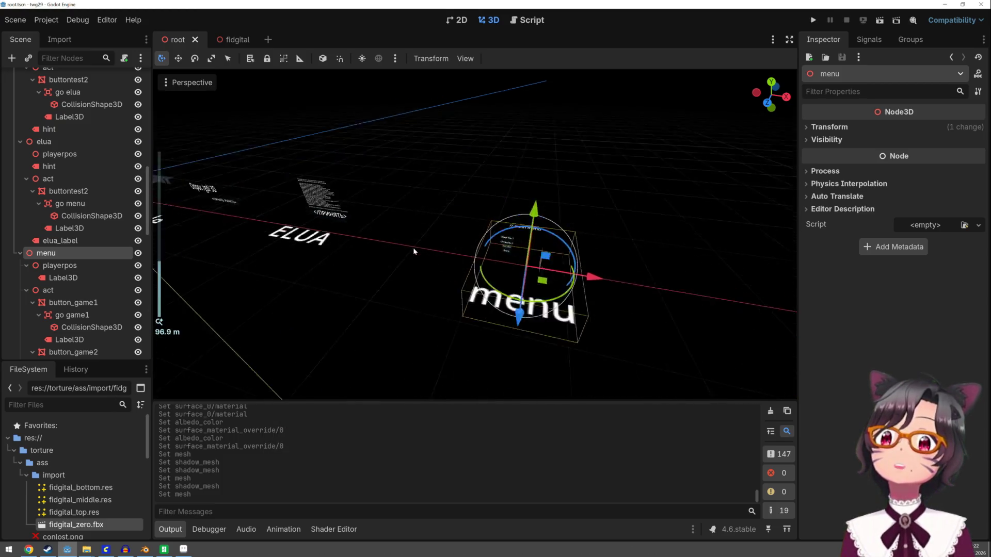
pyautogui.scroll(5, 518, 244)
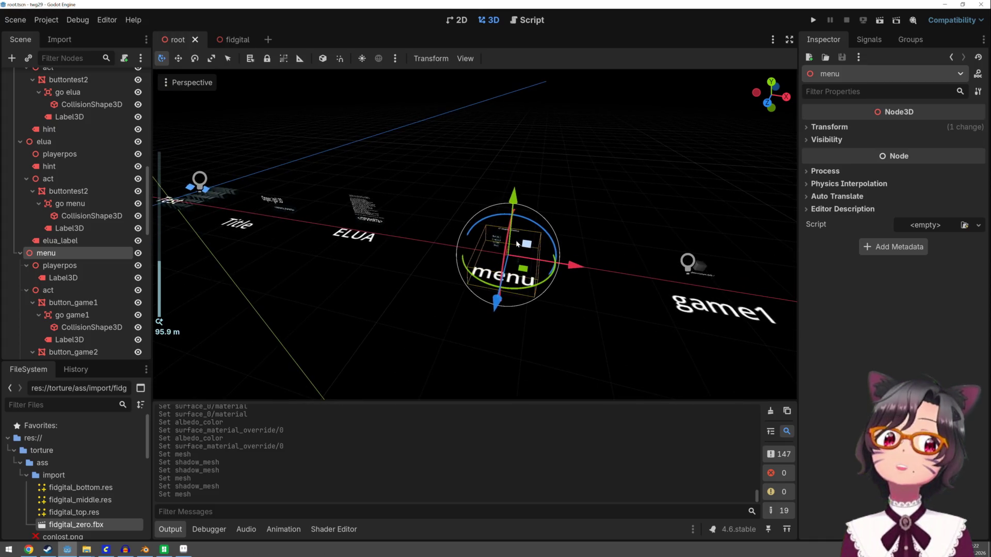
pyautogui.click(267, 39)
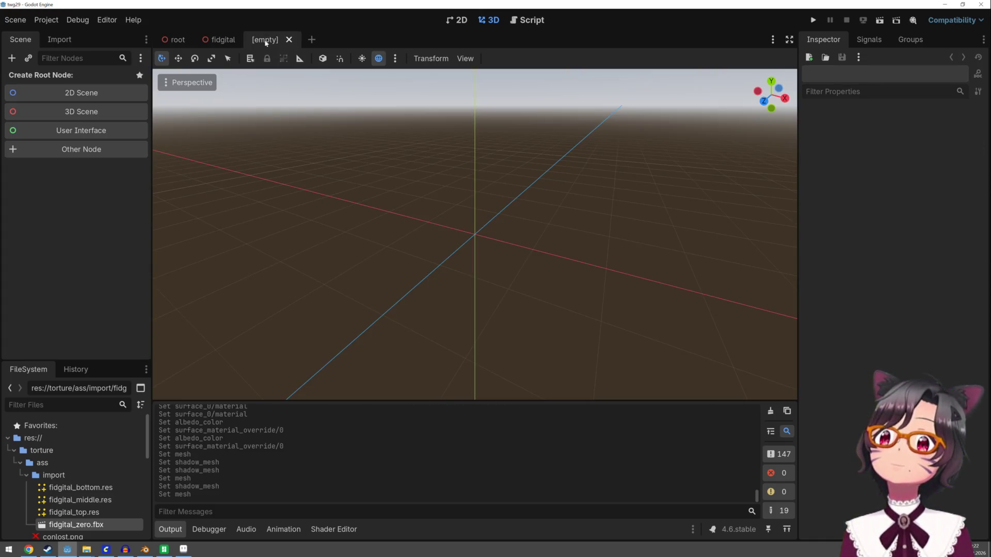
# Step: Give the new scene a 3D root named menu and instance the fidgital scene under it
pyautogui.click(107, 111)
pyautogui.doubleClick(82, 80)
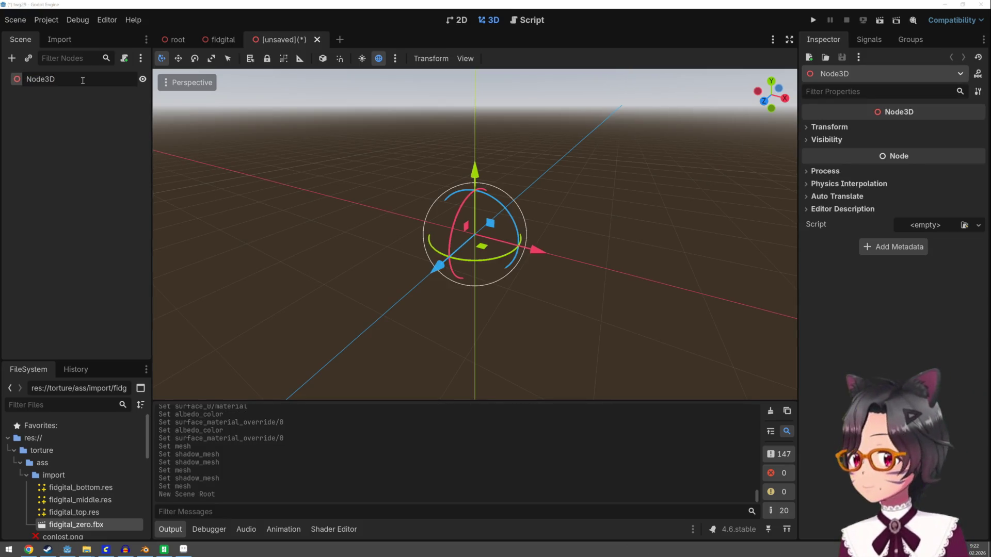
pyautogui.press('BackSpace')
pyautogui.press('BackSpace')
pyautogui.press('BackSpace')
pyautogui.write('menu')
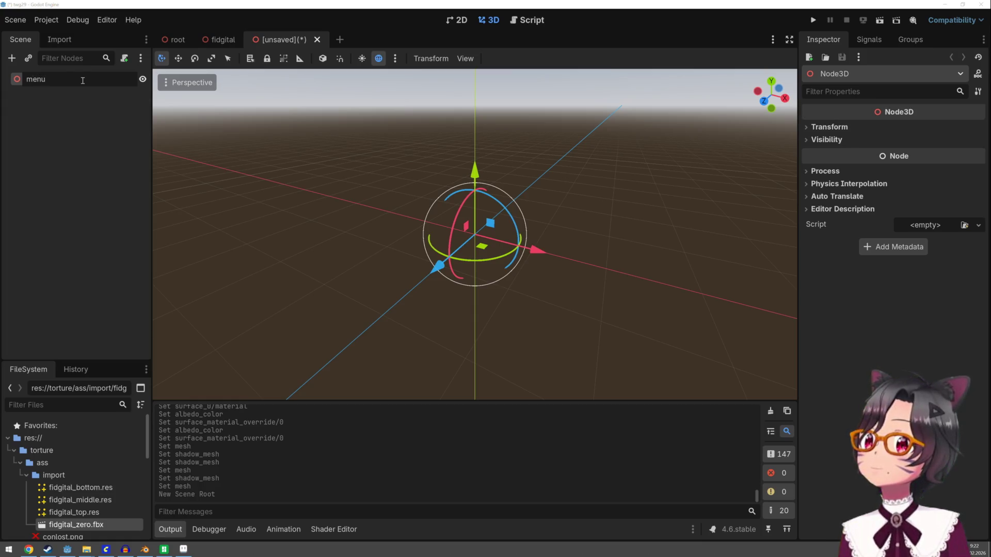
pyautogui.press('Return')
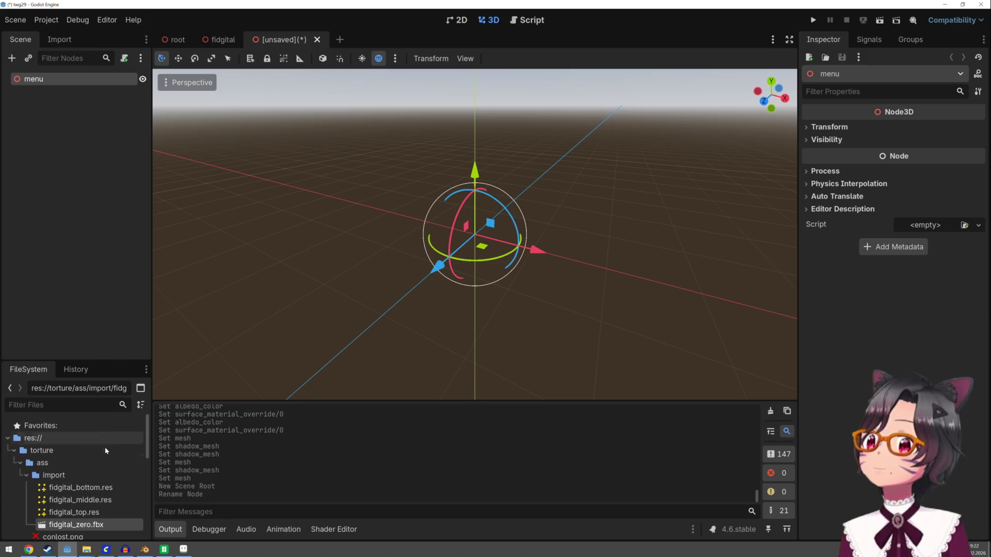
pyautogui.scroll(-5, 89, 491)
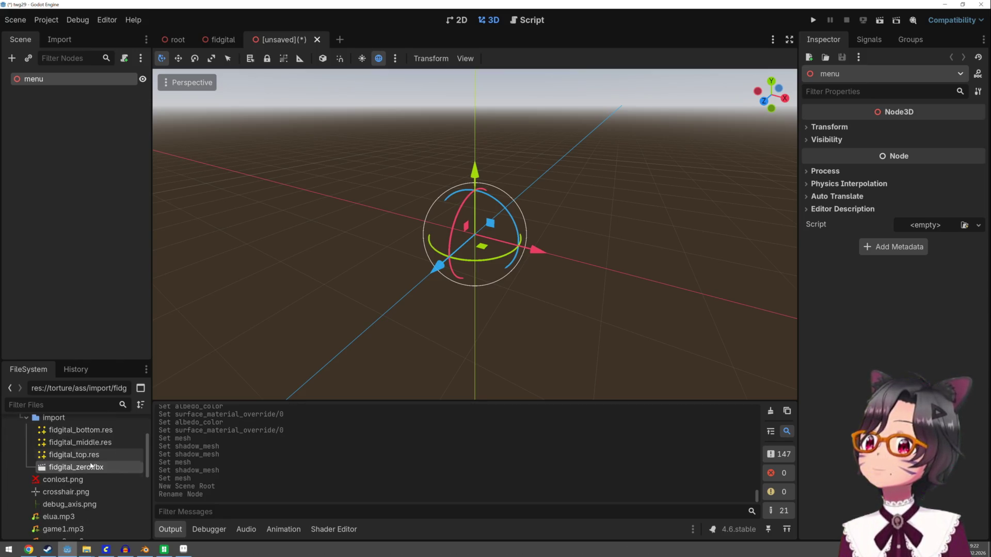
pyautogui.scroll(3, 88, 462)
pyautogui.scroll(2, 88, 461)
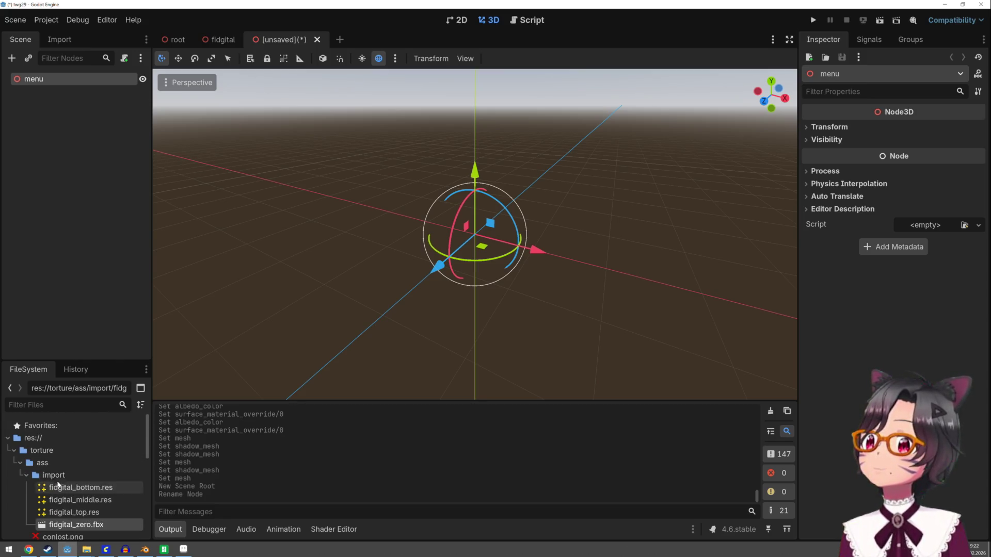
pyautogui.click(26, 475)
pyautogui.click(19, 464)
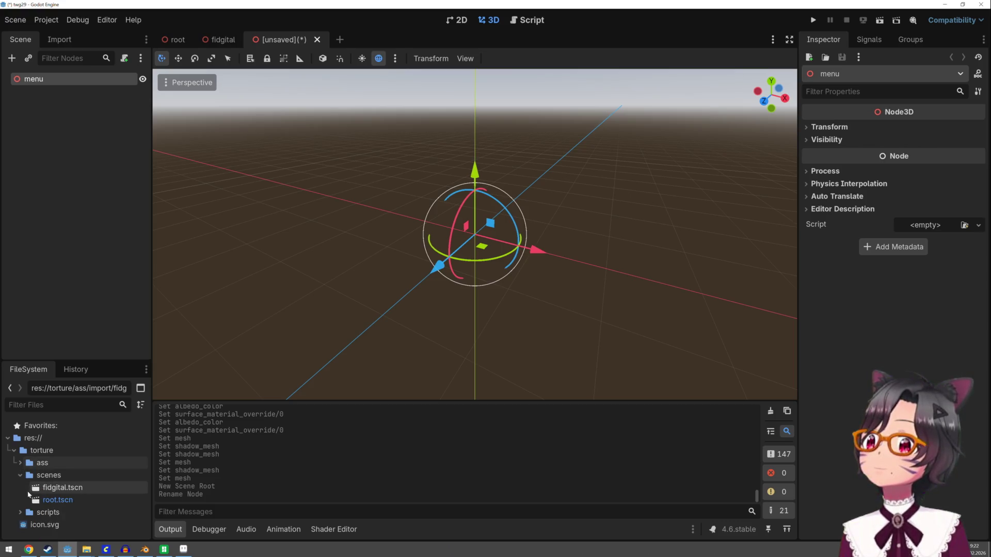
pyautogui.moveTo(43, 487); pyautogui.dragTo(44, 81)
pyautogui.scroll(3, 393, 222)
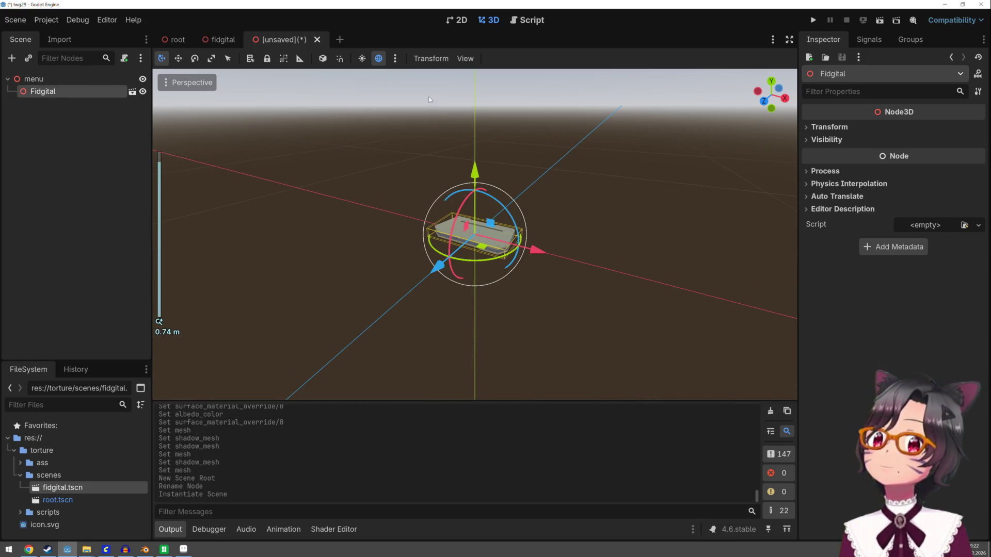
# Step: Save the scene as bg_menu.tscn in the torture/scenes folder
pyautogui.hotkey('ctrl', 's')
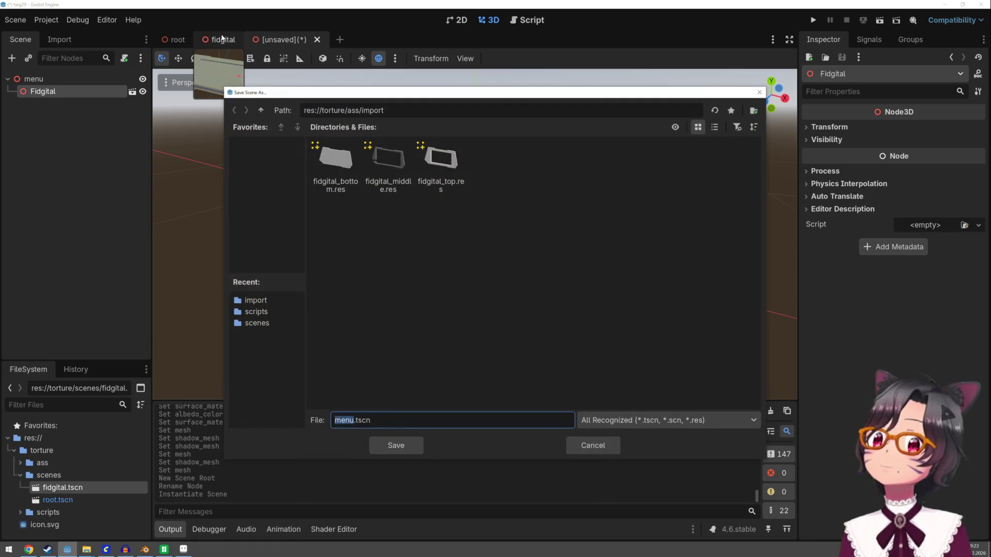
pyautogui.click(261, 111)
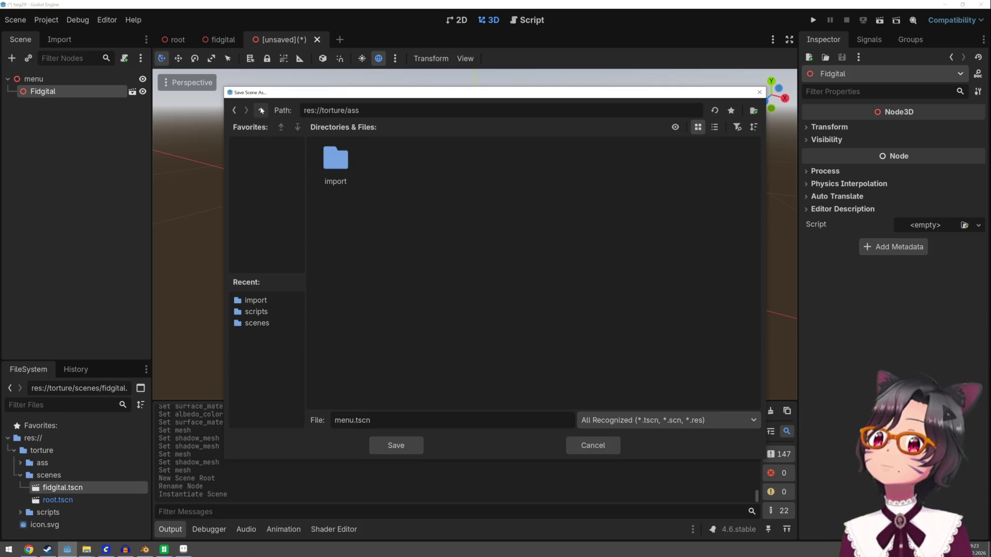
pyautogui.click(262, 111)
pyautogui.doubleClick(364, 148)
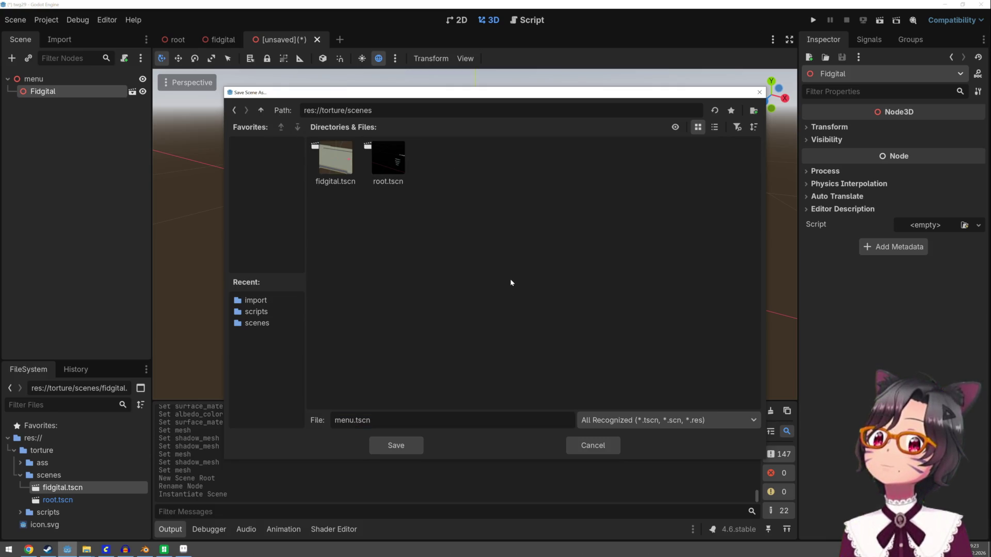
pyautogui.click(337, 421)
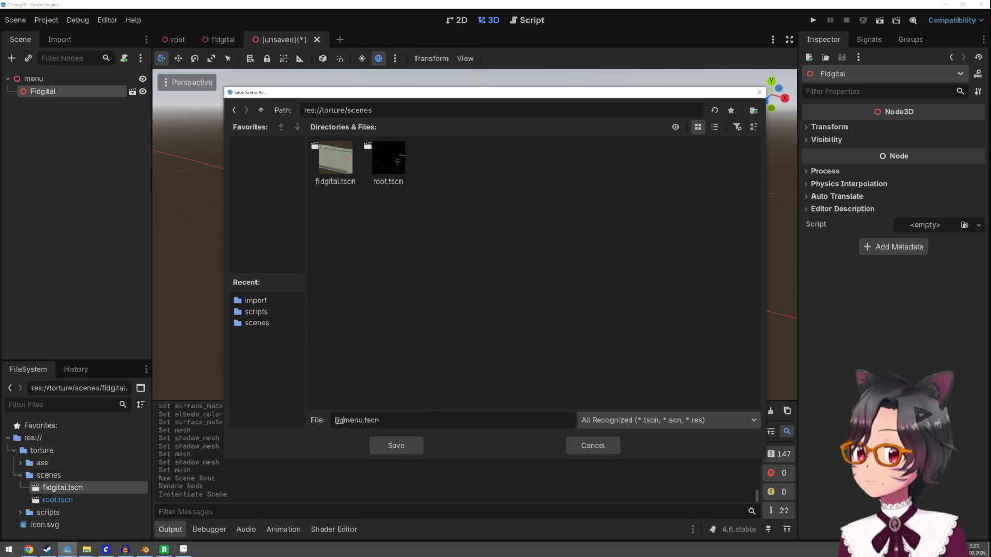
pyautogui.write('fg_')
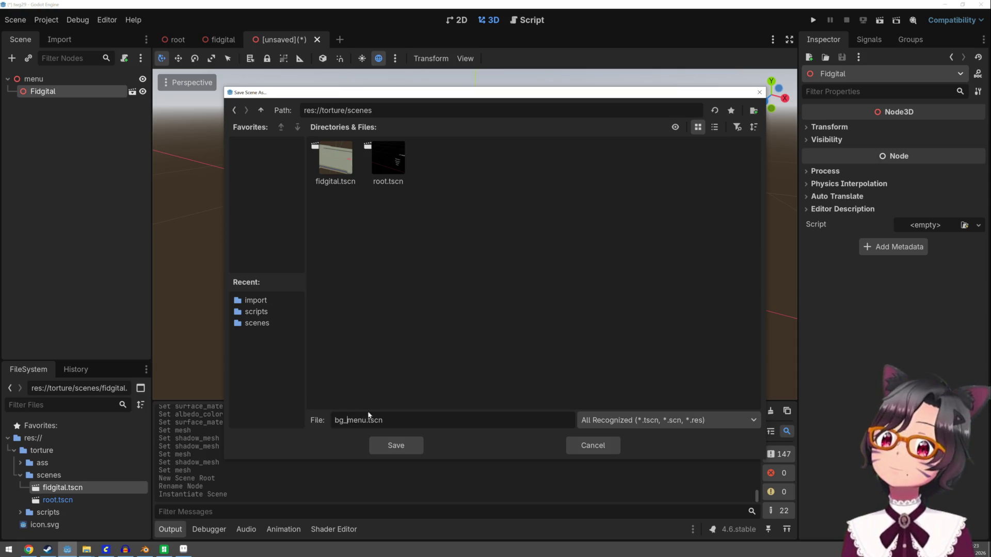
pyautogui.click(393, 445)
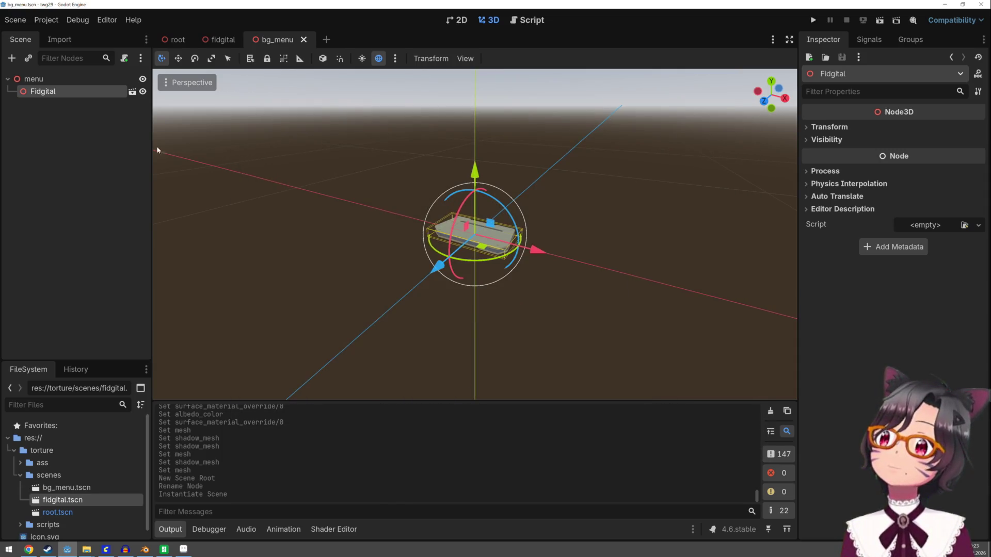
# Step: Rename the root node to bg_menu and save the scene
pyautogui.doubleClick(41, 78)
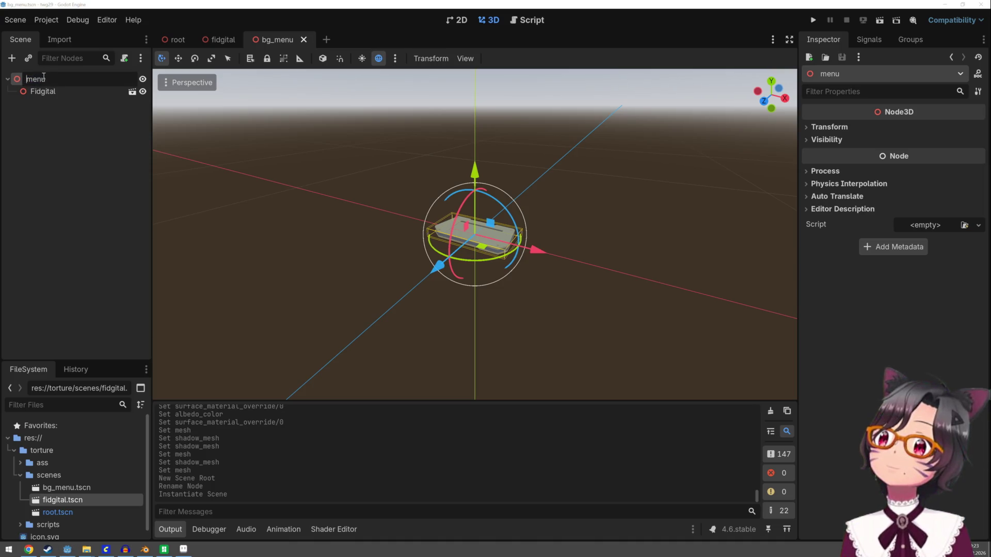
pyautogui.write('bg_')
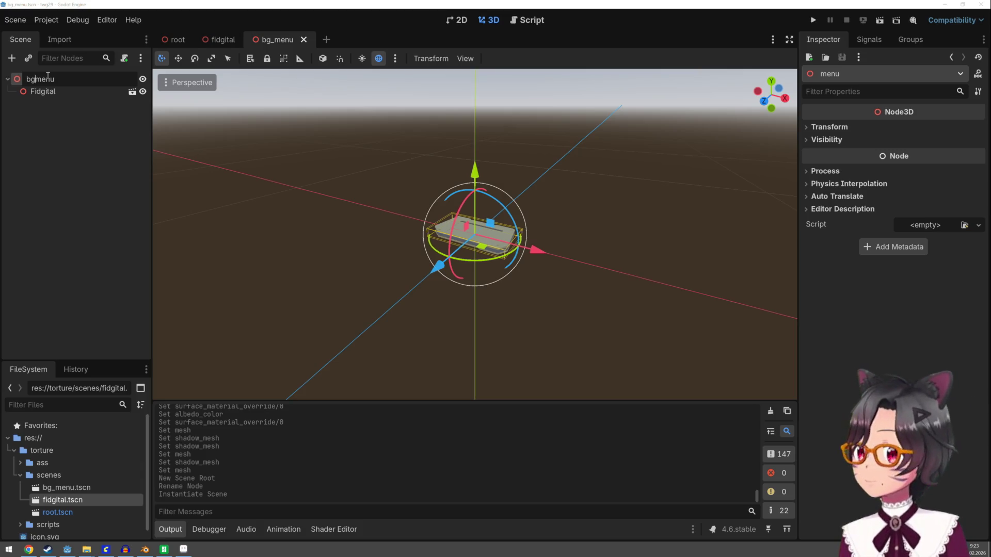
pyautogui.press('Return')
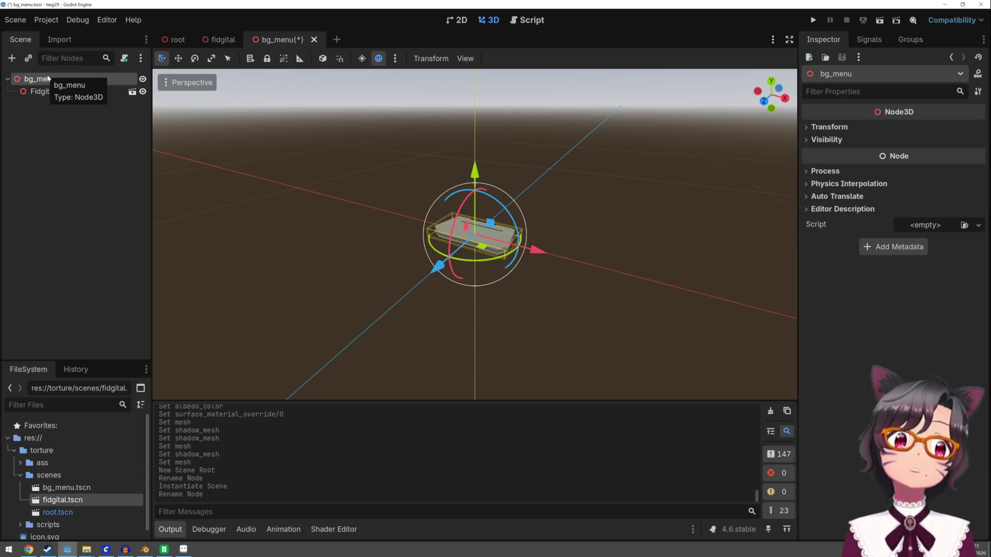
pyautogui.scroll(-5, 526, 178)
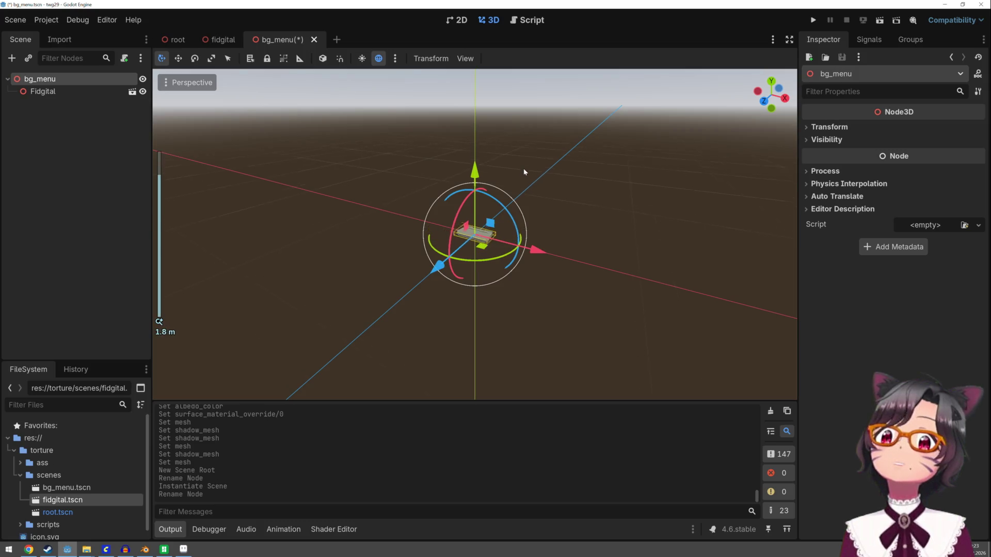
pyautogui.click(523, 171)
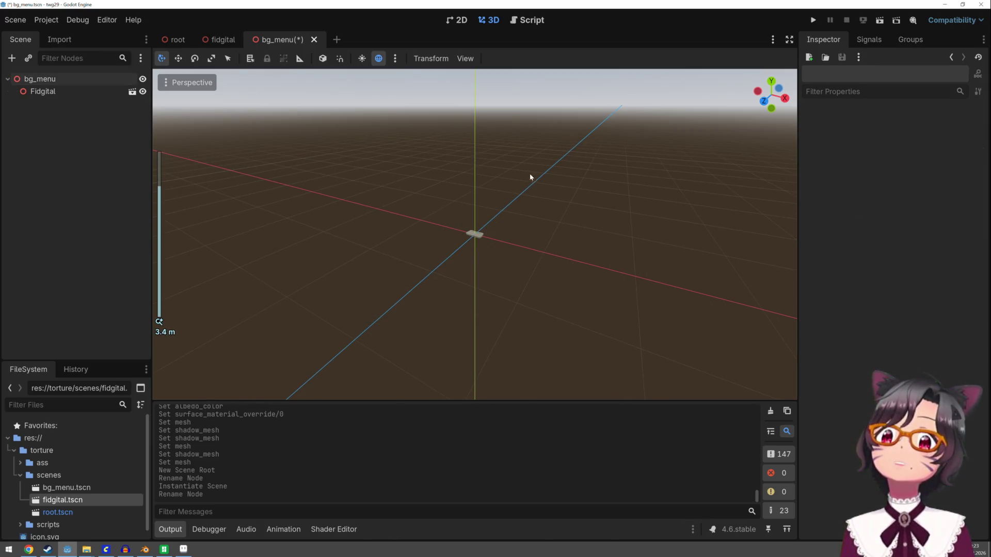
pyautogui.hotkey('ctrl', 's')
# Step: Instance bg_menu.tscn under the root scene's menu node
pyautogui.click(184, 37)
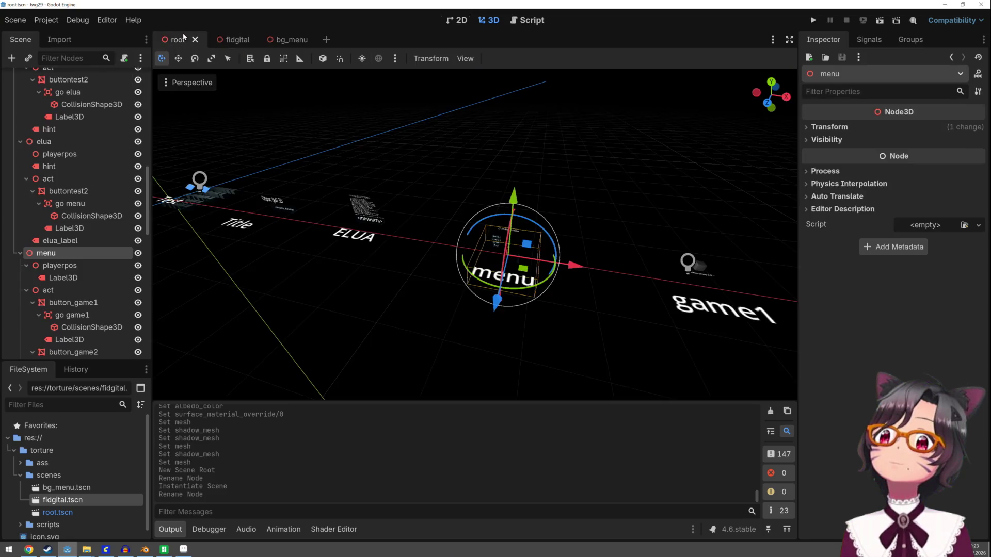
pyautogui.scroll(5, 309, 198)
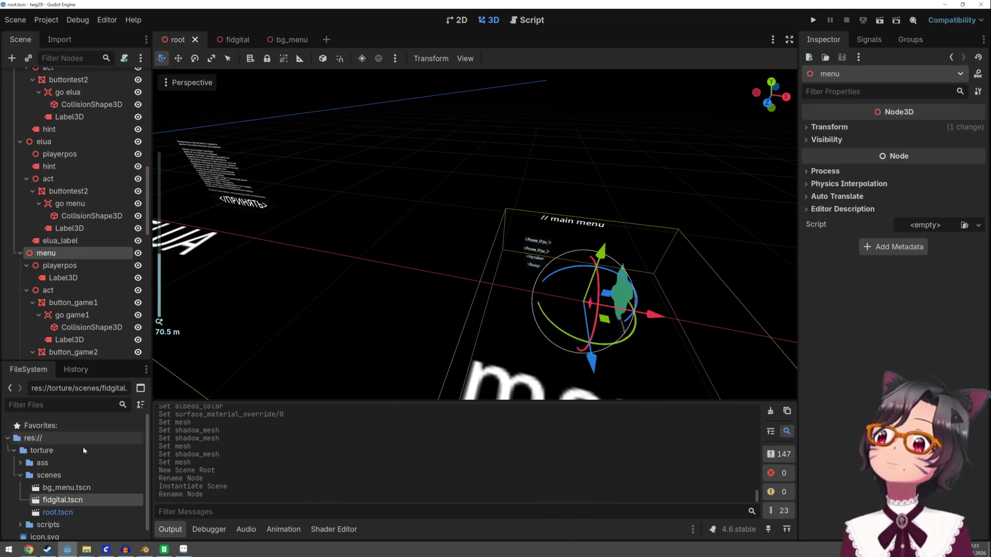
pyautogui.moveTo(72, 488)
pyautogui.mouseDown()
pyautogui.moveTo(80, 454)
pyautogui.moveTo(73, 241)
pyautogui.mouseUp()
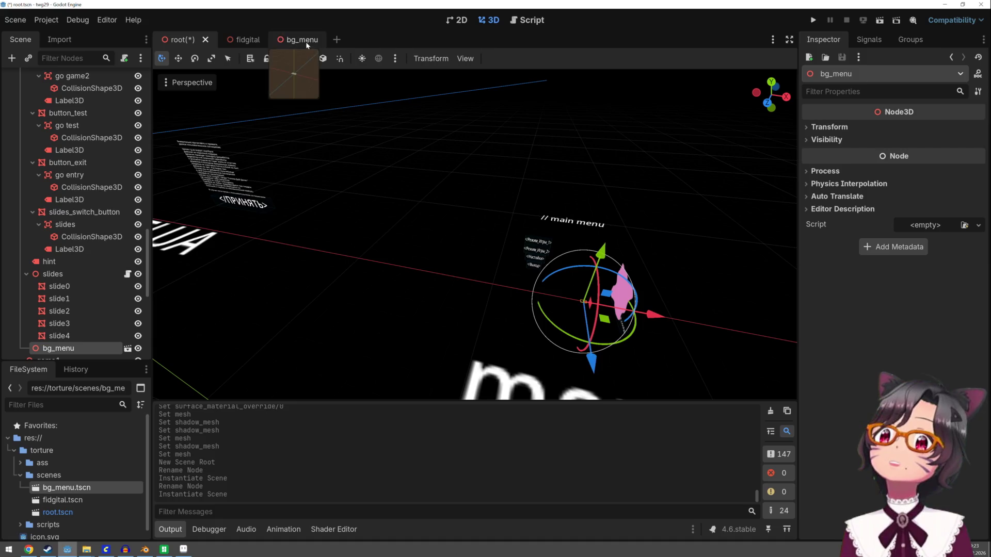
pyautogui.click(261, 39)
# Step: Try scaling the Fidgital case up and stretching it along Y, undoing both attempts
pyautogui.scroll(-8, 318, 124)
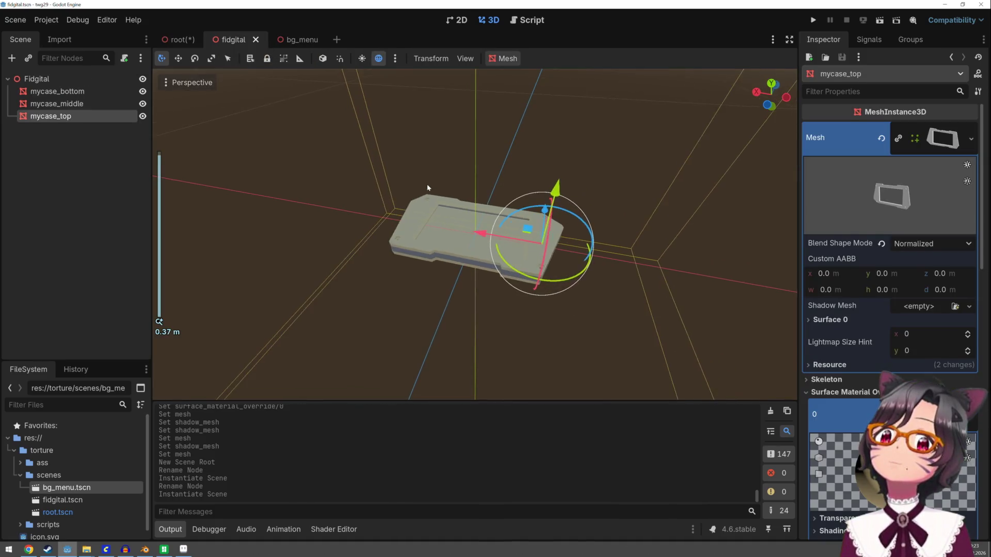
pyautogui.click(77, 81)
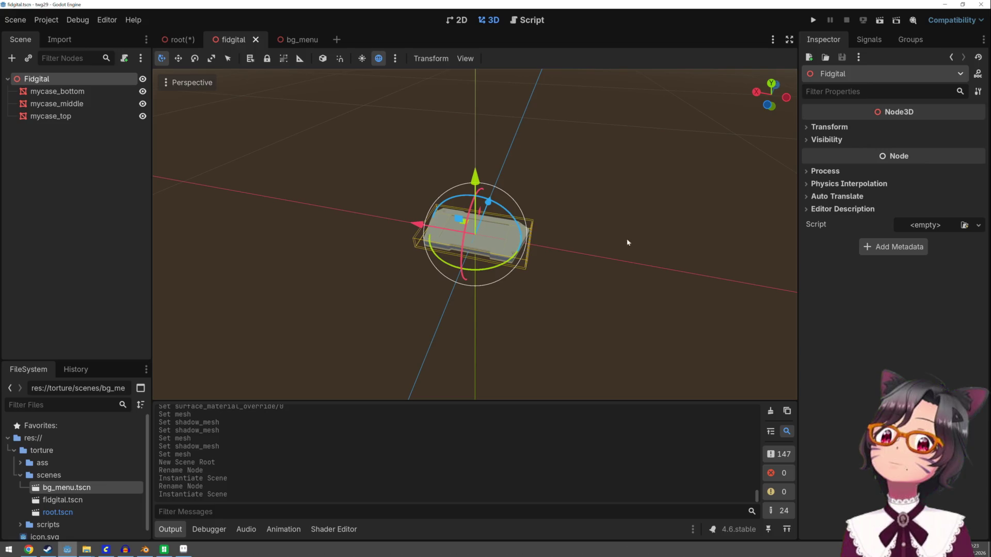
pyautogui.press('r')
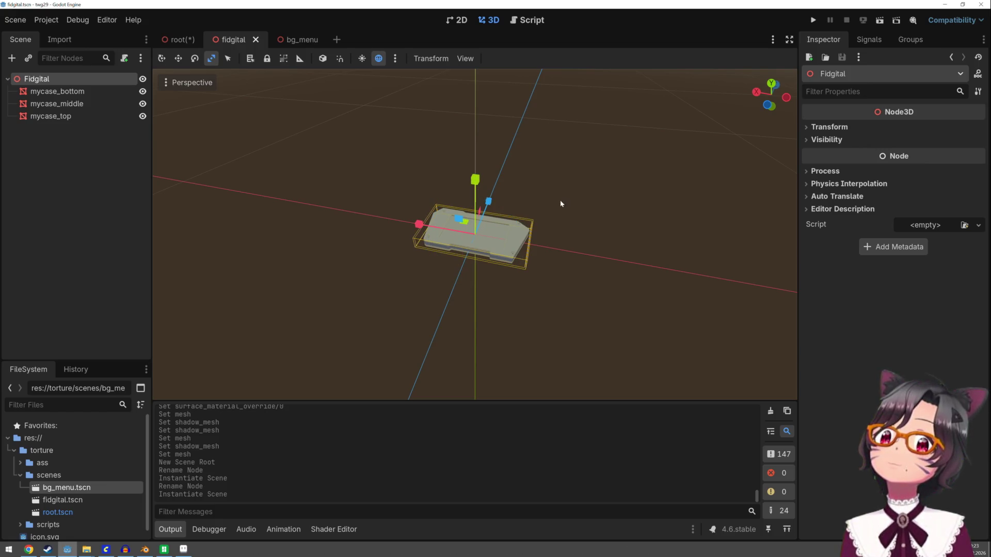
pyautogui.click(549, 206)
pyautogui.click(52, 79)
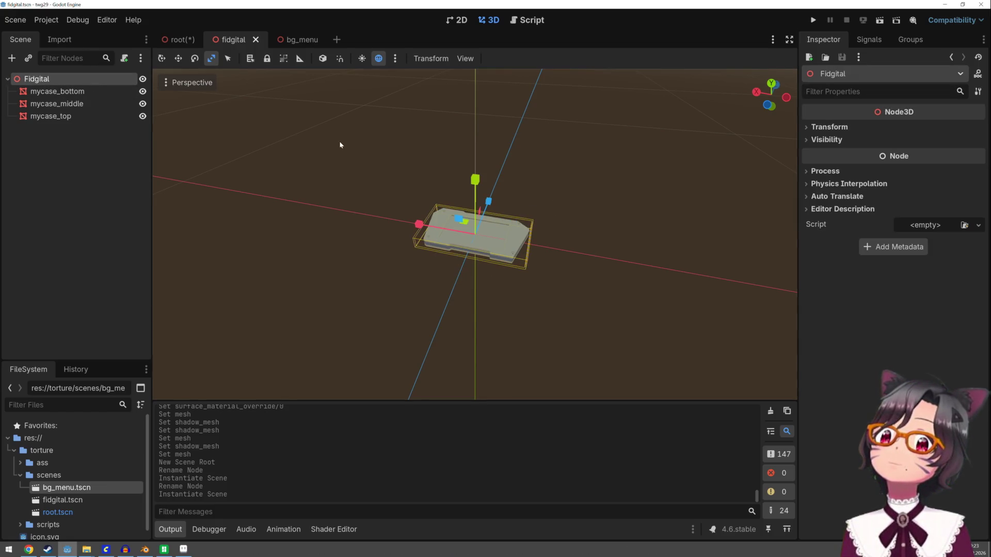
pyautogui.moveTo(459, 221)
pyautogui.mouseDown()
pyautogui.moveTo(469, 216)
pyautogui.moveTo(447, 210)
pyautogui.mouseUp()
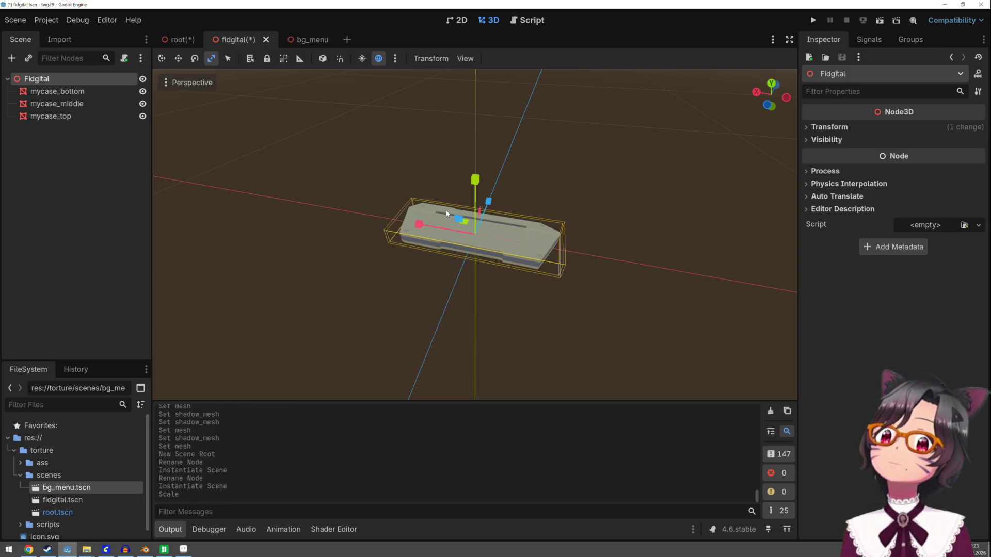
pyautogui.hotkey('ctrl', 'z')
pyautogui.click(434, 185)
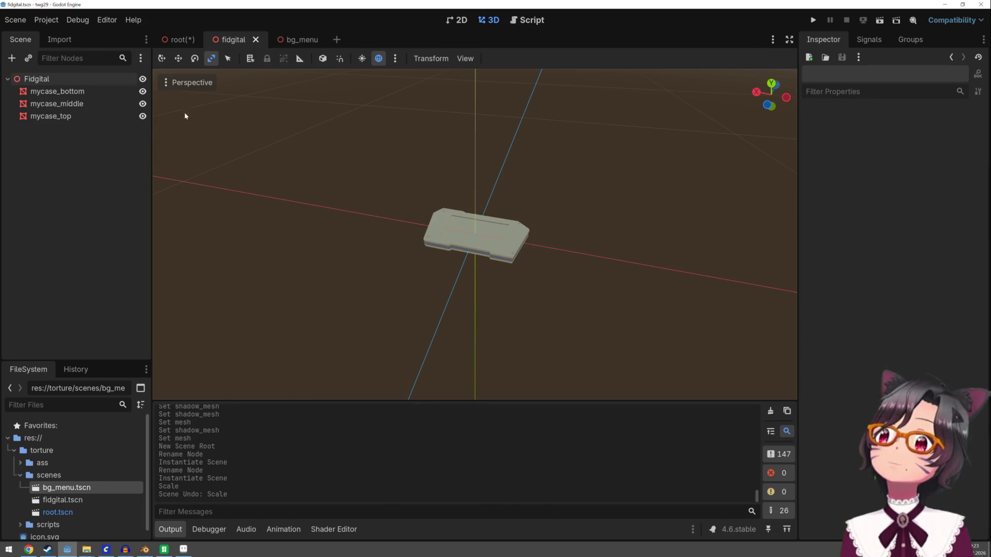
pyautogui.click(36, 78)
pyautogui.scroll(-1, 336, 162)
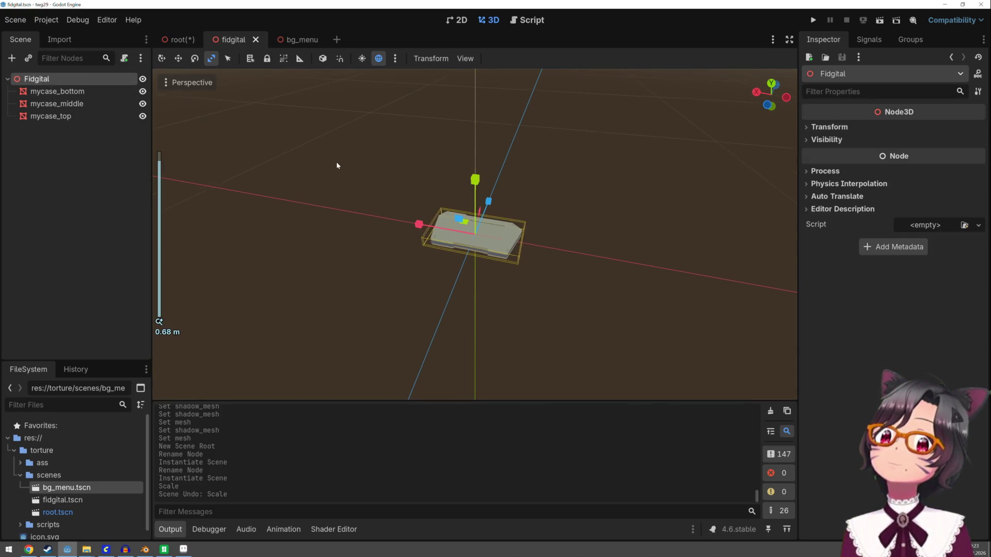
pyautogui.moveTo(475, 180); pyautogui.dragTo(490, 88)
pyautogui.hotkey('ctrl', 'z')
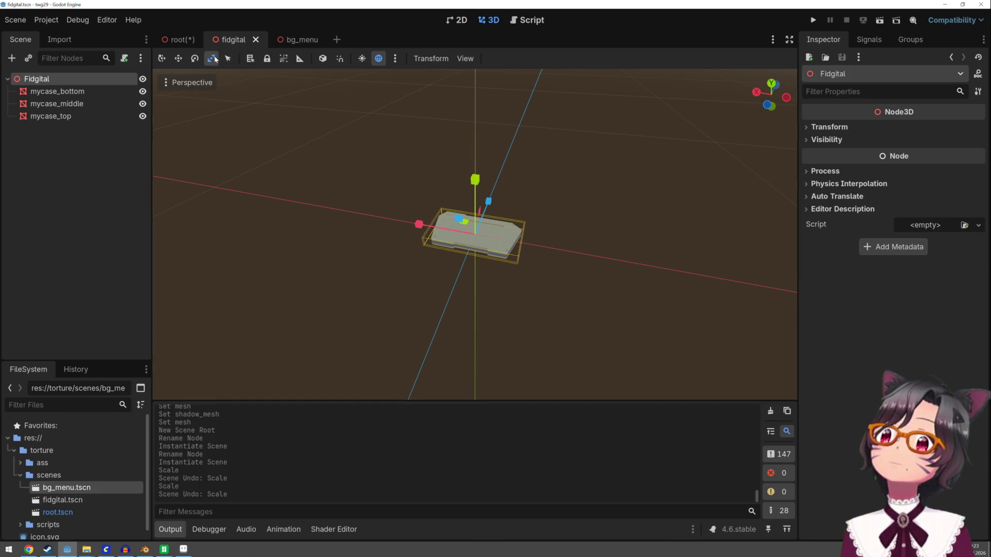
# Step: Orbit around the case, cycle through the transform modes, and reselect the Fidgital root
pyautogui.scroll(-10, 596, 224)
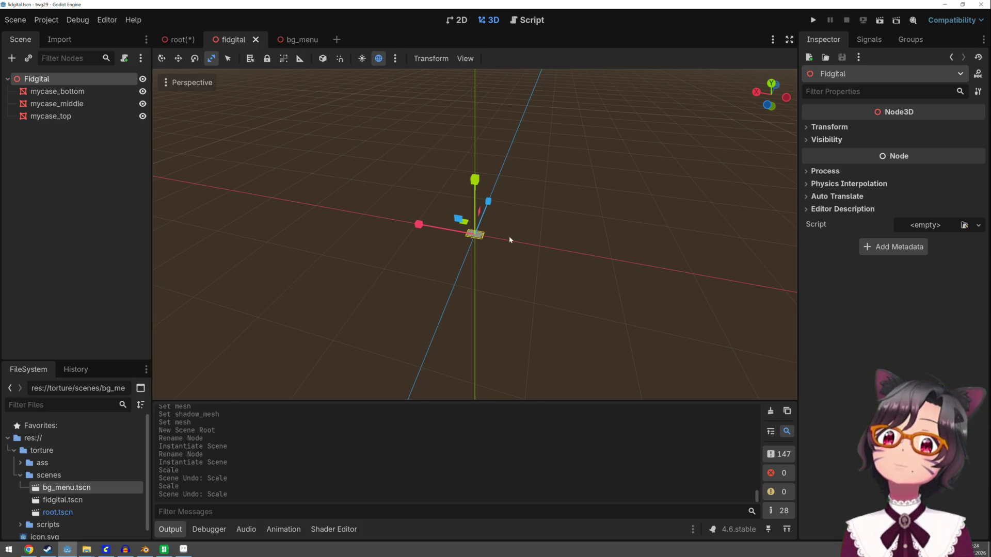
pyautogui.moveTo(575, 215)
pyautogui.mouseDown()
pyautogui.moveTo(714, 217)
pyautogui.moveTo(648, 230)
pyautogui.mouseUp()
pyautogui.scroll(2, 629, 234)
pyautogui.press('q')
pyautogui.press('w')
pyautogui.press('e')
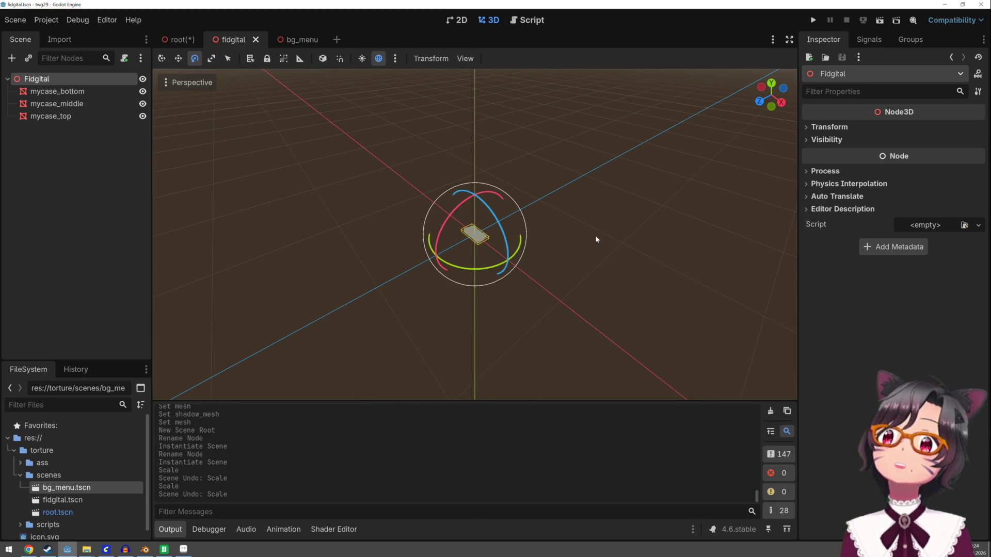
pyautogui.press('r')
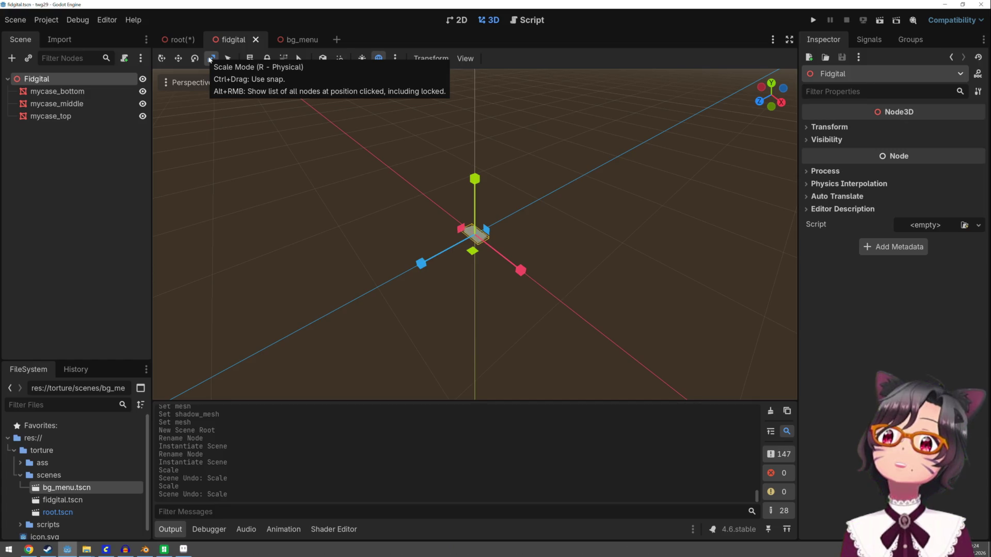
pyautogui.moveTo(524, 213)
pyautogui.mouseDown()
pyautogui.moveTo(533, 197)
pyautogui.moveTo(526, 206)
pyautogui.mouseUp()
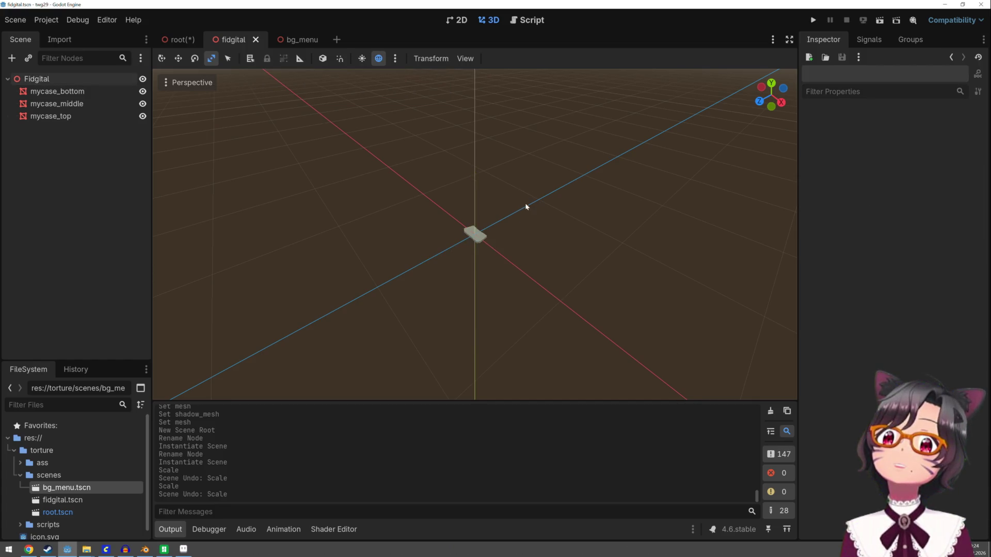
pyautogui.click(36, 79)
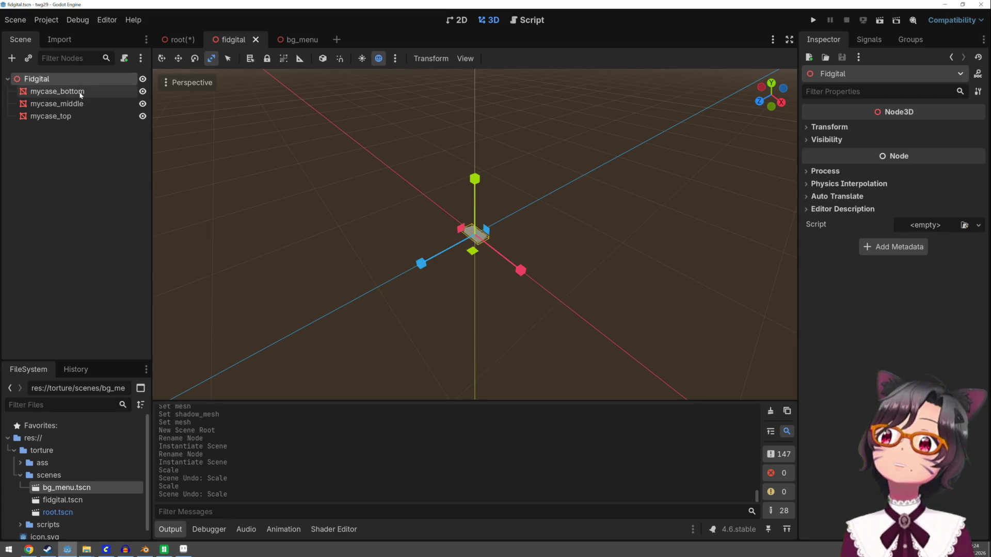
pyautogui.click(81, 92)
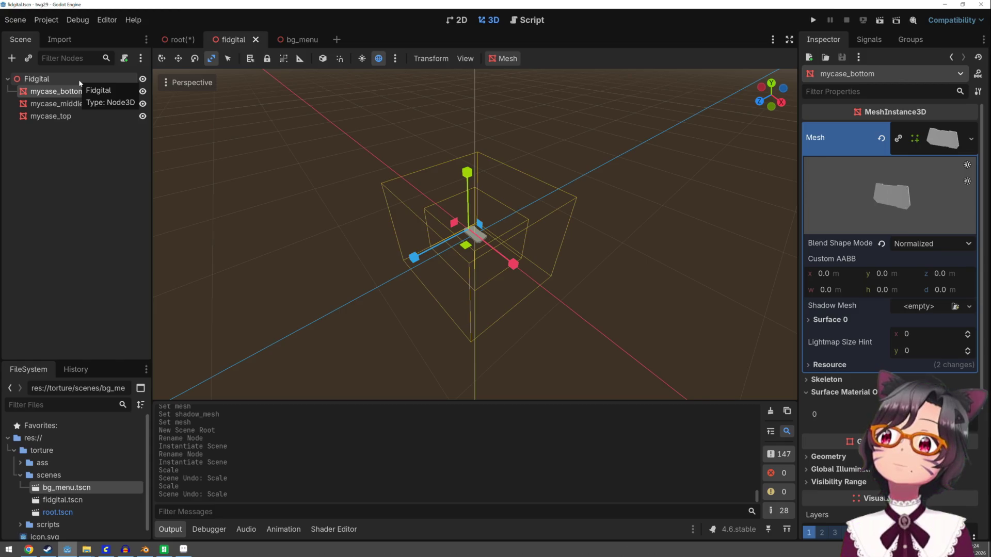
pyautogui.click(80, 80)
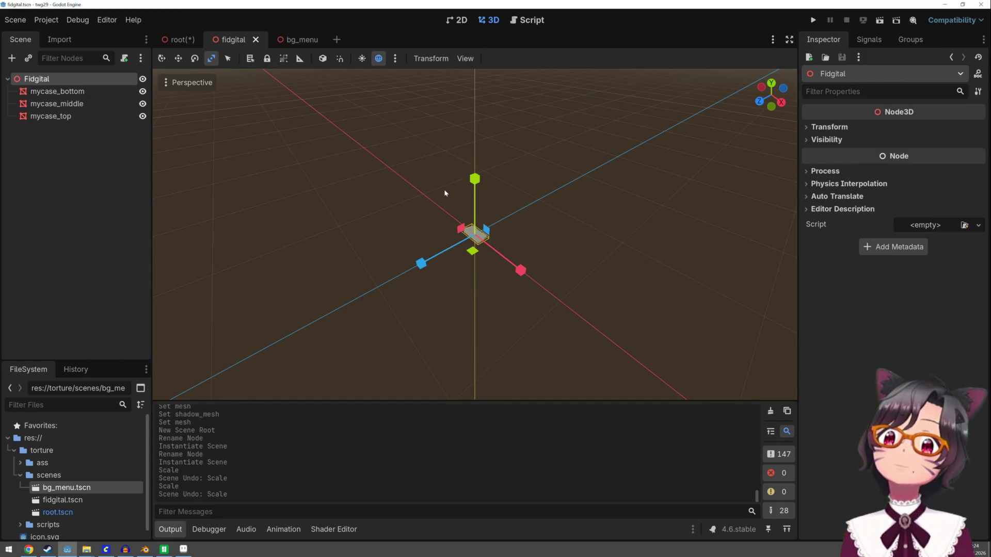
# Step: Set Fidgital's scale to 10 on every axis in the Inspector
pyautogui.press('q')
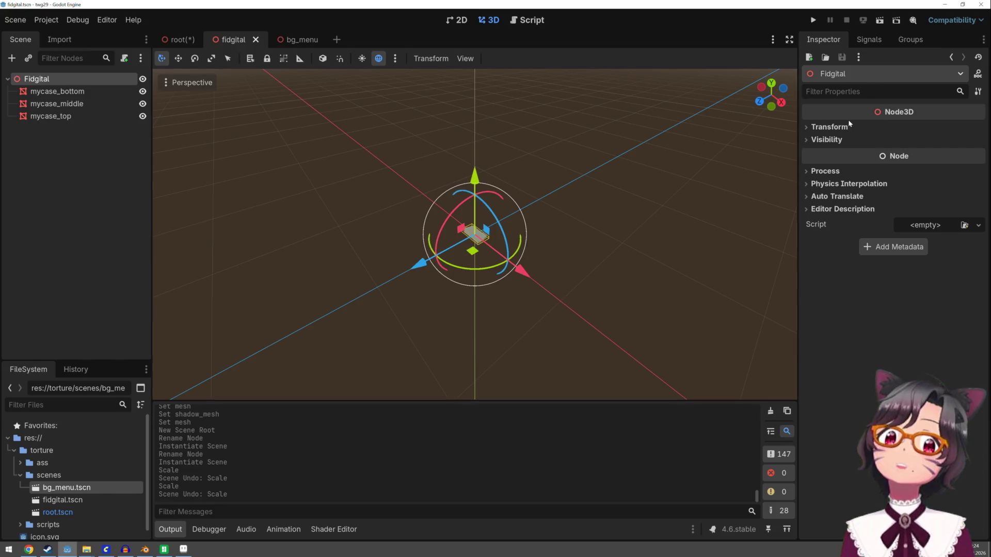
pyautogui.click(847, 127)
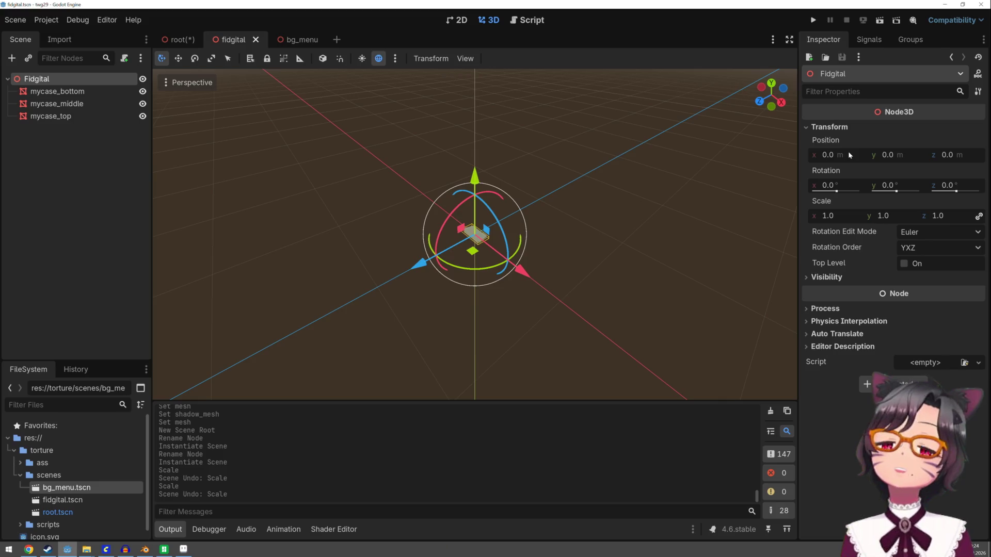
pyautogui.click(844, 217)
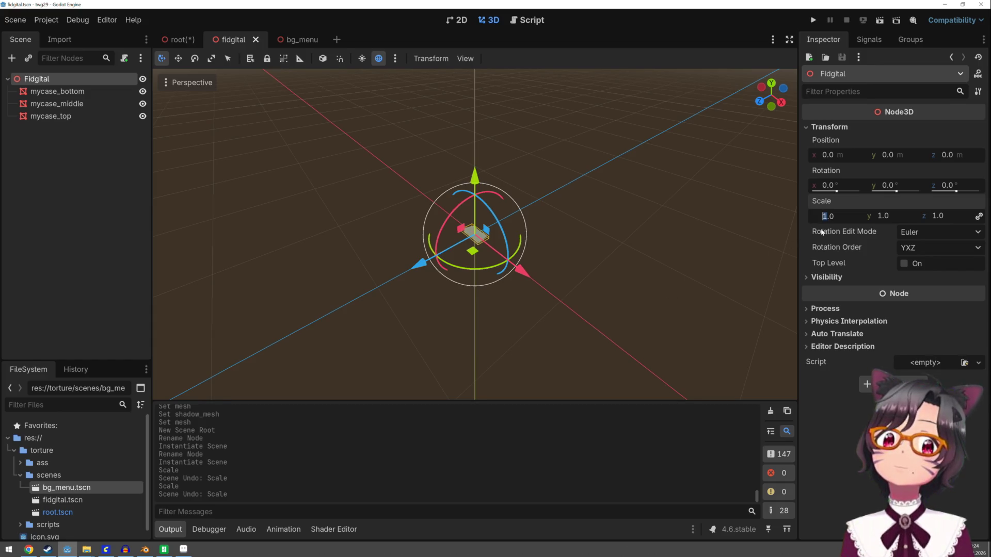
pyautogui.write('00')
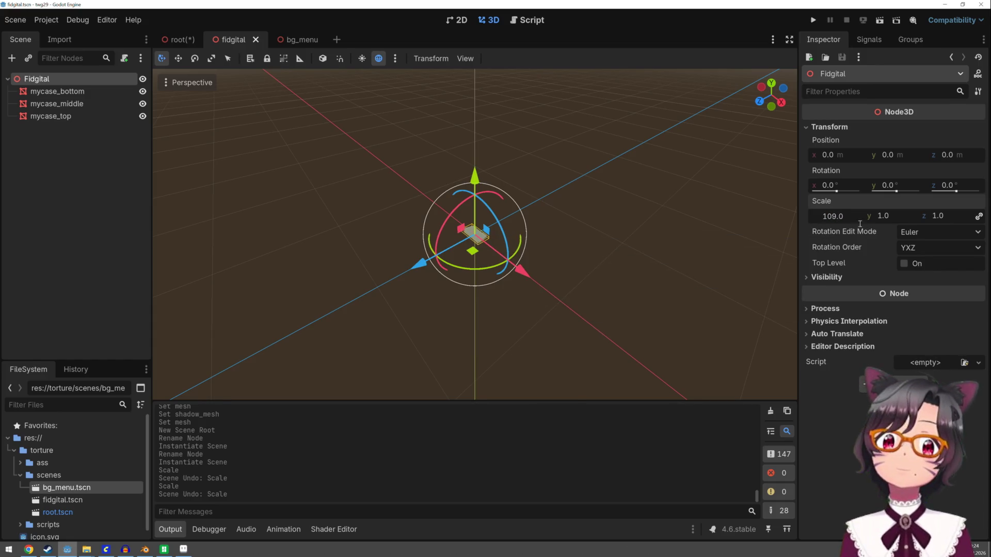
pyautogui.click(877, 215)
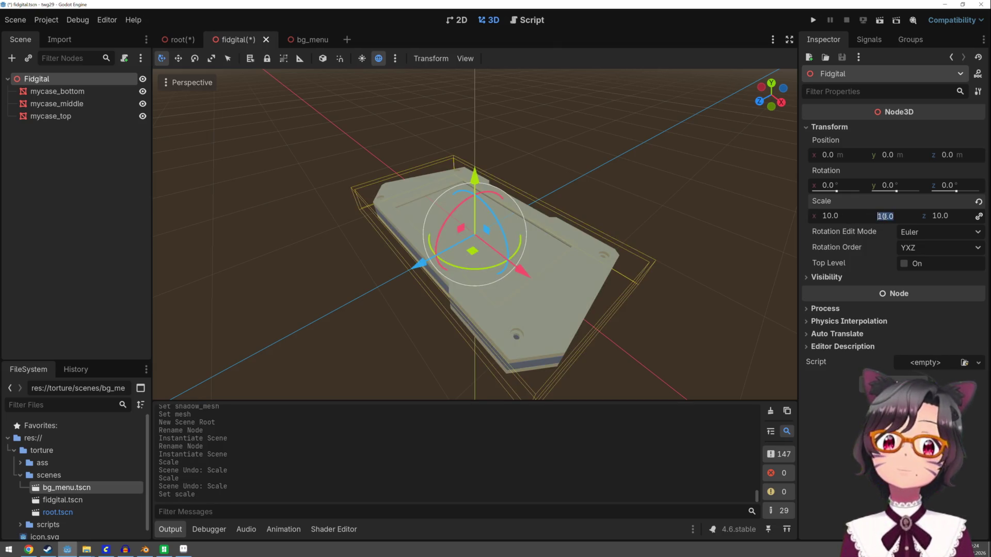
# Step: Lift the case to Z 1.485 and tilt it to about -83° on X
pyautogui.scroll(-6, 627, 237)
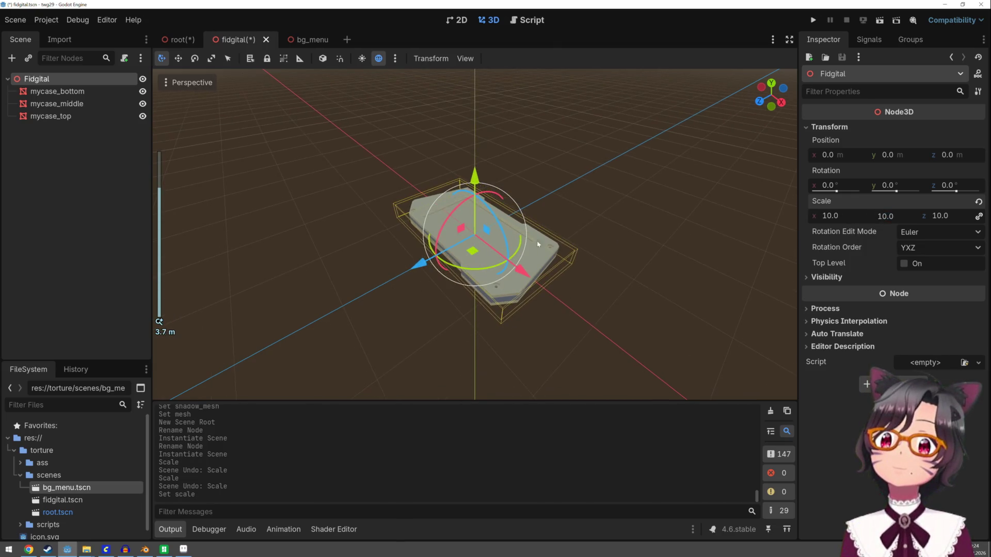
pyautogui.moveTo(418, 275); pyautogui.dragTo(299, 342)
pyautogui.moveTo(406, 246)
pyautogui.mouseDown()
pyautogui.moveTo(426, 286)
pyautogui.moveTo(398, 281)
pyautogui.moveTo(421, 284)
pyautogui.mouseUp()
# Step: Save and run the fidgital scene in the game, then close the game window
pyautogui.click(808, 22)
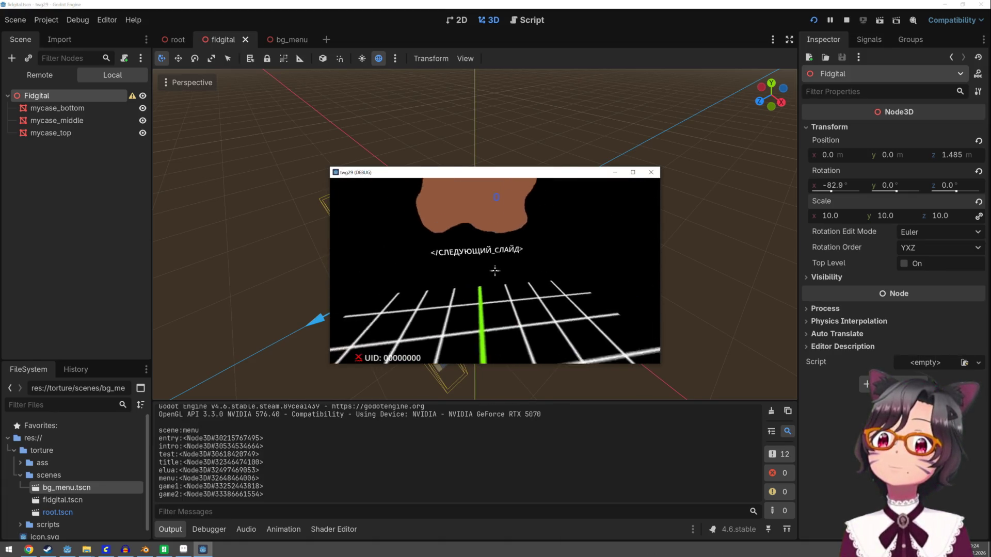
pyautogui.press('Escape')
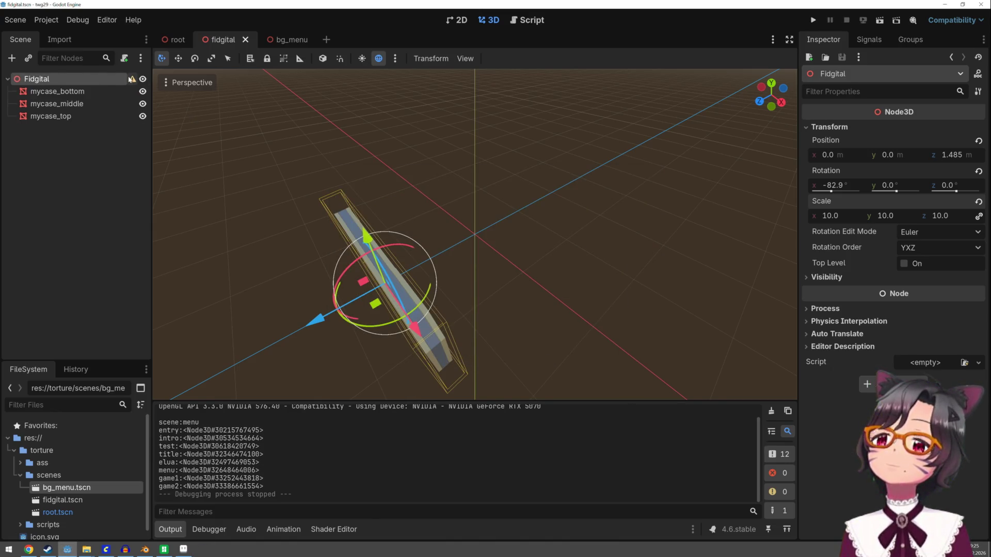
pyautogui.moveTo(130, 79)
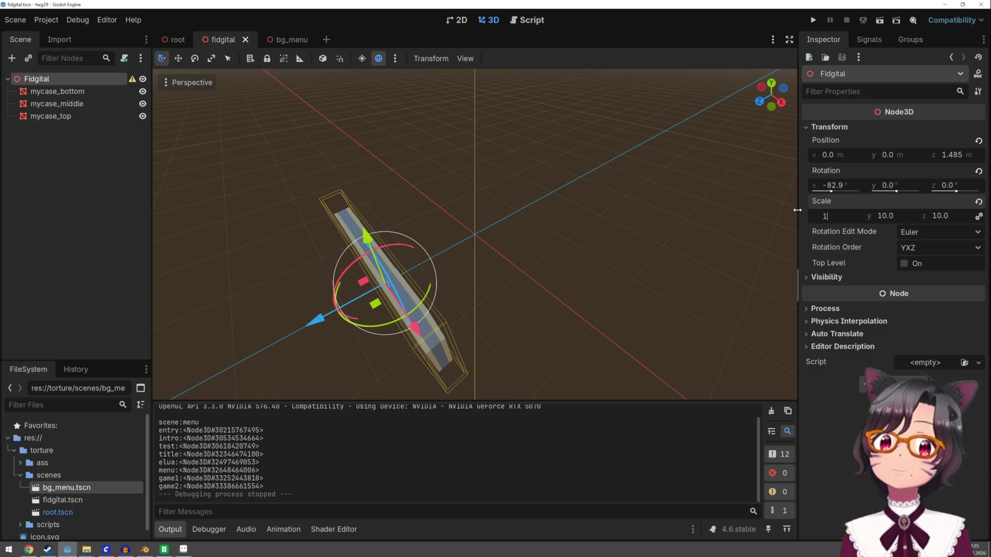
# Step: Reset the Fidgital root to scale 1, Z position 0 and X rotation 0
pyautogui.press('Return')
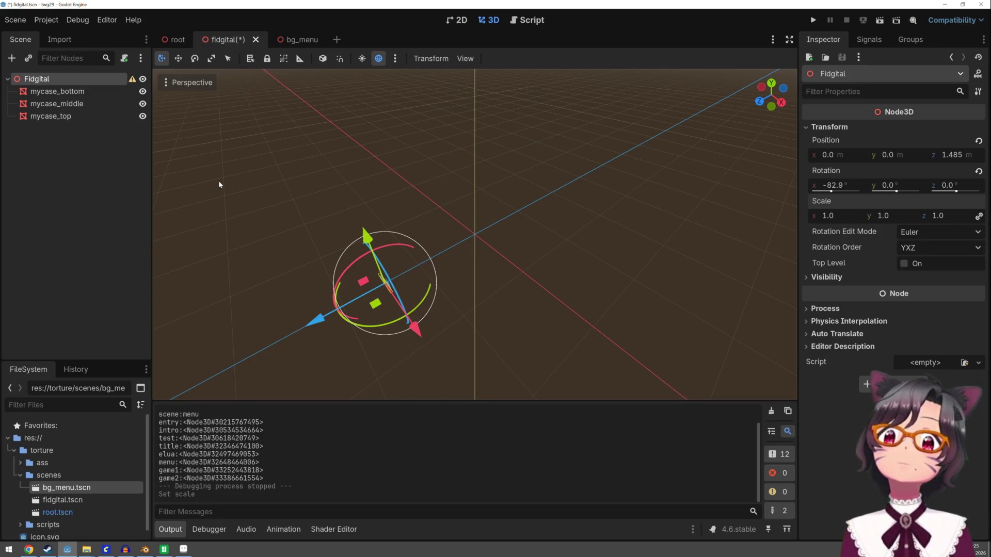
pyautogui.click(271, 131)
pyautogui.scroll(-2, 367, 163)
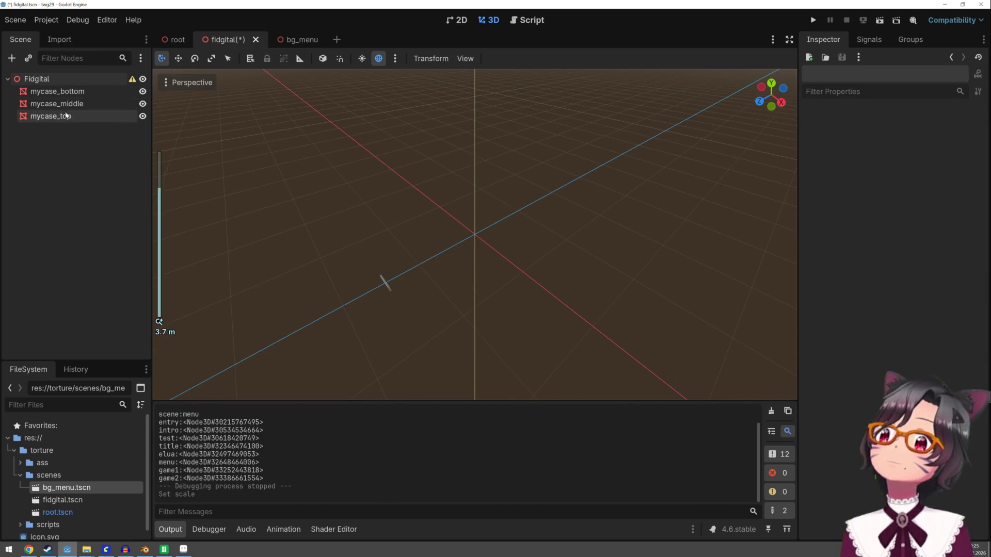
pyautogui.click(36, 79)
pyautogui.click(949, 155)
pyautogui.write('0')
pyautogui.press('Return')
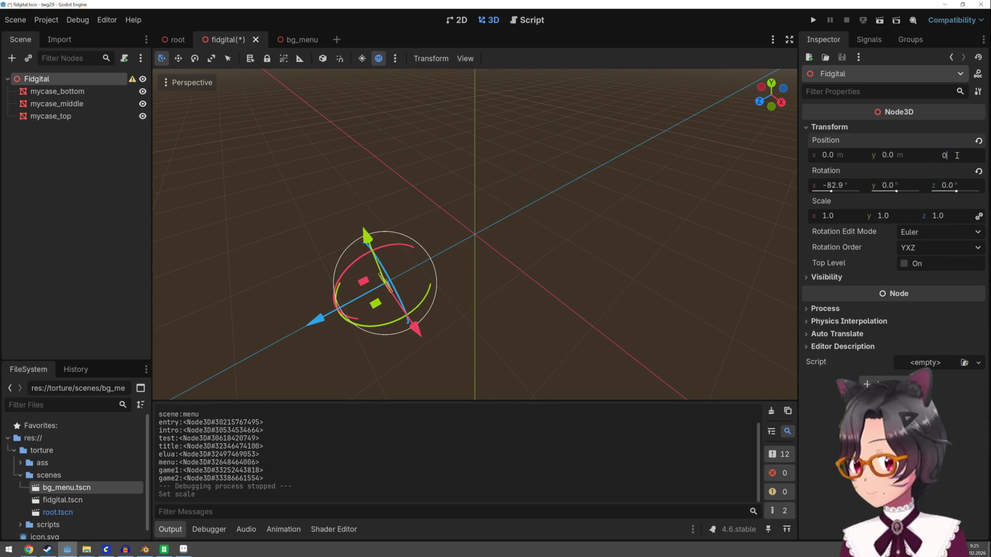
pyautogui.click(831, 186)
pyautogui.write('0')
pyautogui.press('Return')
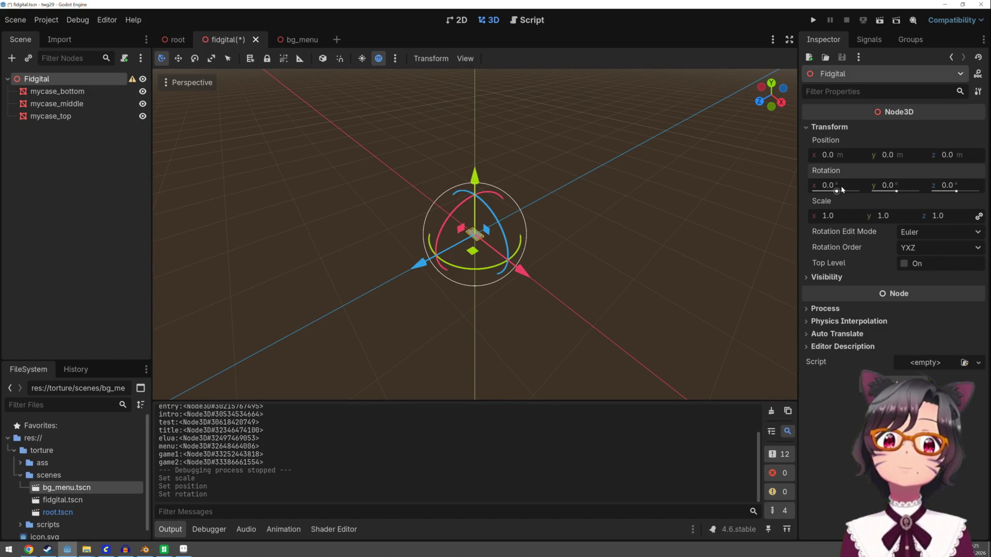
pyautogui.rightClick(60, 83)
# Step: Add a Node3D child under Fidgital and rename it 'fidgital1'
pyautogui.click(85, 92)
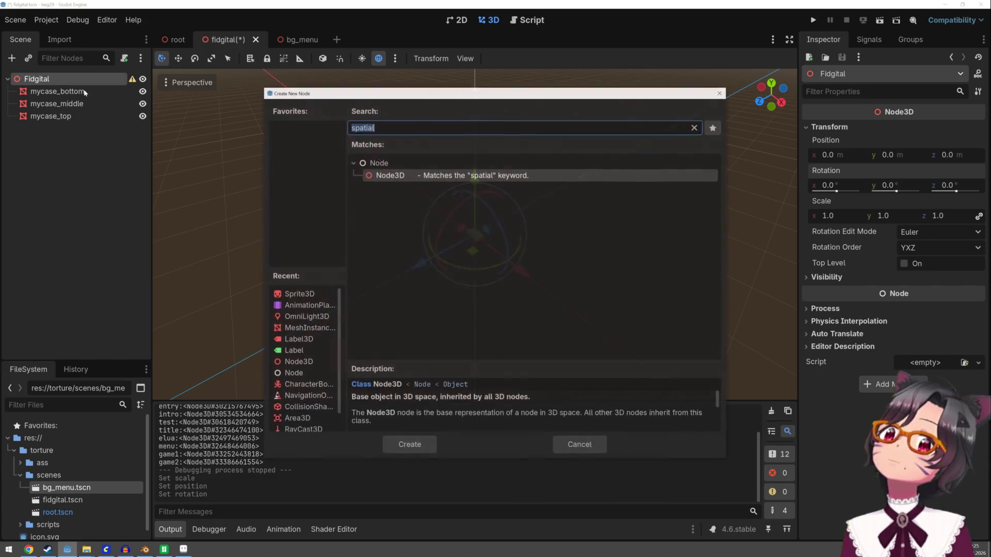
pyautogui.doubleClick(391, 176)
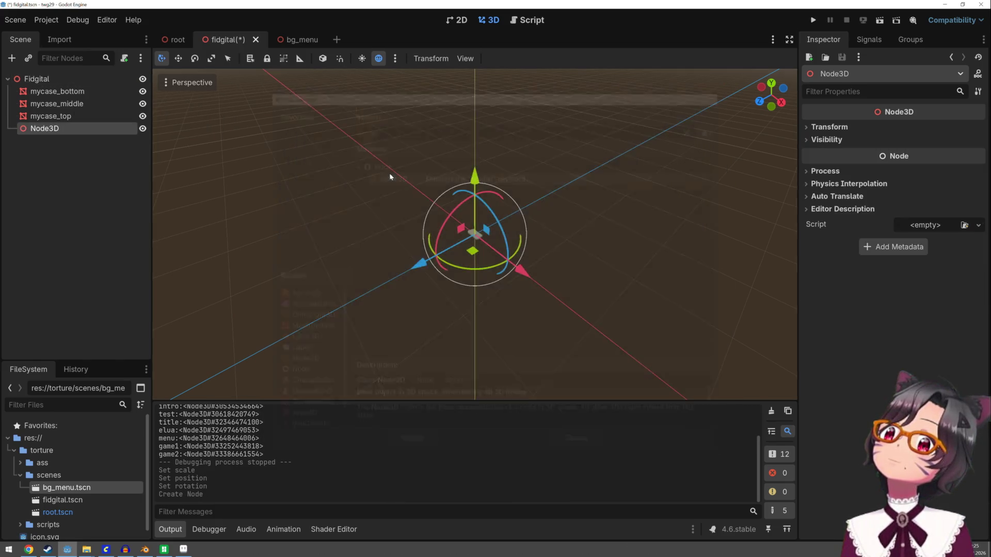
pyautogui.doubleClick(66, 129)
pyautogui.write('fidgital1')
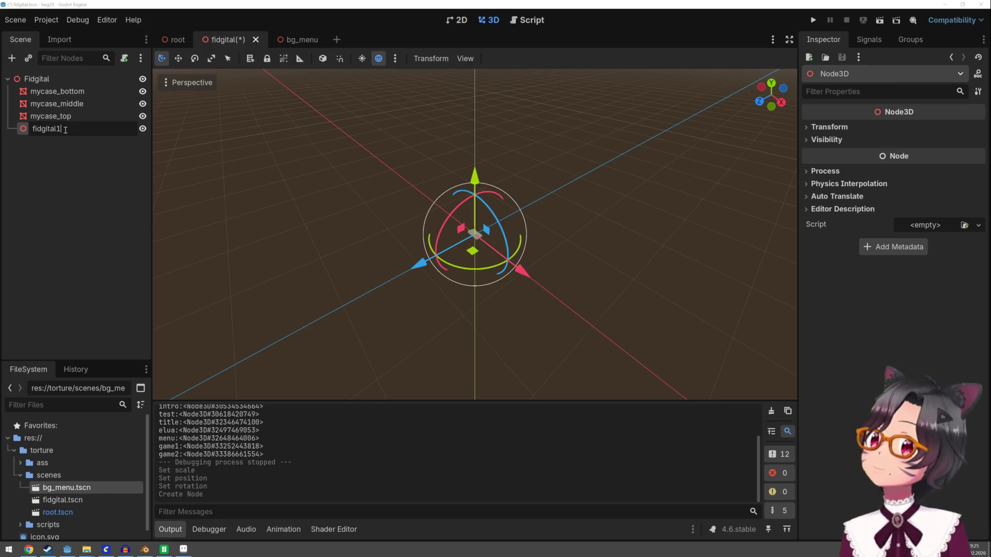
pyautogui.press('Return')
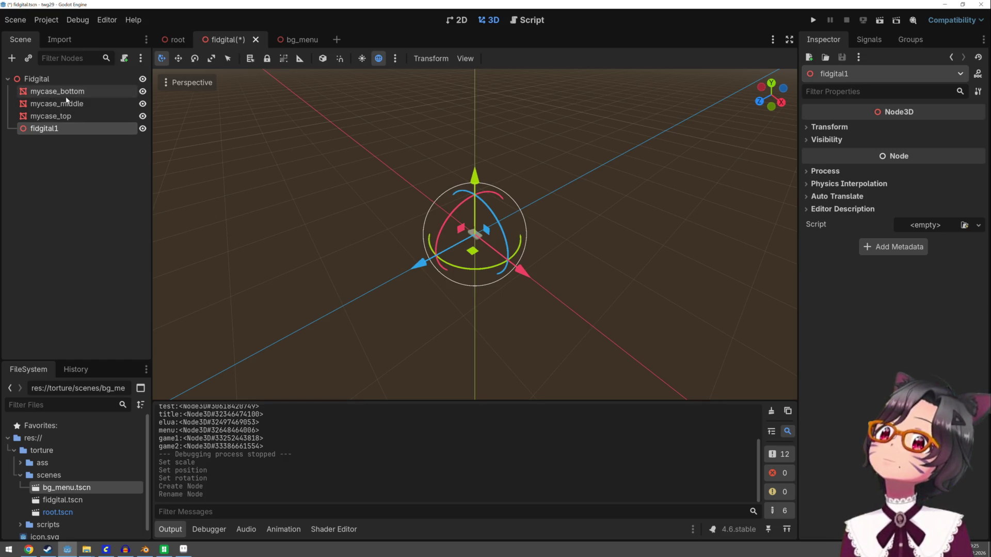
pyautogui.click(66, 93)
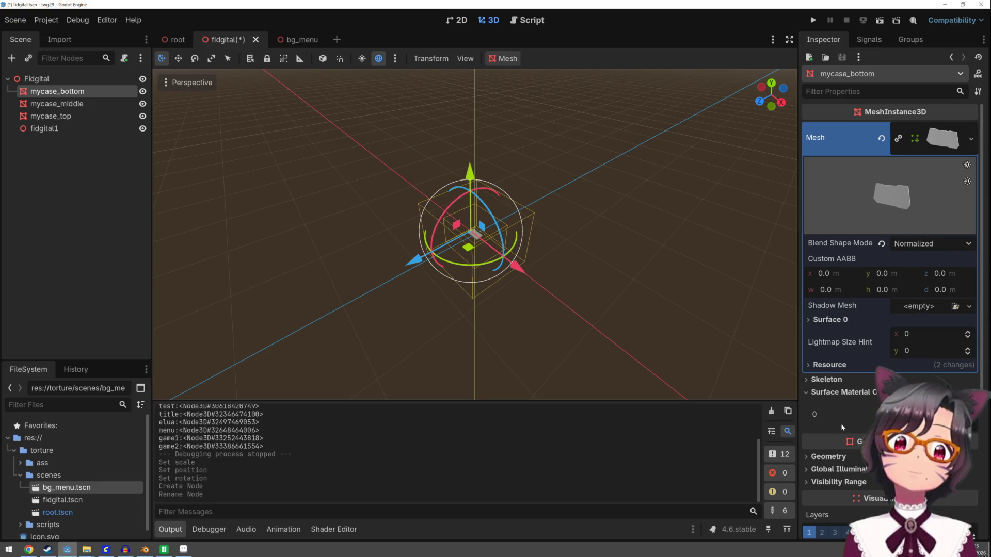
# Step: Scale mycase_bottom from 100 to 1000 on every axis
pyautogui.scroll(-2, 840, 424)
pyautogui.scroll(-3, 841, 413)
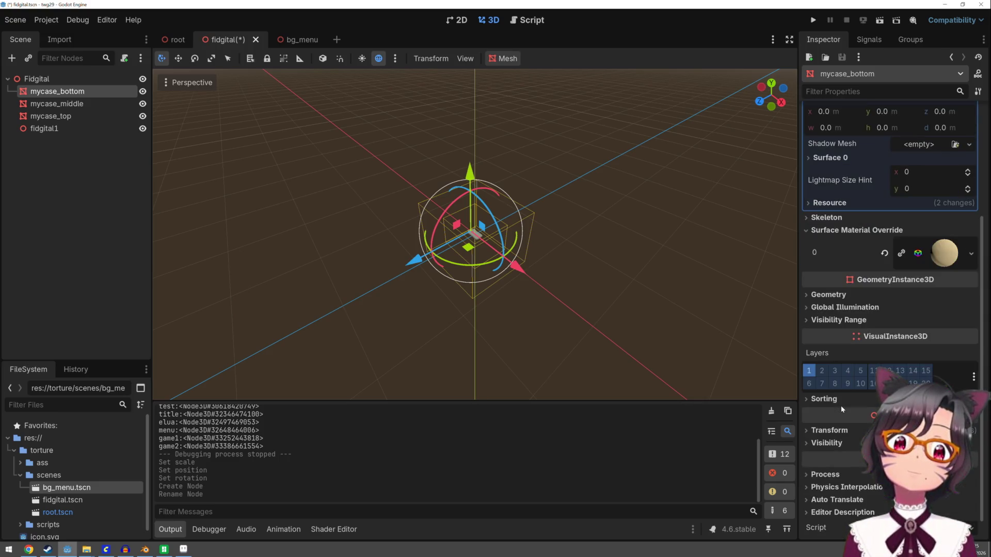
pyautogui.click(829, 431)
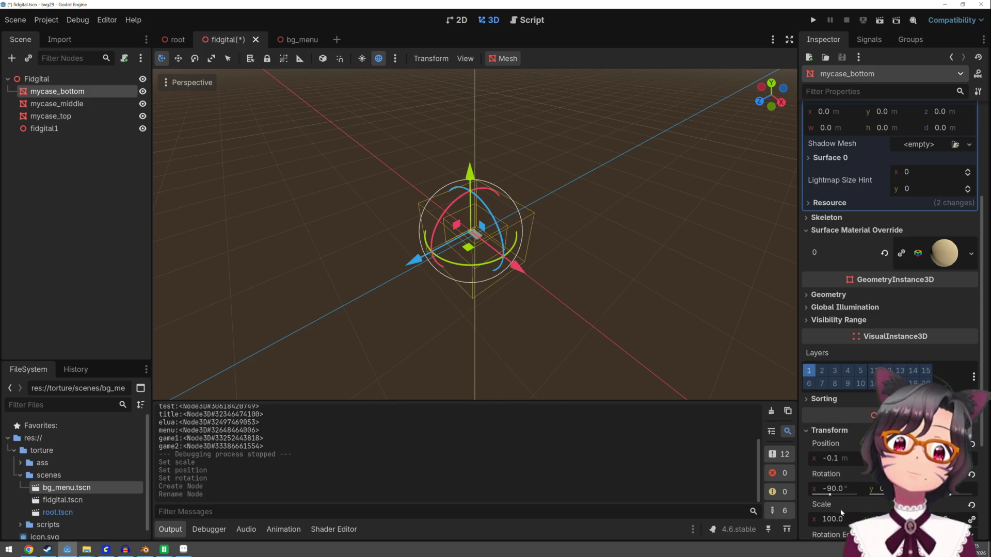
pyautogui.scroll(5, 504, 294)
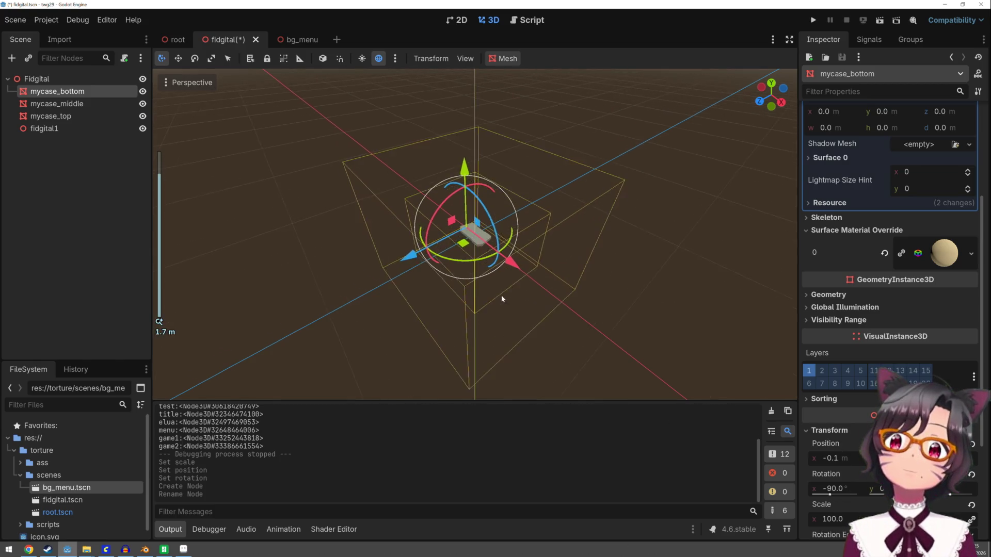
pyautogui.click(62, 104)
pyautogui.click(72, 116)
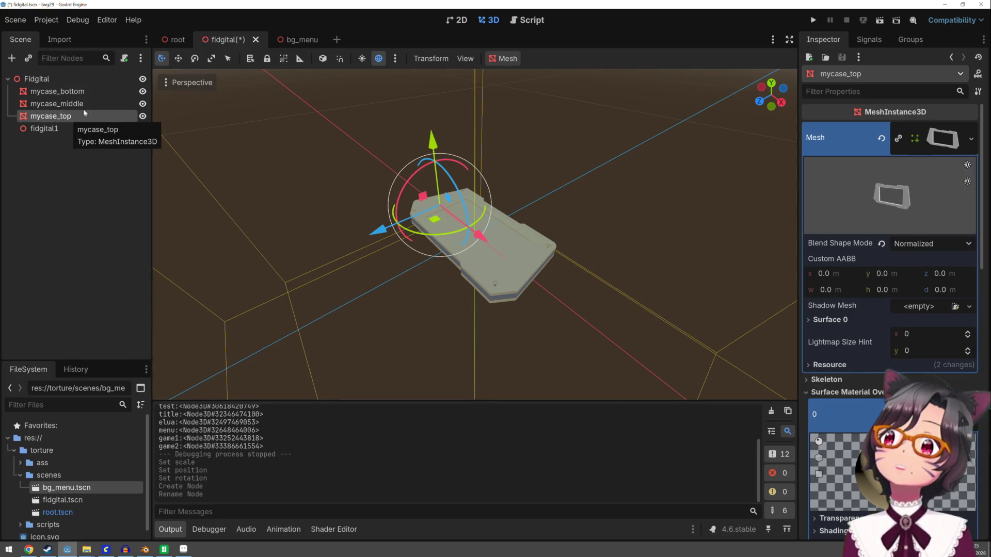
pyautogui.click(72, 91)
pyautogui.scroll(-5, 857, 423)
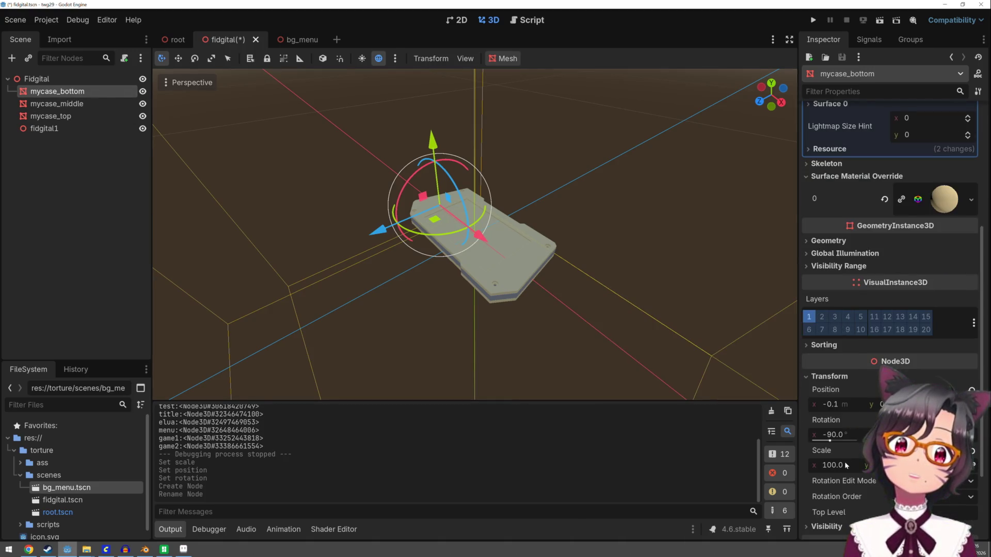
pyautogui.click(847, 466)
pyautogui.write('0')
pyautogui.press('Return')
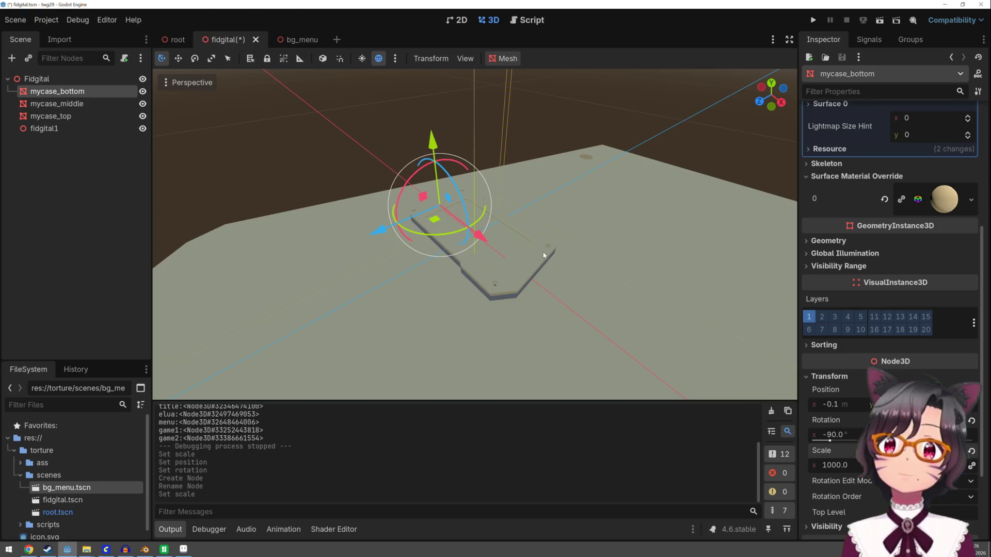
# Step: Scale mycase_middle from 100 to 1000 on every axis
pyautogui.scroll(3, 429, 226)
pyautogui.scroll(-5, 429, 225)
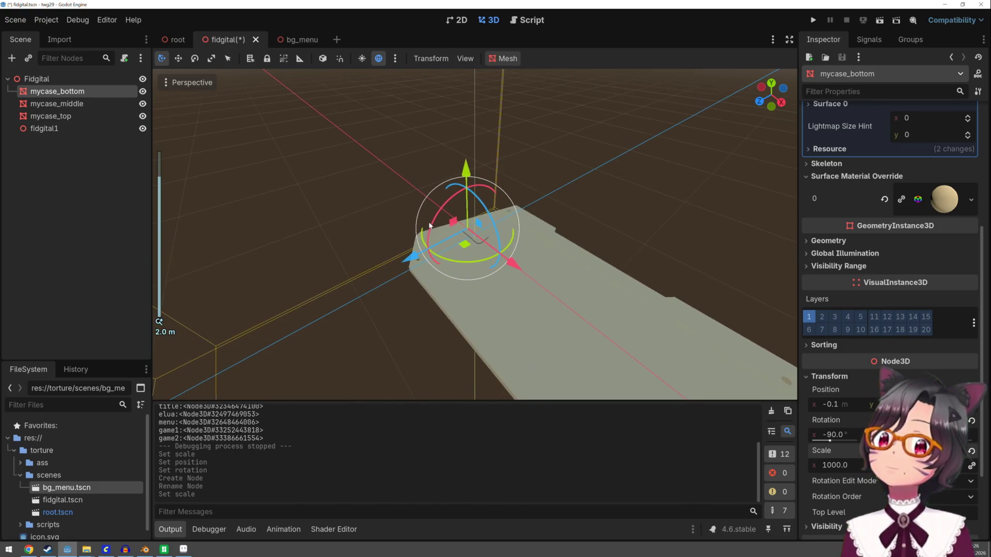
pyautogui.click(78, 104)
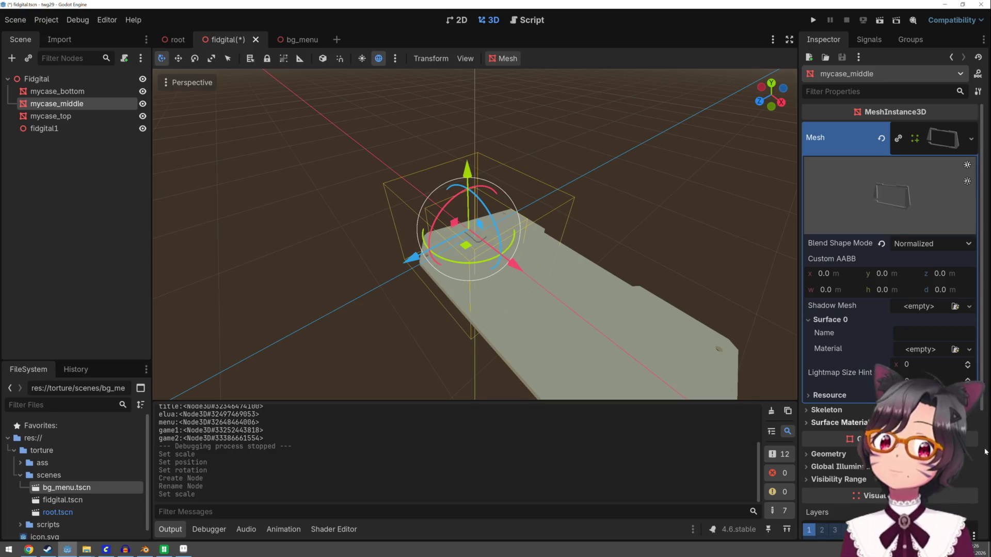
pyautogui.scroll(-3, 870, 395)
pyautogui.scroll(-2, 871, 400)
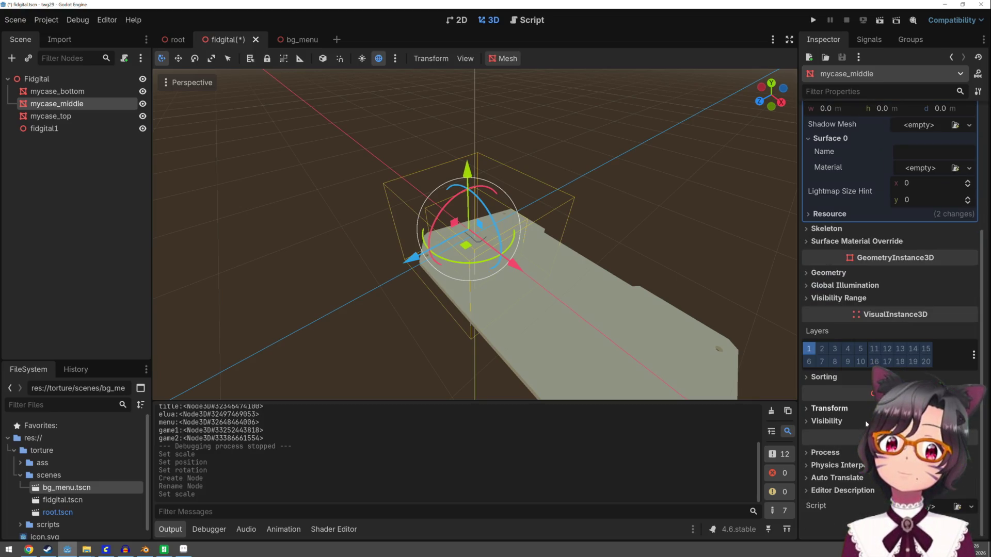
pyautogui.click(831, 409)
pyautogui.click(836, 500)
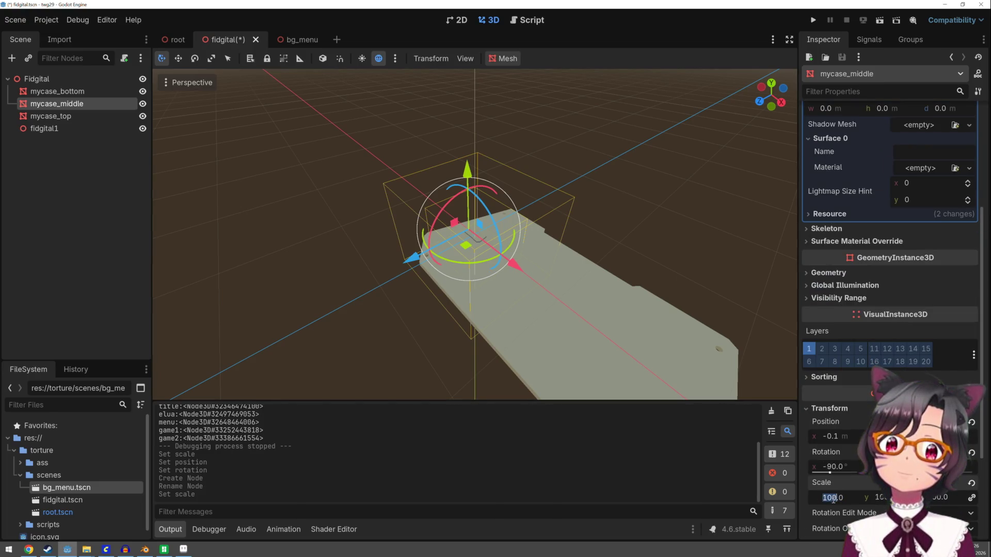
pyautogui.write('0')
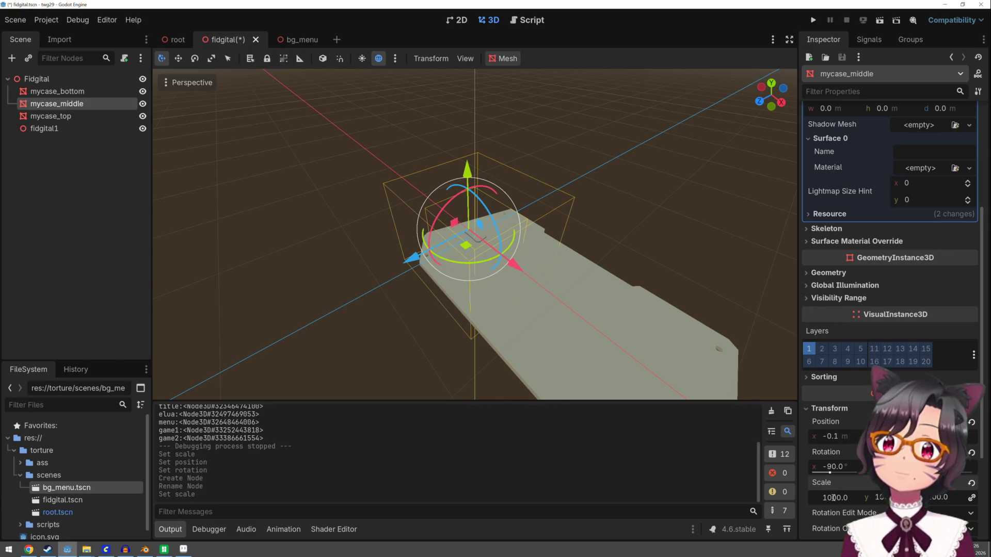
pyautogui.press('Return')
# Step: Scale mycase_top to 1000 on every axis, then deselect it
pyautogui.click(87, 119)
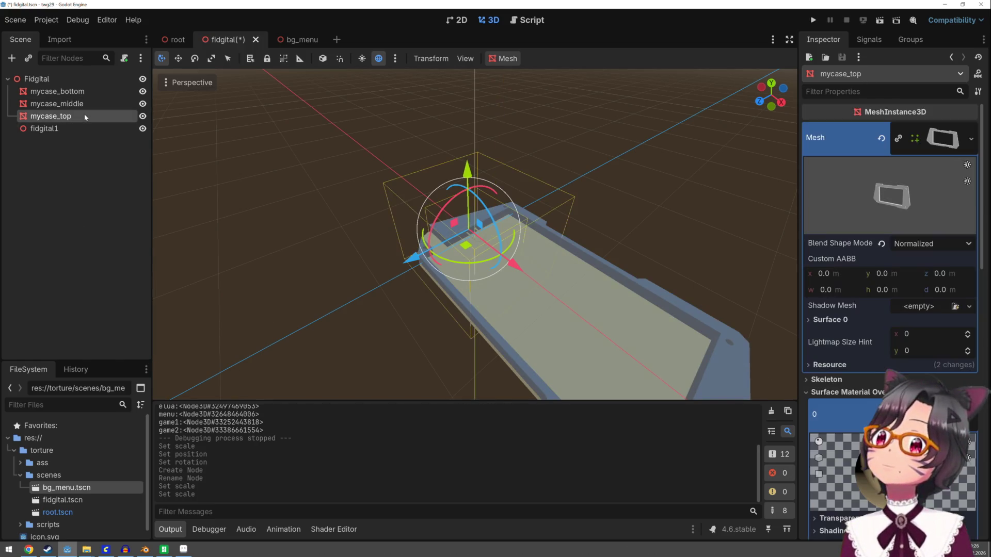
pyautogui.scroll(-3, 844, 424)
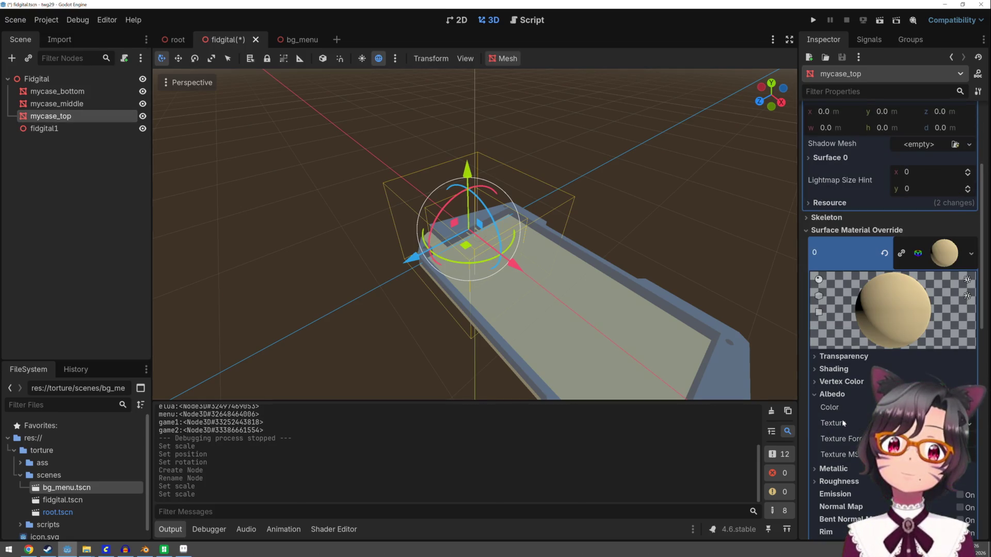
pyautogui.scroll(-5, 844, 423)
pyautogui.scroll(9, 841, 419)
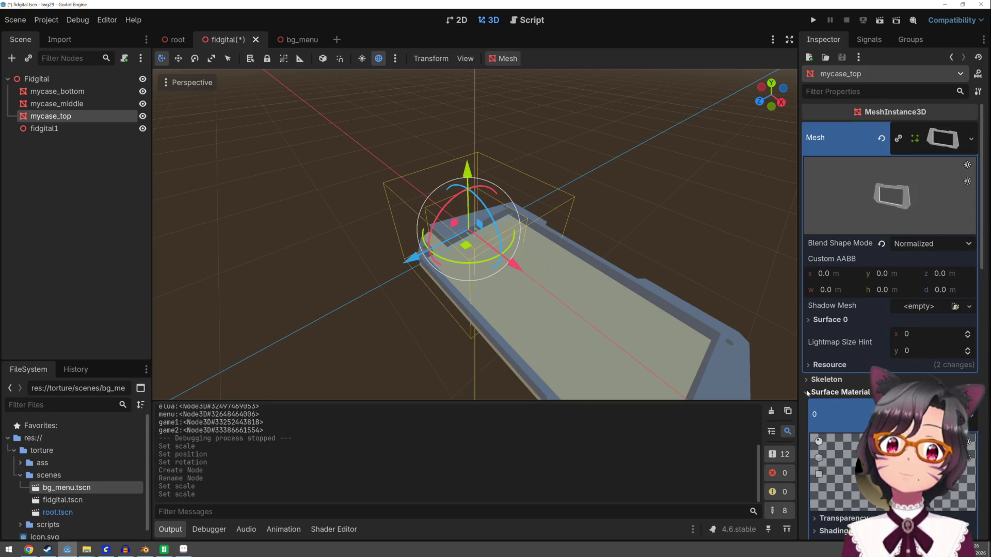
pyautogui.click(844, 396)
pyautogui.scroll(-3, 823, 417)
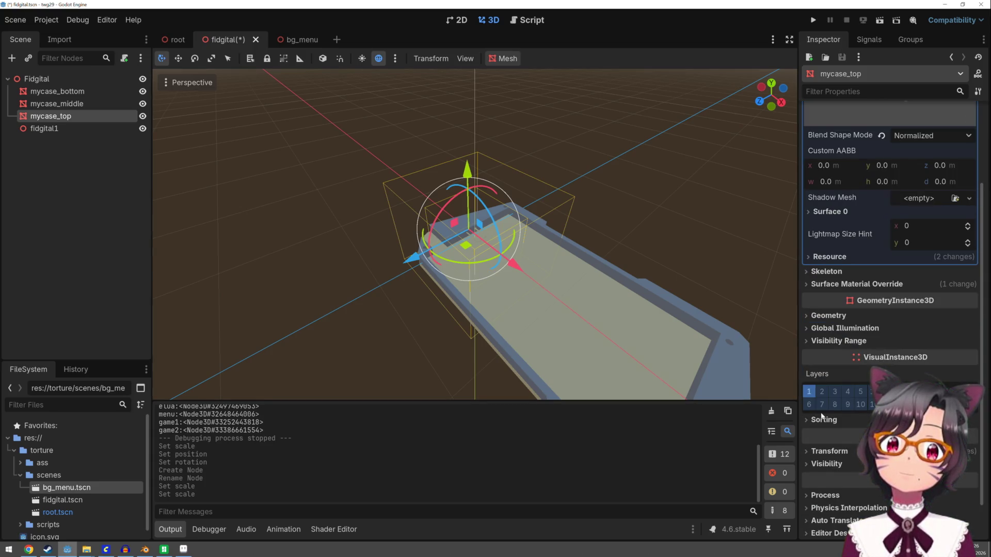
pyautogui.scroll(-1, 823, 417)
pyautogui.click(822, 411)
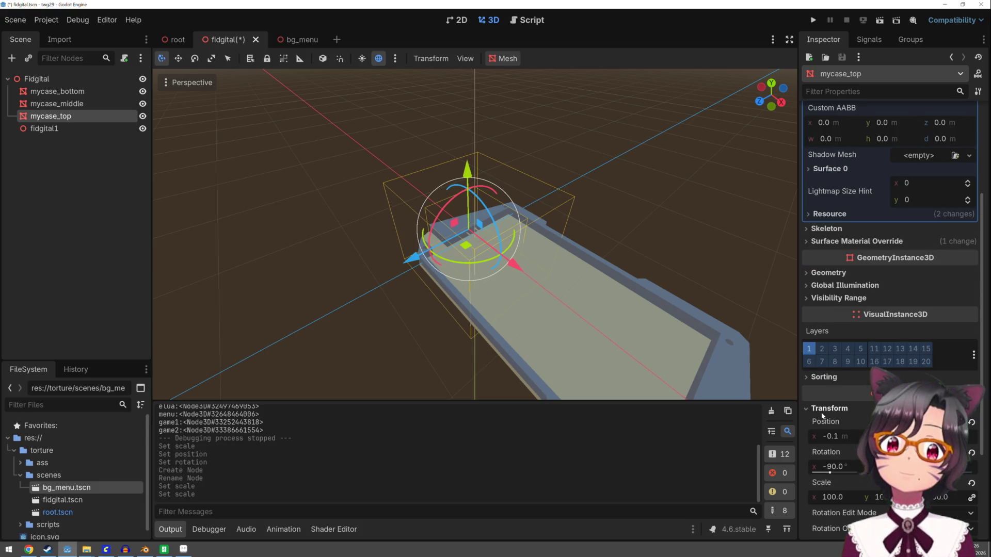
pyautogui.click(833, 498)
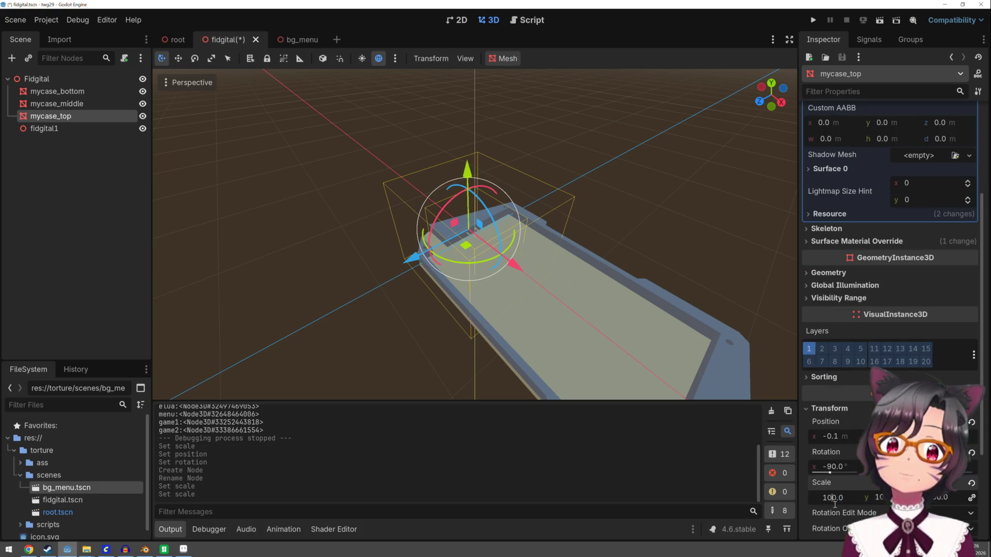
pyautogui.write('1000')
pyautogui.press('Return')
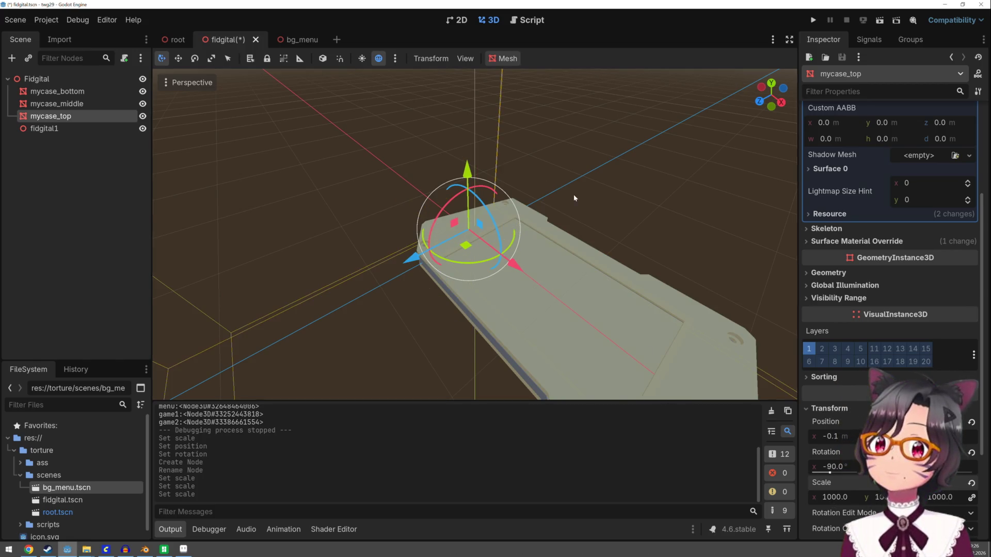
pyautogui.click(574, 198)
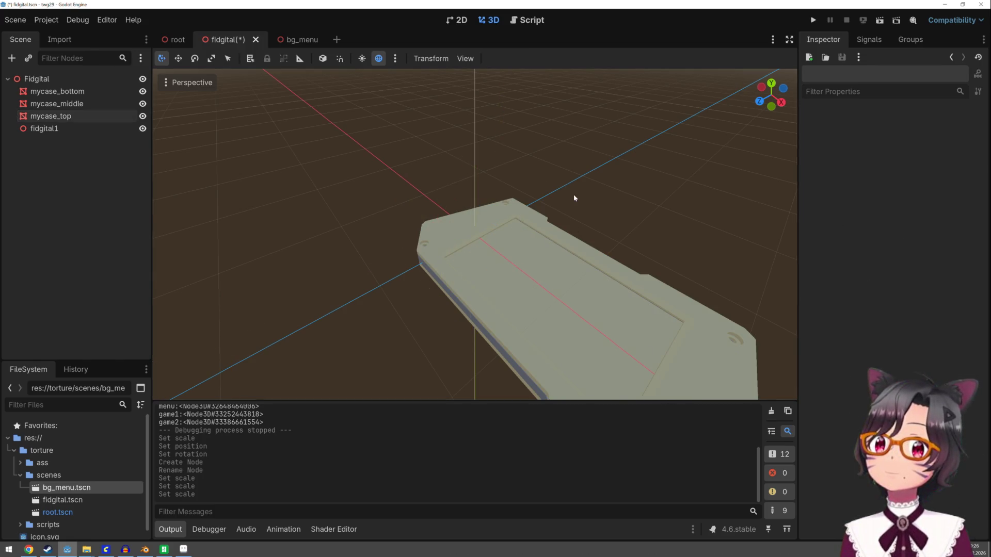
# Step: Run the game to check the enlarged case, then stop it
pyautogui.click(813, 25)
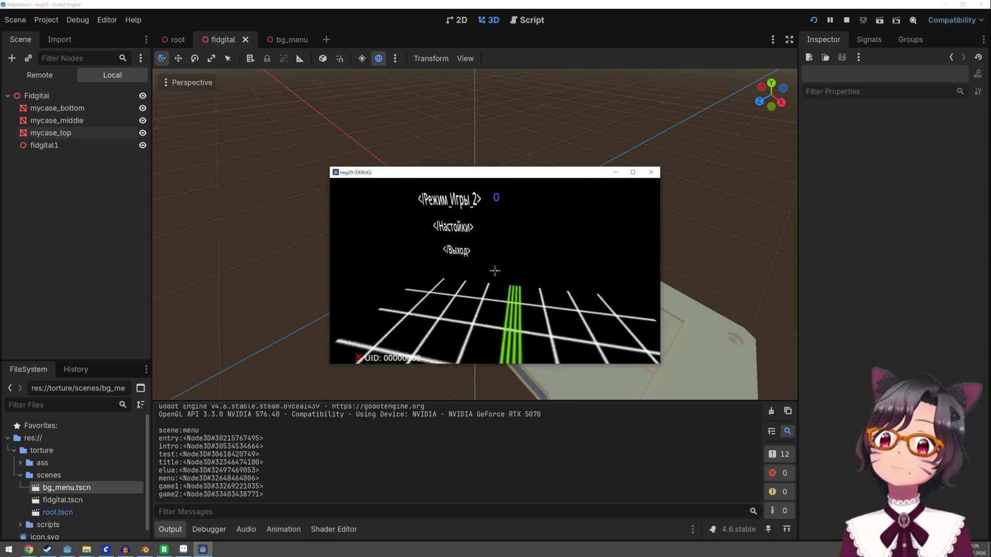
pyautogui.press('Escape')
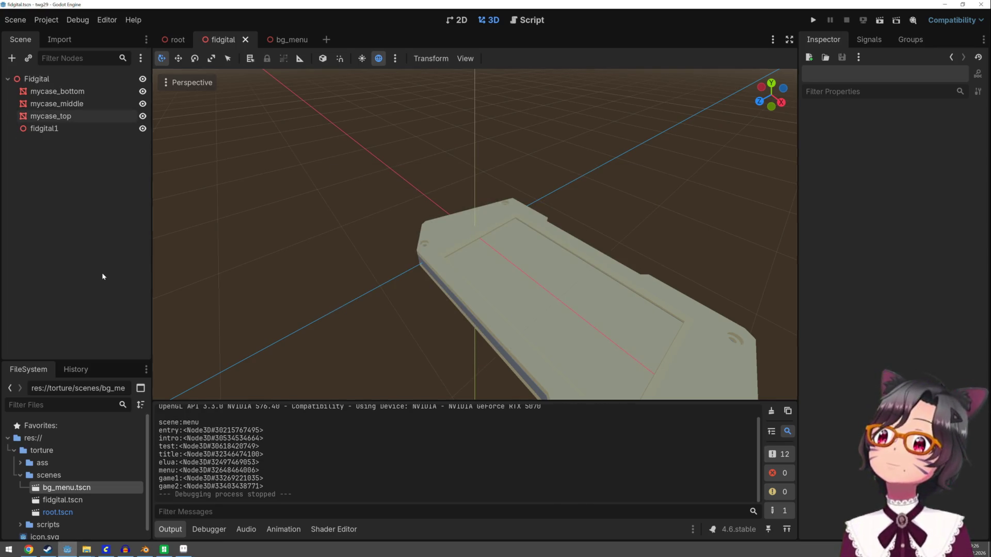
pyautogui.click(286, 40)
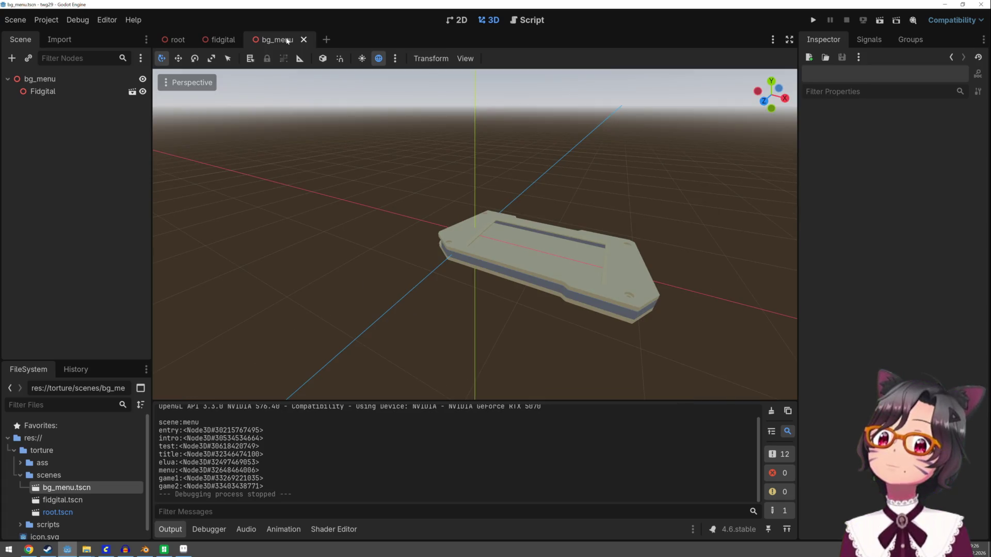
pyautogui.click(222, 42)
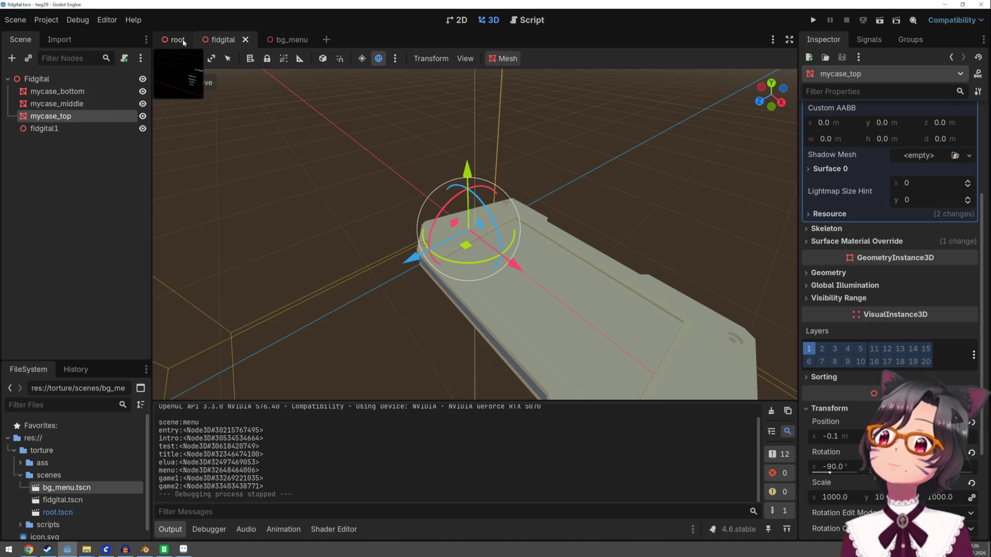
# Step: Close the fidgital scene tab and switch to the bg_menu scene
pyautogui.click(289, 40)
pyautogui.click(225, 40)
pyautogui.click(246, 40)
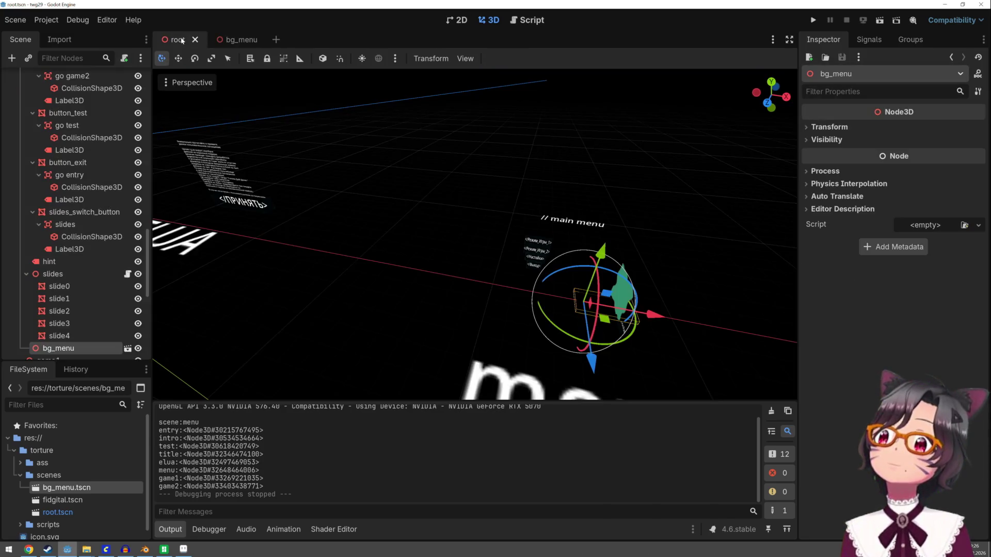
pyautogui.scroll(-3, 82, 315)
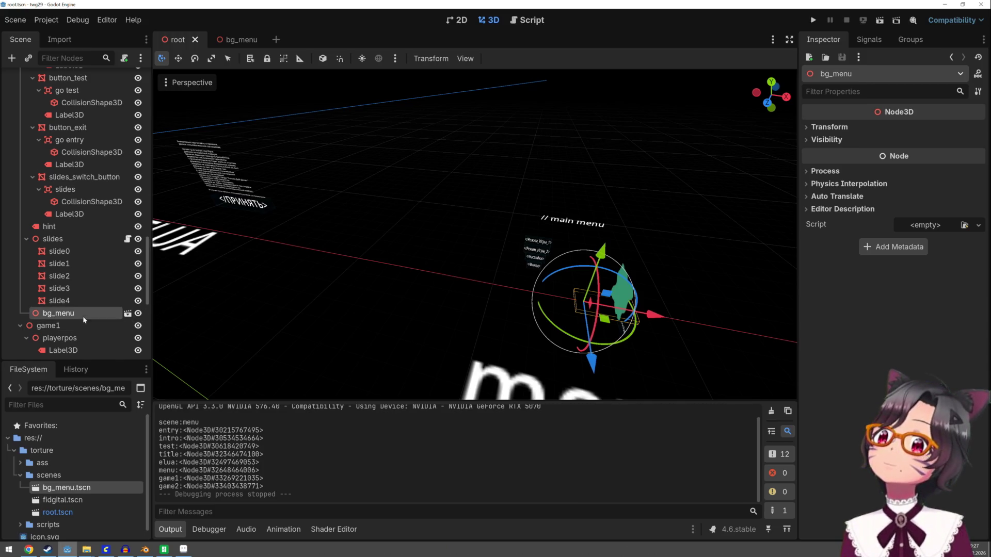
pyautogui.click(238, 43)
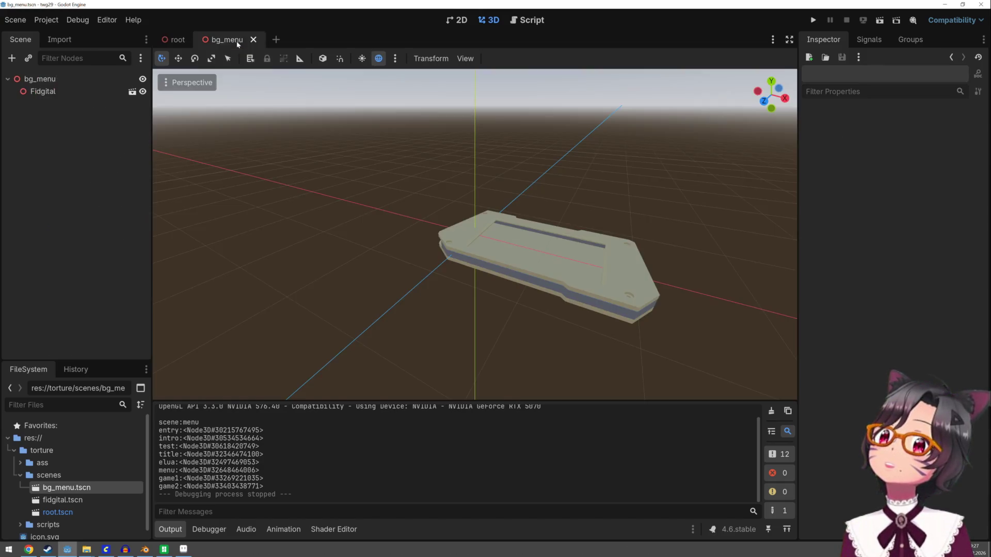
# Step: Uncheck View Environment in the Perspective menu to drop the preview sky
pyautogui.click(173, 85)
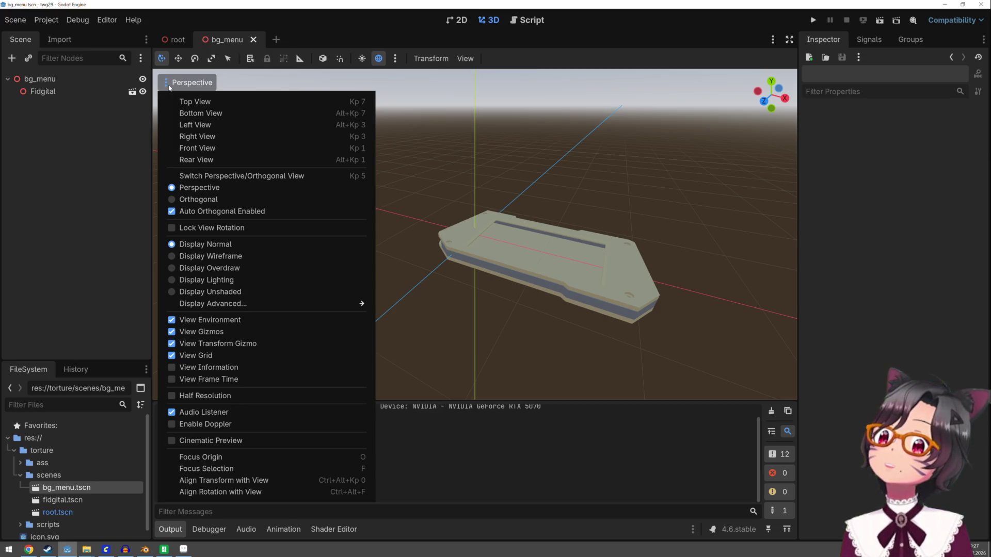
pyautogui.scroll(-1, 71, 464)
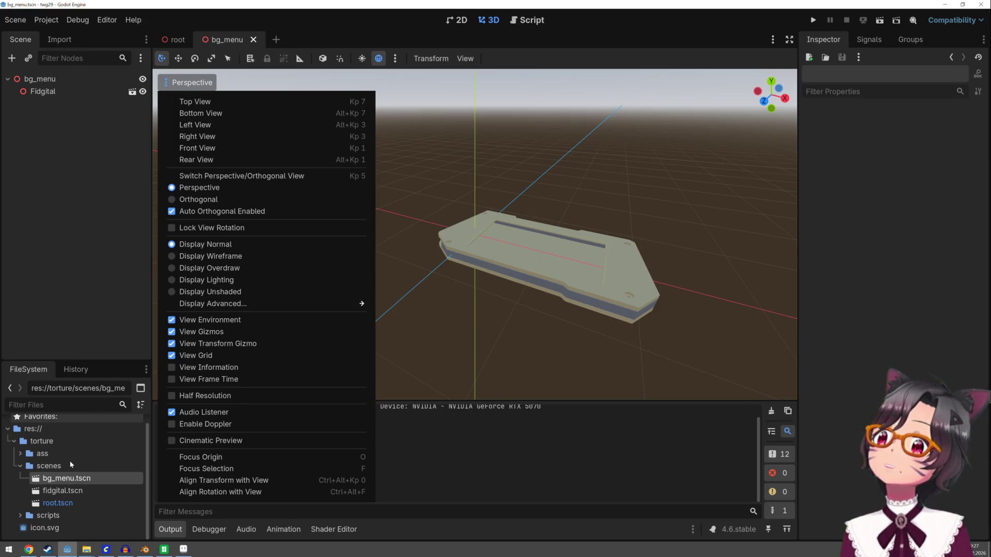
pyautogui.click(218, 321)
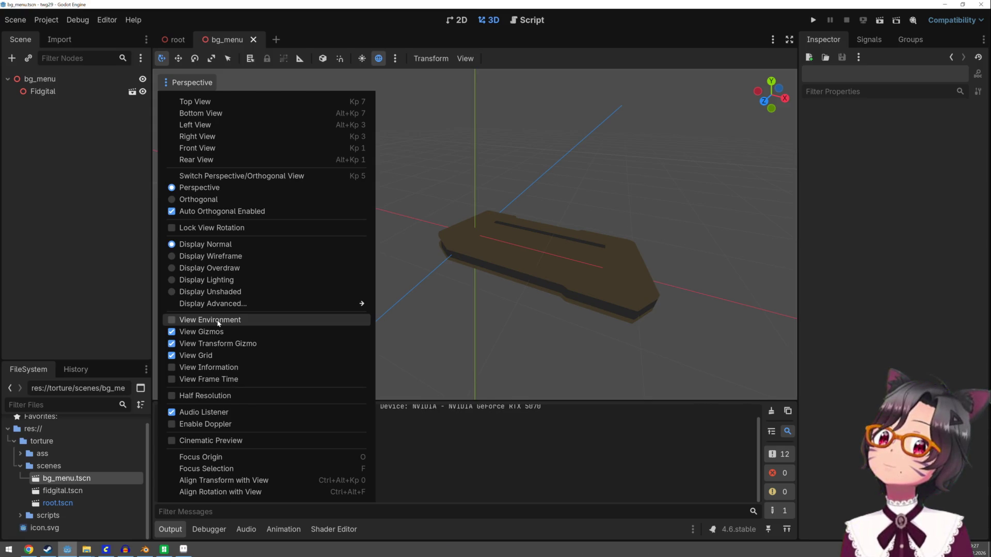
pyautogui.click(384, 318)
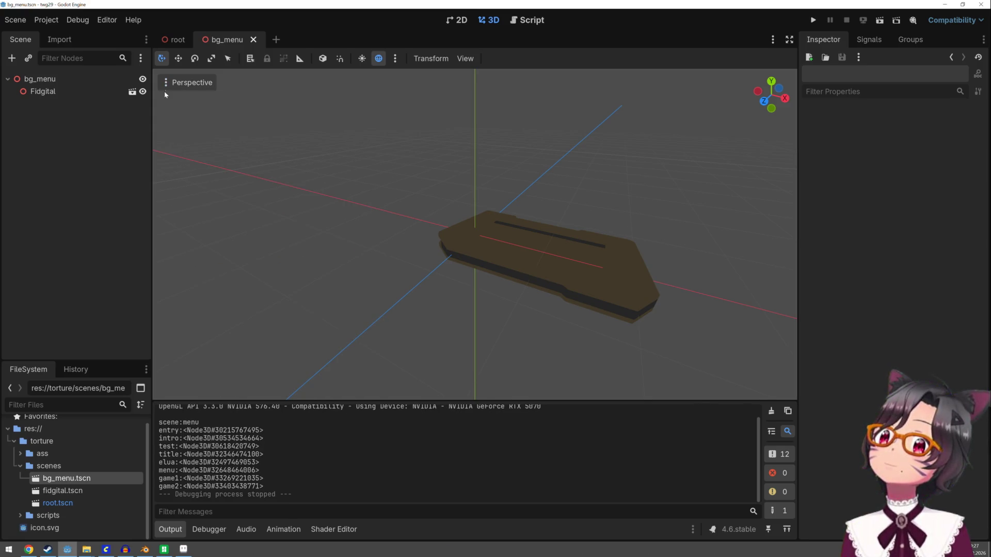
pyautogui.click(173, 84)
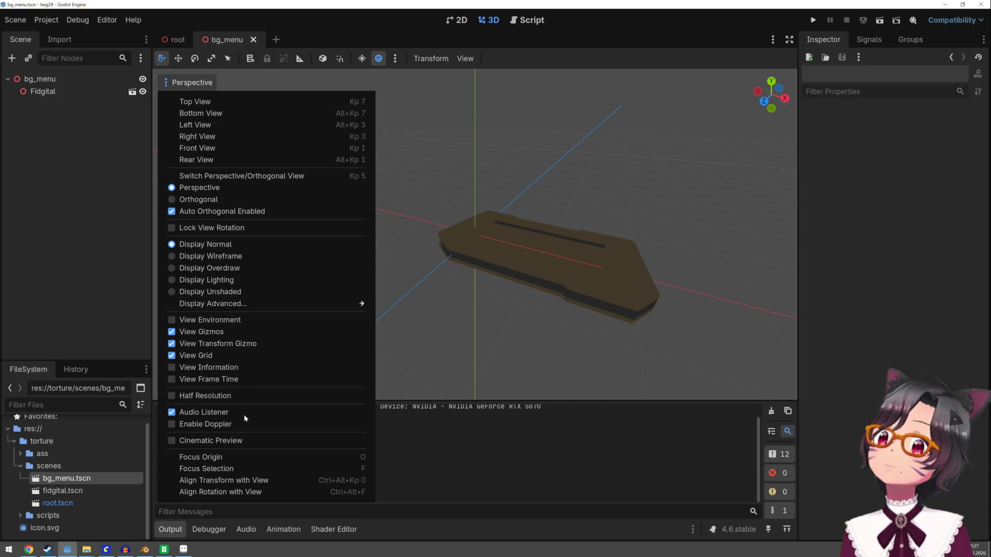
pyautogui.click(382, 53)
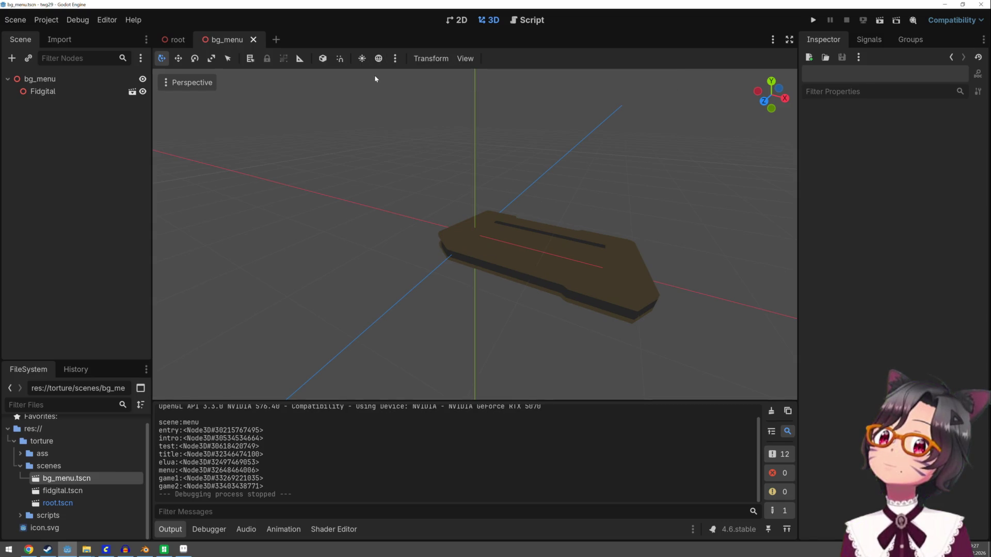
# Step: Toggle the preview sunlight on and back off, and close the Sun/Environment settings
pyautogui.click(363, 59)
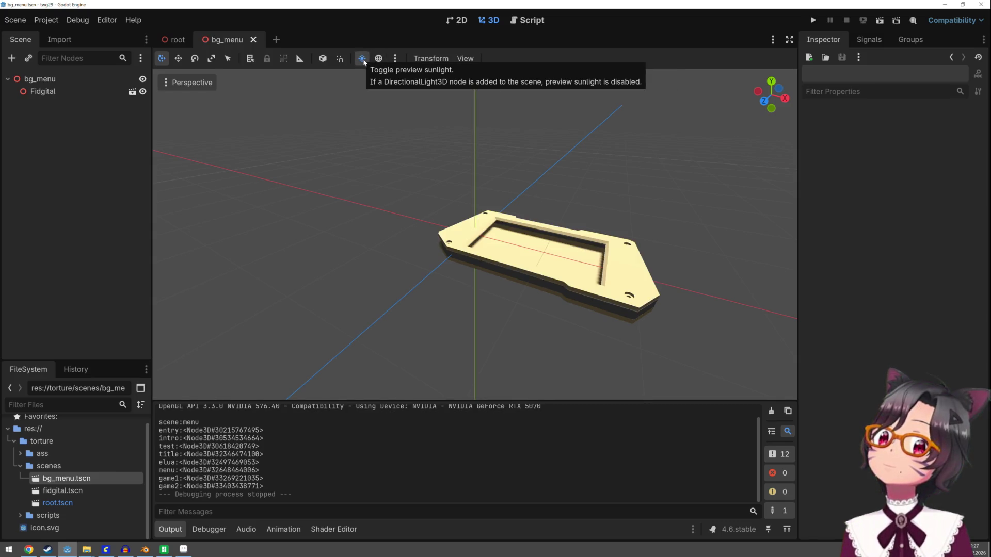
pyautogui.click(362, 58)
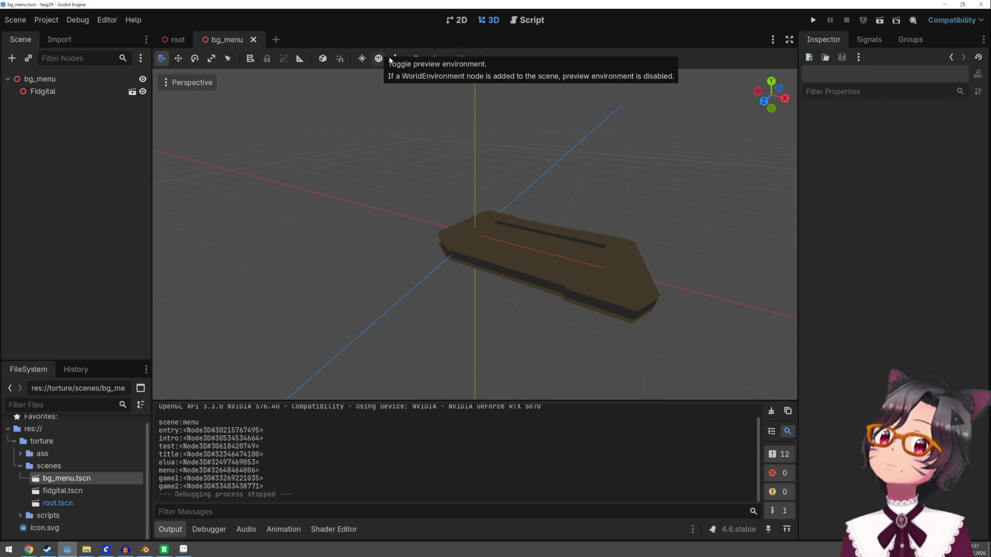
pyautogui.click(395, 59)
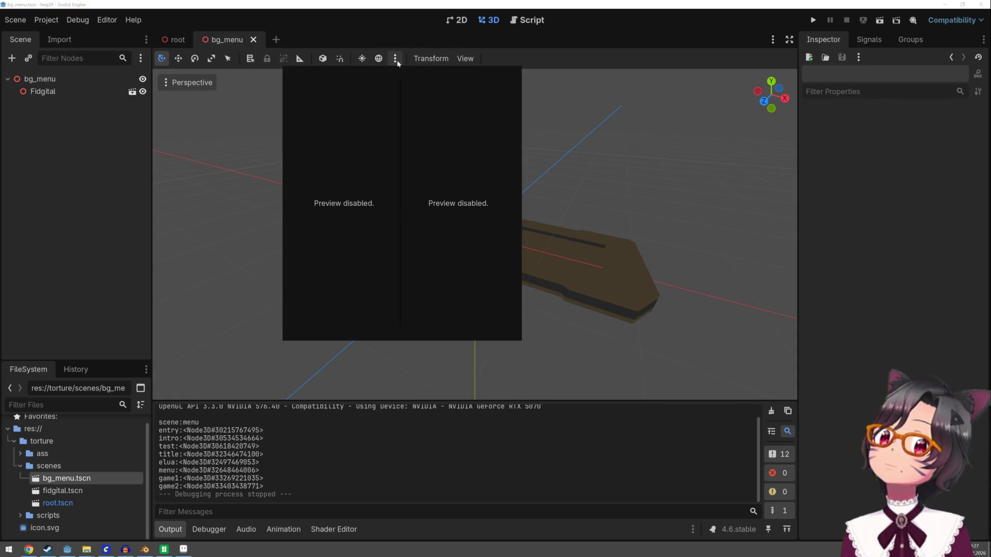
pyautogui.click(396, 59)
pyautogui.scroll(3, 464, 175)
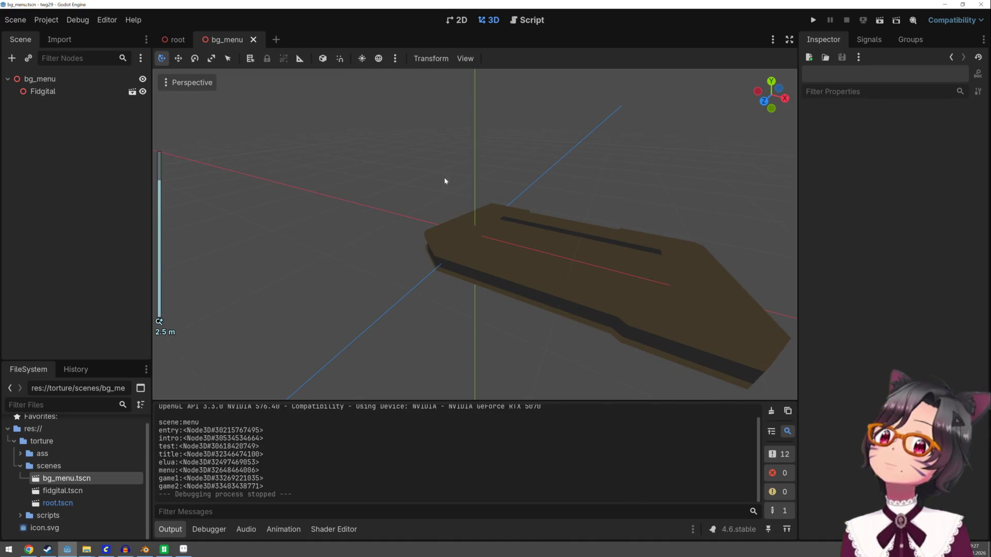
pyautogui.scroll(-5, 345, 179)
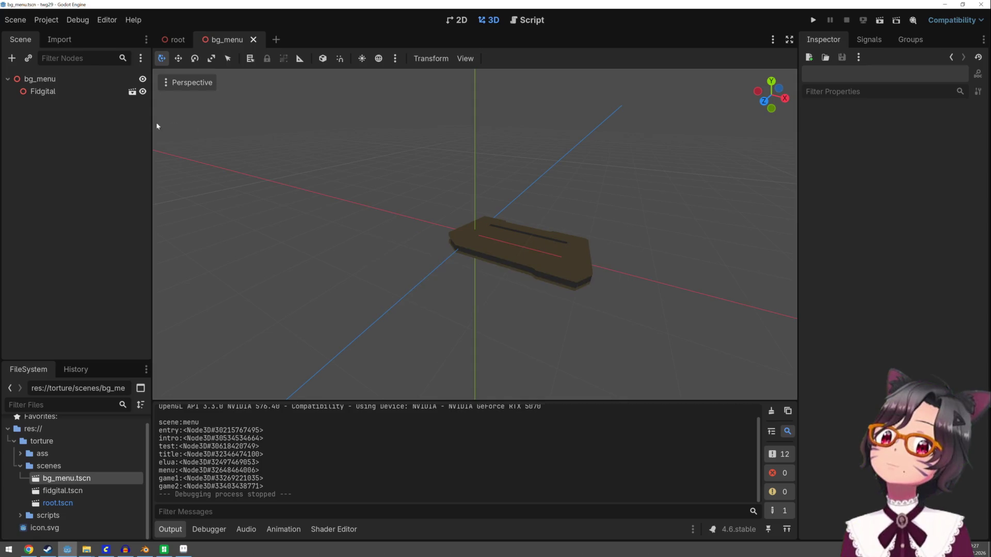
pyautogui.rightClick(57, 79)
# Step: Add an OmniLight3D under bg_menu and raise it above the fidget case
pyautogui.click(81, 89)
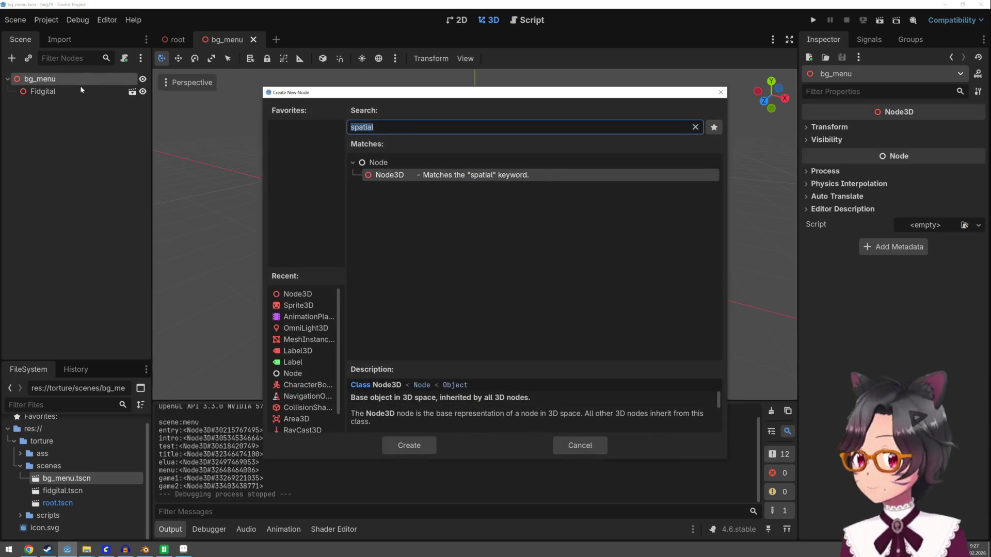
pyautogui.write('omnili')
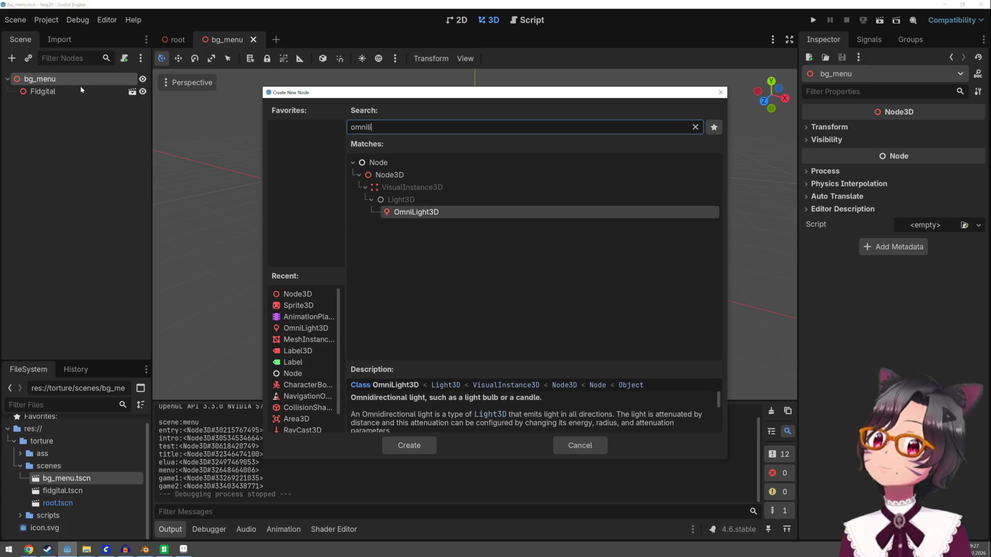
pyautogui.doubleClick(441, 212)
pyautogui.moveTo(481, 179); pyautogui.dragTo(481, 133)
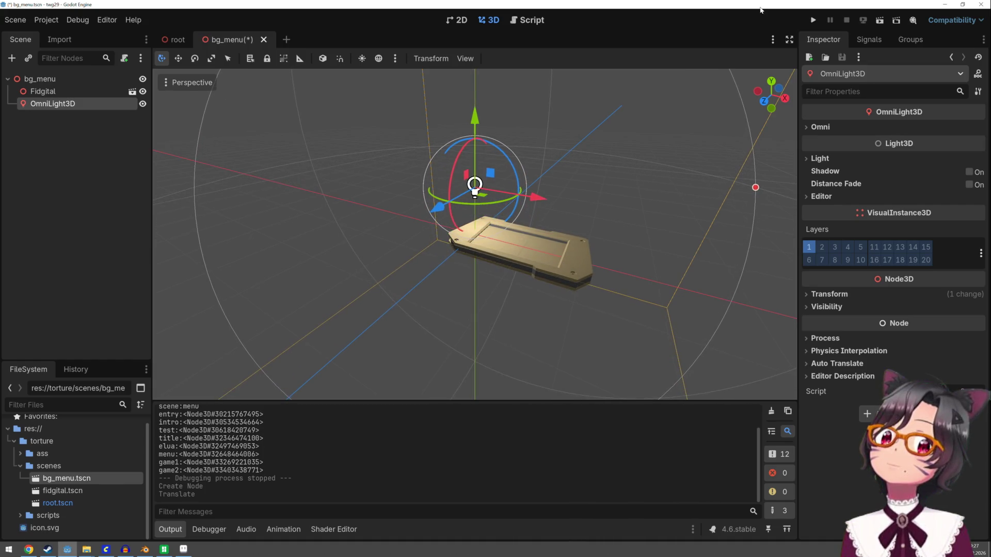
# Step: Run the game twice to check the new lighting on the menu background
pyautogui.click(812, 20)
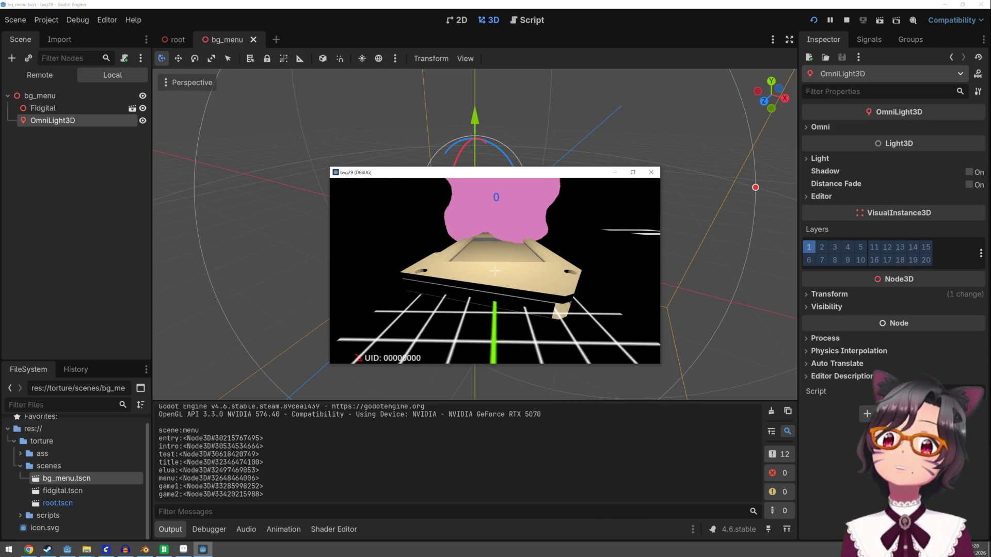
pyautogui.click(651, 172)
pyautogui.moveTo(411, 255)
pyautogui.mouseDown()
pyautogui.moveTo(599, 251)
pyautogui.moveTo(646, 274)
pyautogui.moveTo(550, 272)
pyautogui.moveTo(473, 291)
pyautogui.mouseUp()
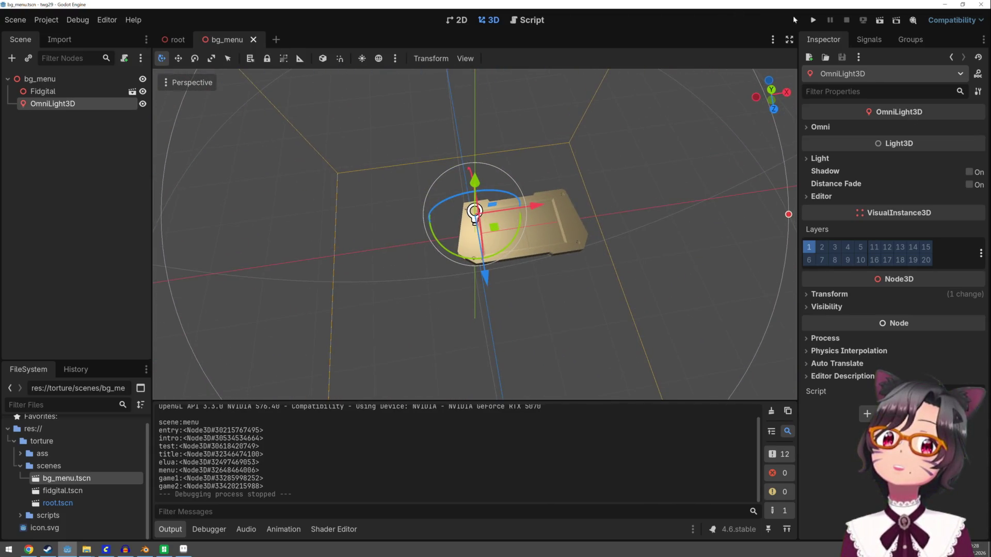
pyautogui.click(813, 20)
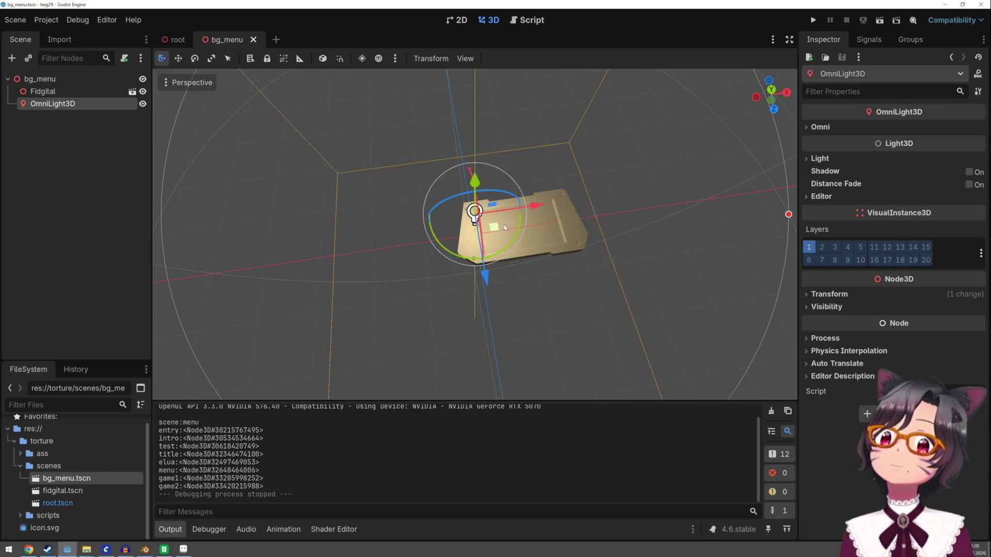
# Step: Enable Editable Children on the Fidgital instance, undoing an accidental Make Local
pyautogui.click(75, 98)
pyautogui.rightClick(75, 97)
pyautogui.click(56, 96)
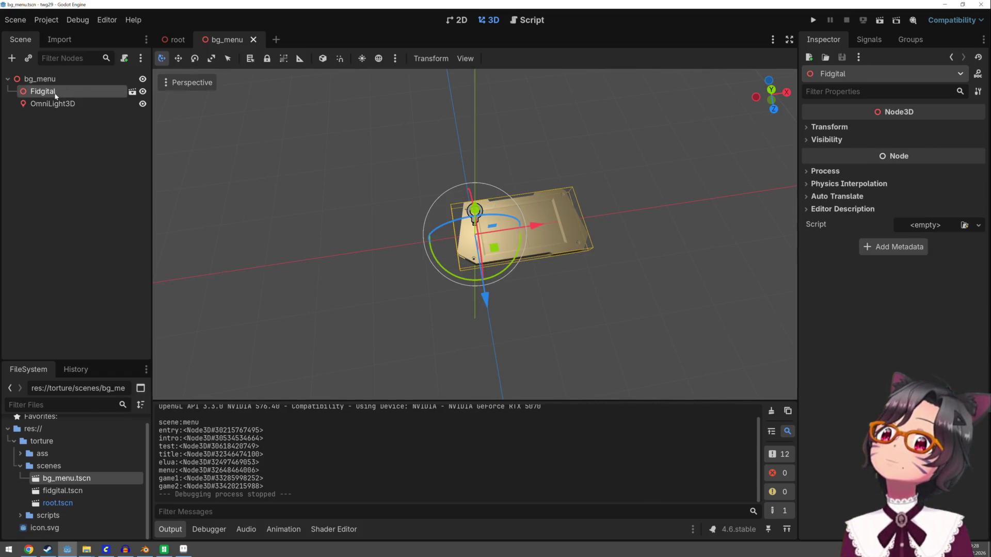
pyautogui.rightClick(93, 97)
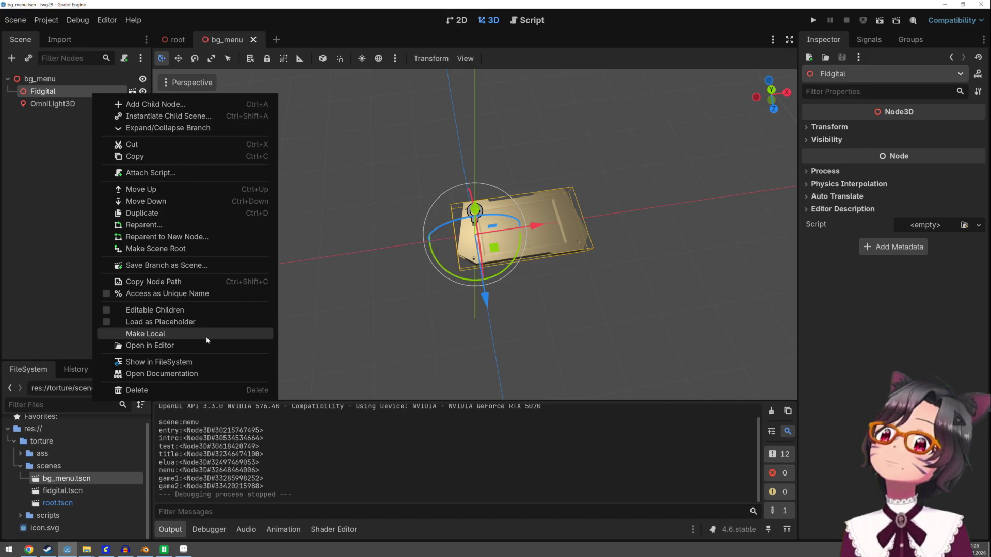
pyautogui.click(205, 337)
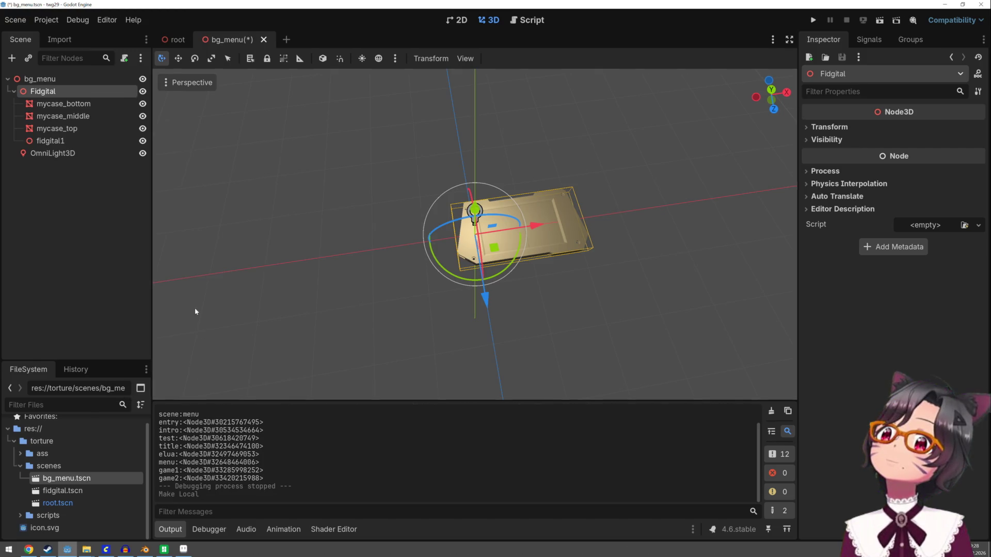
pyautogui.hotkey('ctrl', 'z')
pyautogui.rightClick(84, 93)
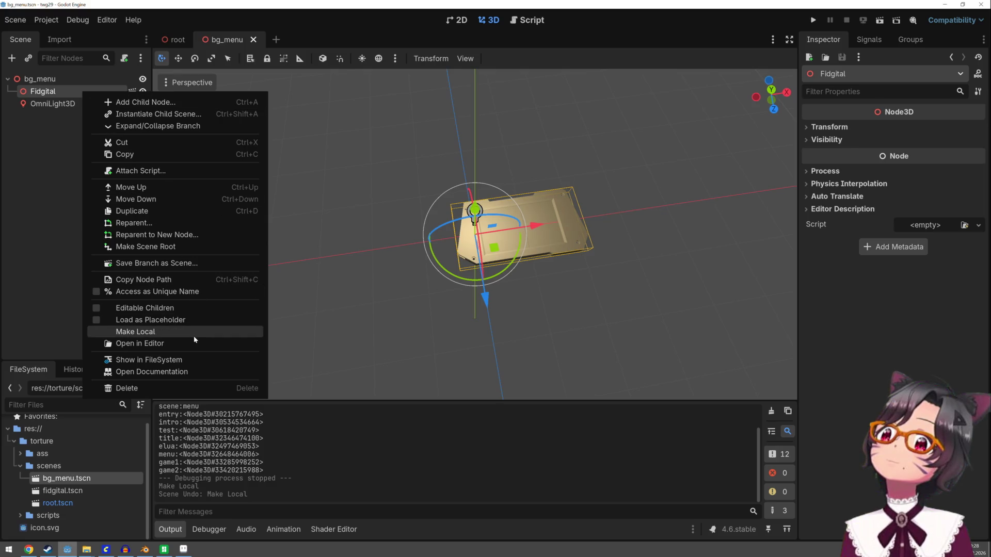
pyautogui.click(189, 310)
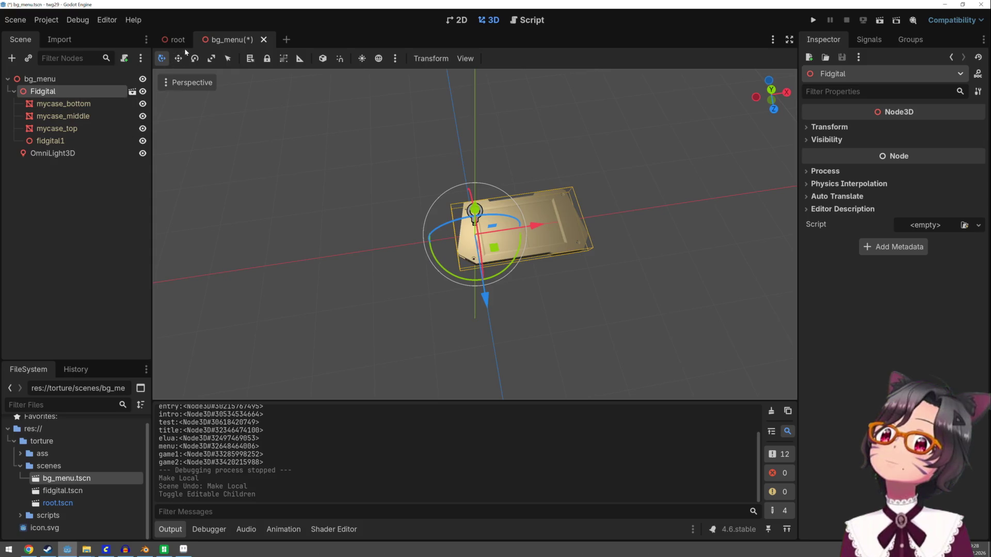
pyautogui.click(78, 141)
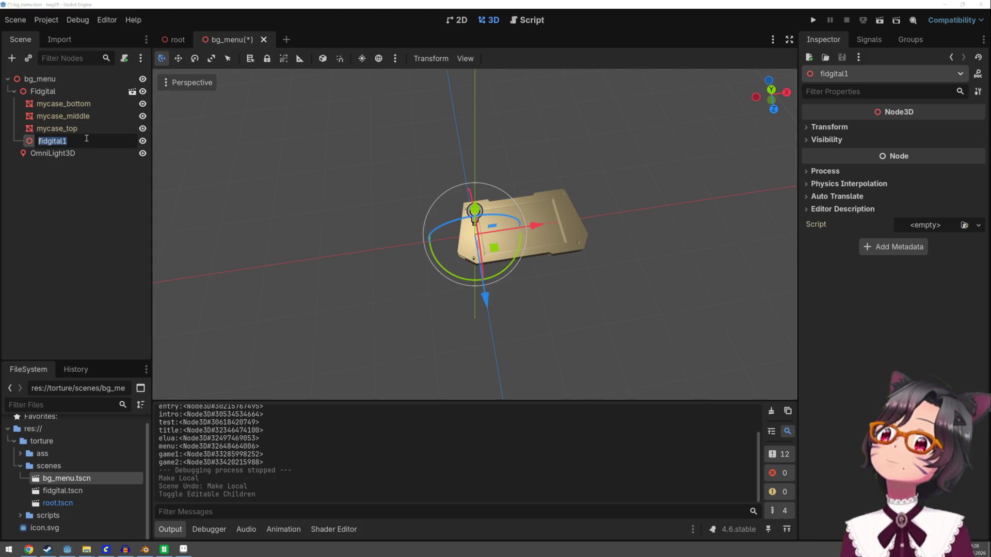
pyautogui.click(77, 103)
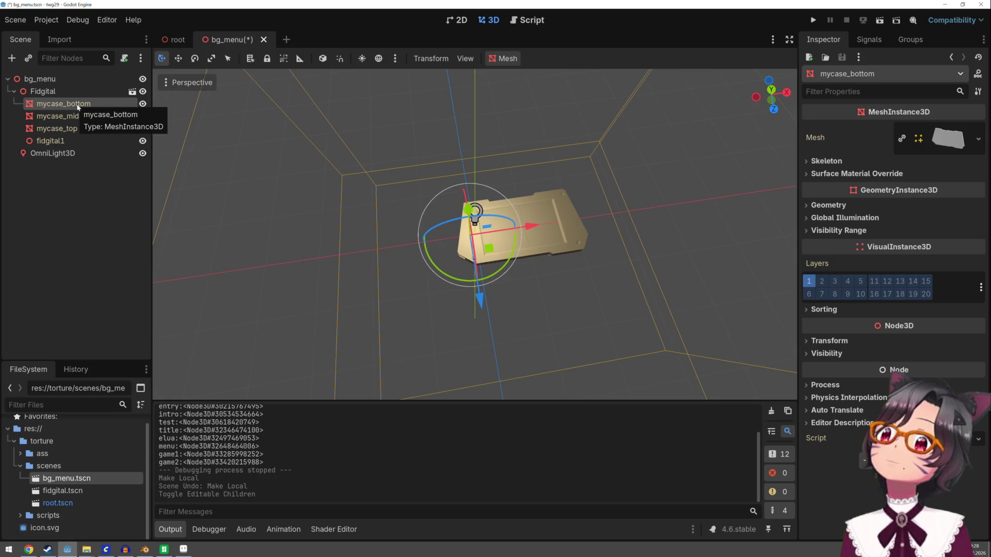
# Step: Delete the fidgital1 node from the fidgital scene and return to bg_menu
pyautogui.click(132, 92)
pyautogui.click(74, 129)
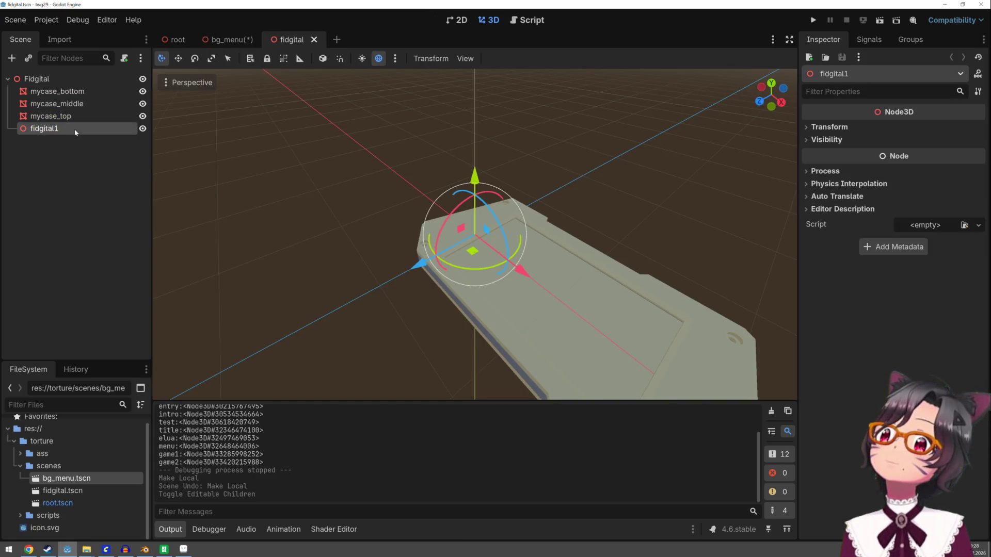
pyautogui.press('Delete')
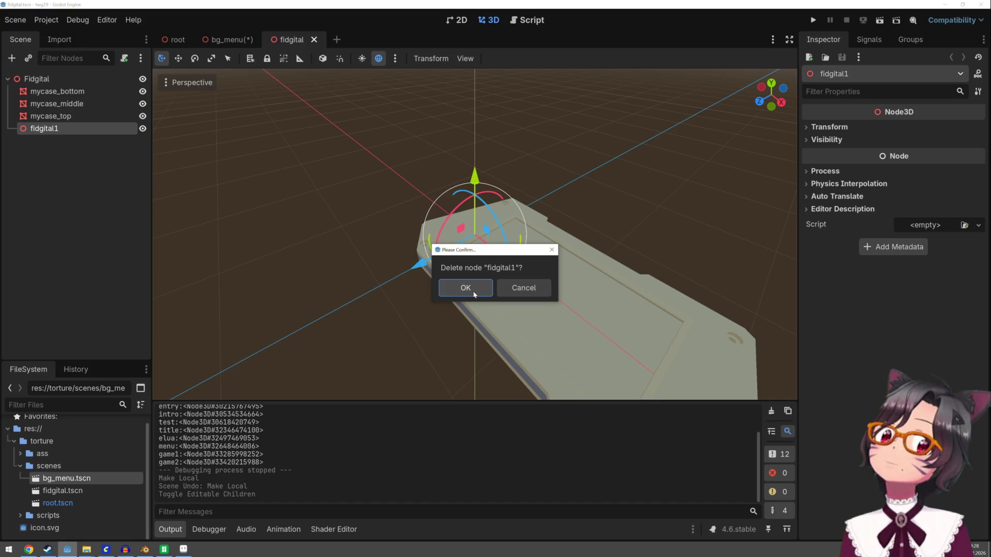
pyautogui.click(472, 296)
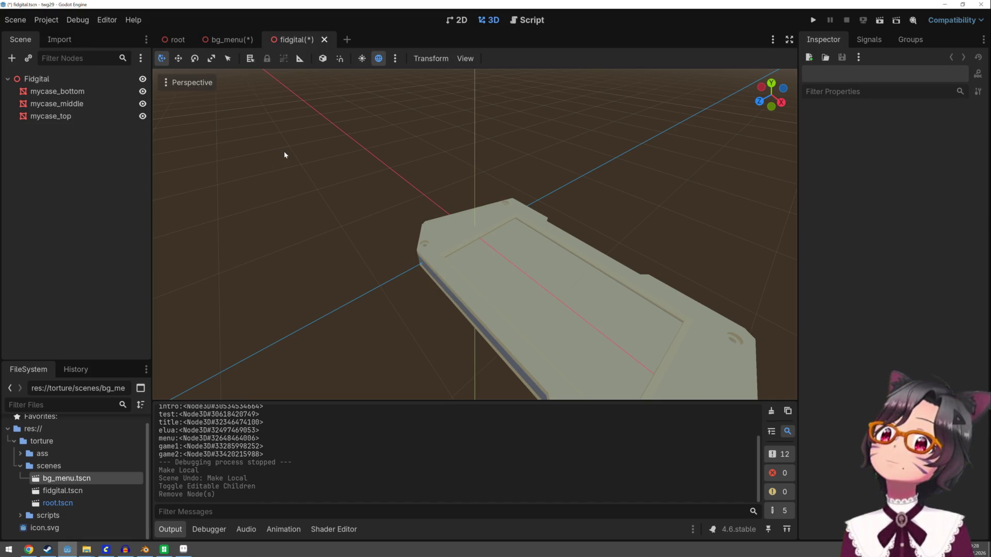
pyautogui.click(229, 40)
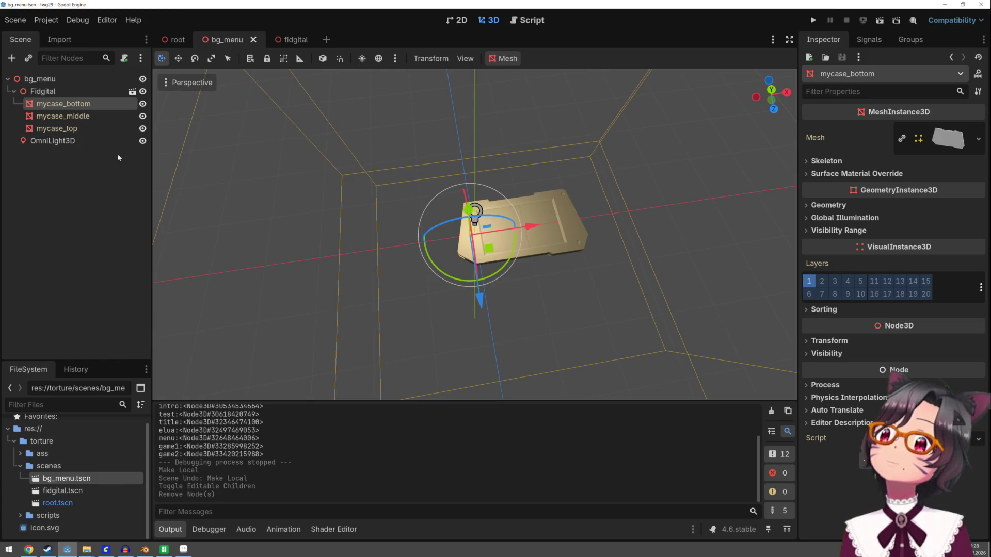
# Step: Rotate mycase_bottom and move it left with a tilt
pyautogui.moveTo(497, 237)
pyautogui.mouseDown()
pyautogui.moveTo(514, 218)
pyautogui.moveTo(493, 201)
pyautogui.moveTo(465, 197)
pyautogui.moveTo(461, 212)
pyautogui.moveTo(438, 215)
pyautogui.mouseUp()
pyautogui.moveTo(497, 265)
pyautogui.mouseDown()
pyautogui.moveTo(458, 270)
pyautogui.moveTo(491, 277)
pyautogui.moveTo(478, 268)
pyautogui.moveTo(481, 230)
pyautogui.mouseUp()
pyautogui.moveTo(530, 181)
pyautogui.mouseDown()
pyautogui.moveTo(474, 192)
pyautogui.moveTo(435, 153)
pyautogui.moveTo(480, 190)
pyautogui.moveTo(491, 226)
pyautogui.mouseUp()
pyautogui.click(475, 240)
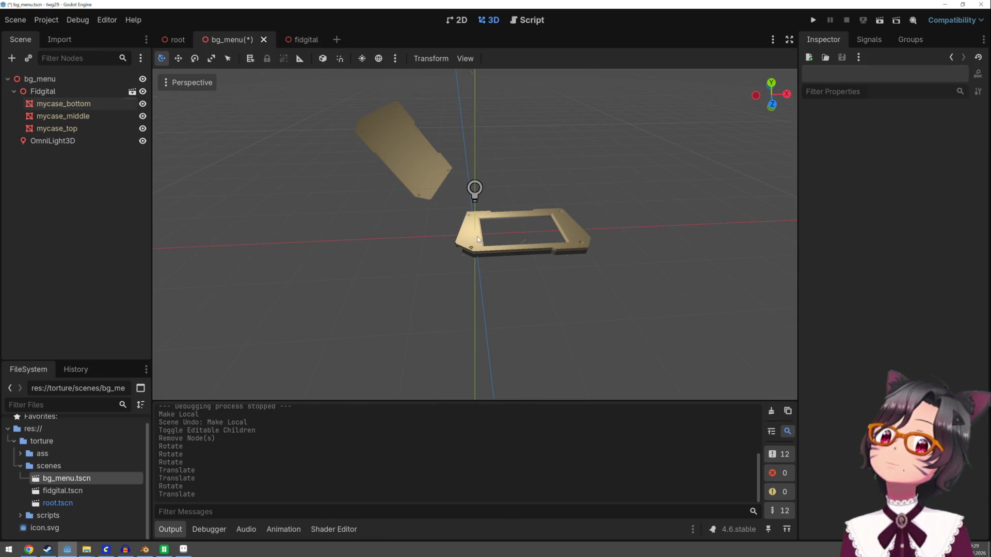
# Step: Rotate mycase_middle about 22 degrees, raise it and shift it left
pyautogui.click(63, 116)
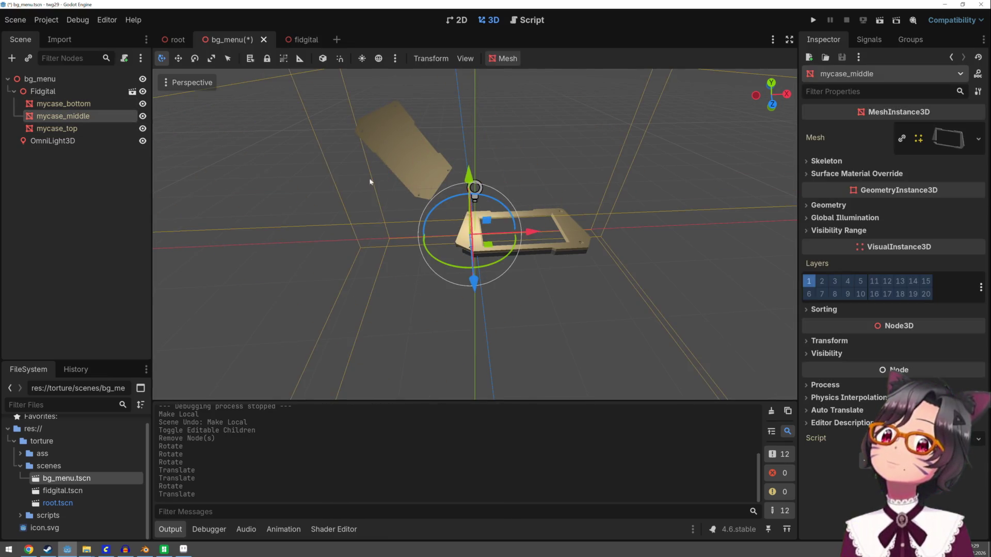
pyautogui.moveTo(497, 211)
pyautogui.mouseDown()
pyautogui.moveTo(545, 241)
pyautogui.moveTo(461, 179)
pyautogui.mouseUp()
pyautogui.moveTo(457, 224); pyautogui.dragTo(472, 183)
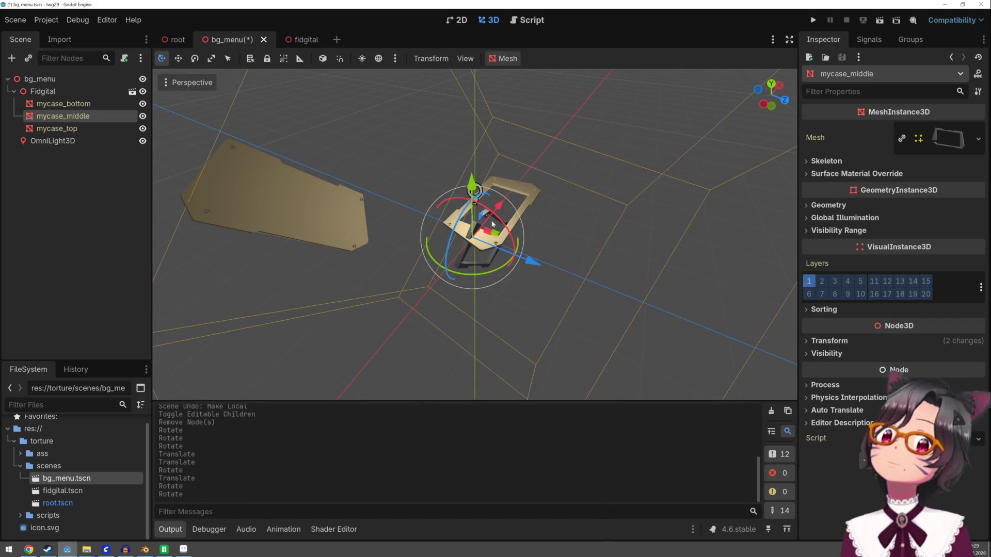
pyautogui.moveTo(530, 260); pyautogui.dragTo(442, 223)
pyautogui.moveTo(376, 144); pyautogui.dragTo(356, 57)
pyautogui.moveTo(392, 129)
pyautogui.mouseDown()
pyautogui.moveTo(496, 93)
pyautogui.moveTo(492, 105)
pyautogui.mouseUp()
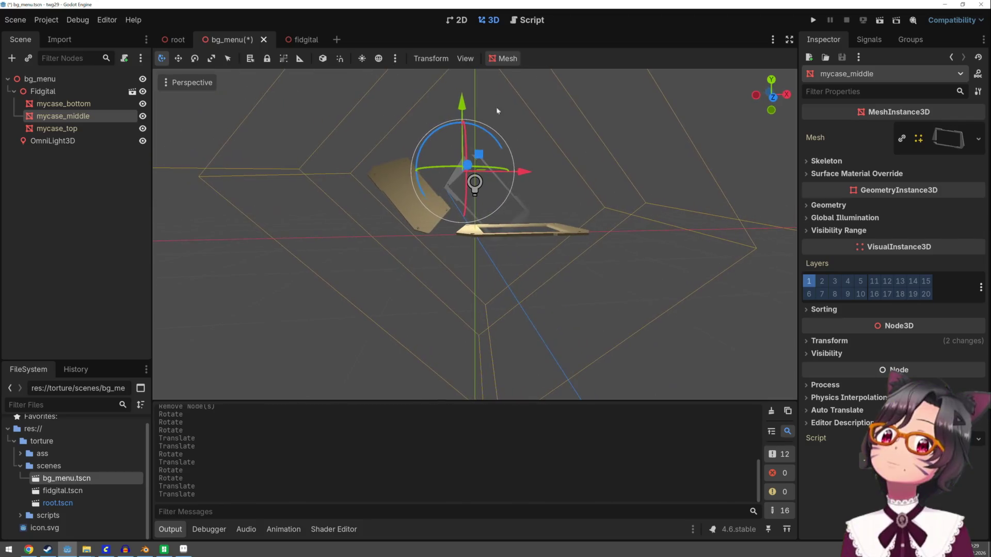
pyautogui.moveTo(508, 157); pyautogui.dragTo(511, 161)
pyautogui.moveTo(464, 122); pyautogui.dragTo(464, 97)
pyautogui.moveTo(530, 150); pyautogui.dragTo(508, 153)
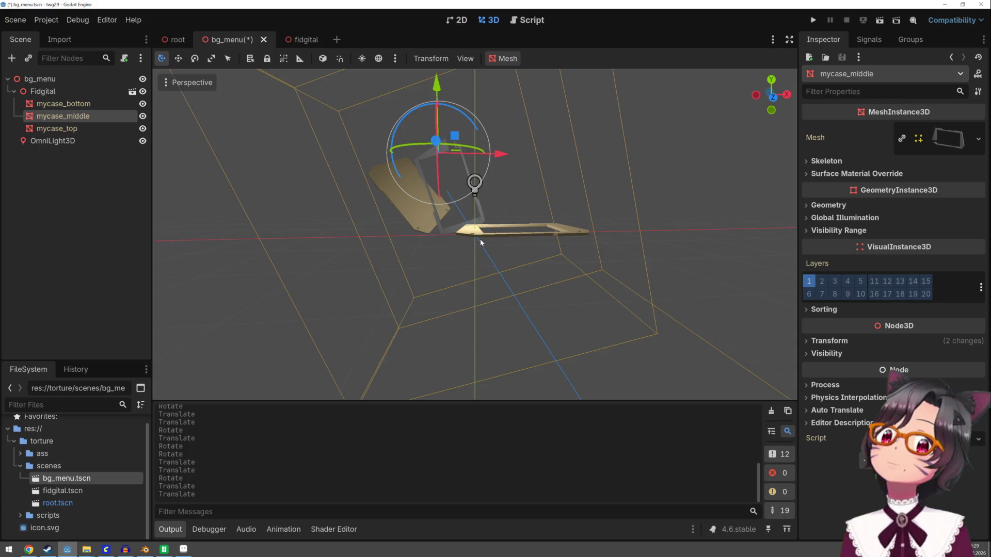
pyautogui.click(478, 239)
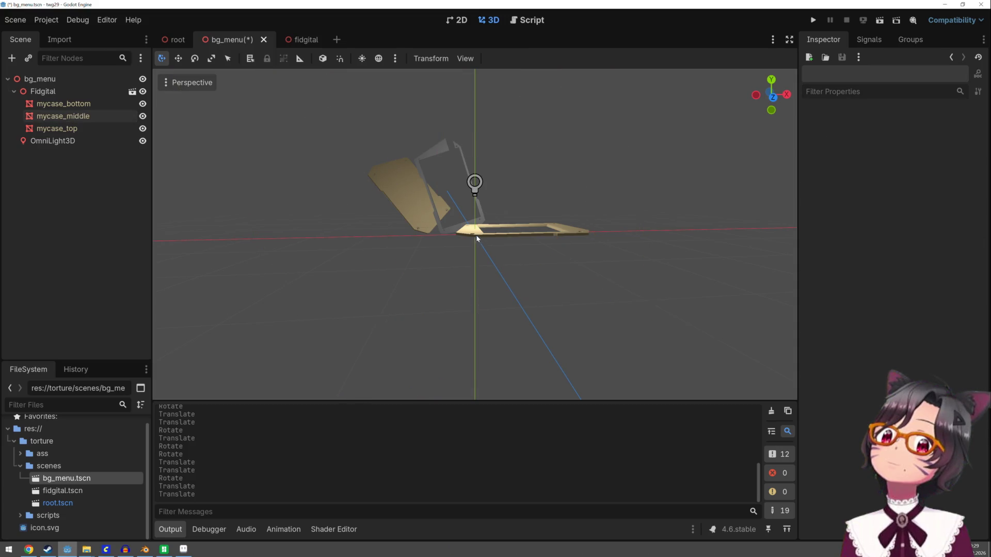
# Step: Tilt mycase_top about 62 degrees, raise it and move it left
pyautogui.click(101, 133)
pyautogui.moveTo(474, 215)
pyautogui.mouseDown()
pyautogui.moveTo(467, 161)
pyautogui.moveTo(412, 157)
pyautogui.moveTo(385, 200)
pyautogui.moveTo(381, 244)
pyautogui.moveTo(438, 203)
pyautogui.moveTo(540, 251)
pyautogui.moveTo(531, 224)
pyautogui.moveTo(533, 234)
pyautogui.moveTo(500, 227)
pyautogui.moveTo(500, 215)
pyautogui.moveTo(506, 221)
pyautogui.moveTo(484, 208)
pyautogui.mouseUp()
pyautogui.moveTo(469, 170); pyautogui.dragTo(468, 116)
pyautogui.moveTo(463, 237)
pyautogui.mouseDown()
pyautogui.moveTo(534, 179)
pyautogui.moveTo(471, 193)
pyautogui.moveTo(450, 132)
pyautogui.moveTo(666, 183)
pyautogui.mouseUp()
# Step: Run the game to preview the rearranged case, then stop it
pyautogui.click(814, 20)
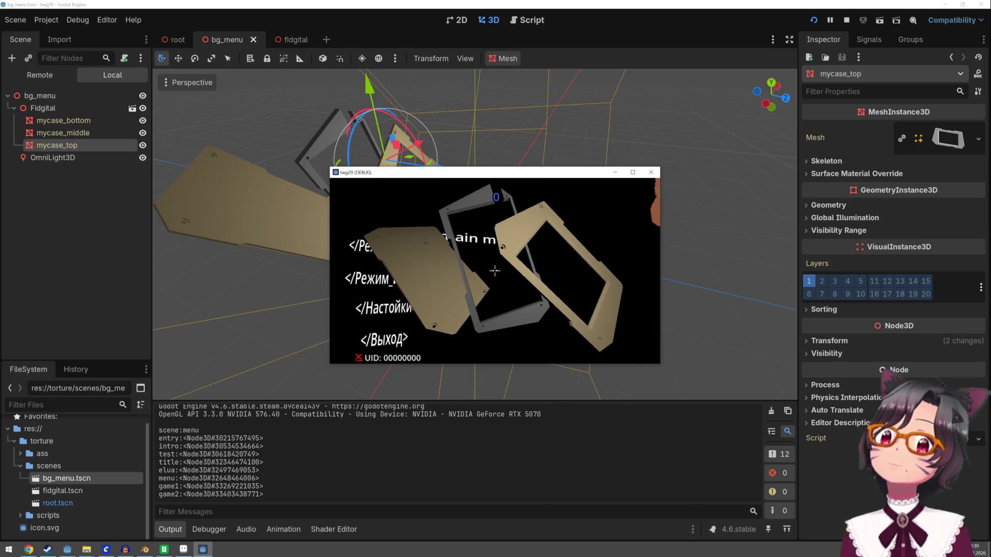
pyautogui.press('Escape')
pyautogui.scroll(-3, 473, 189)
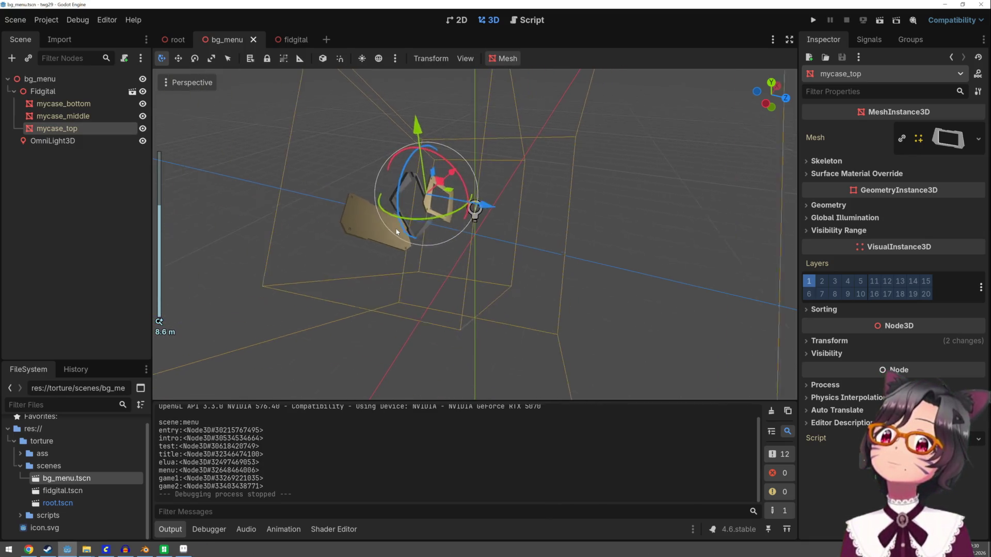
# Step: Push the whole Fidgital case back about -1.97 along Z and run the game again
pyautogui.click(400, 227)
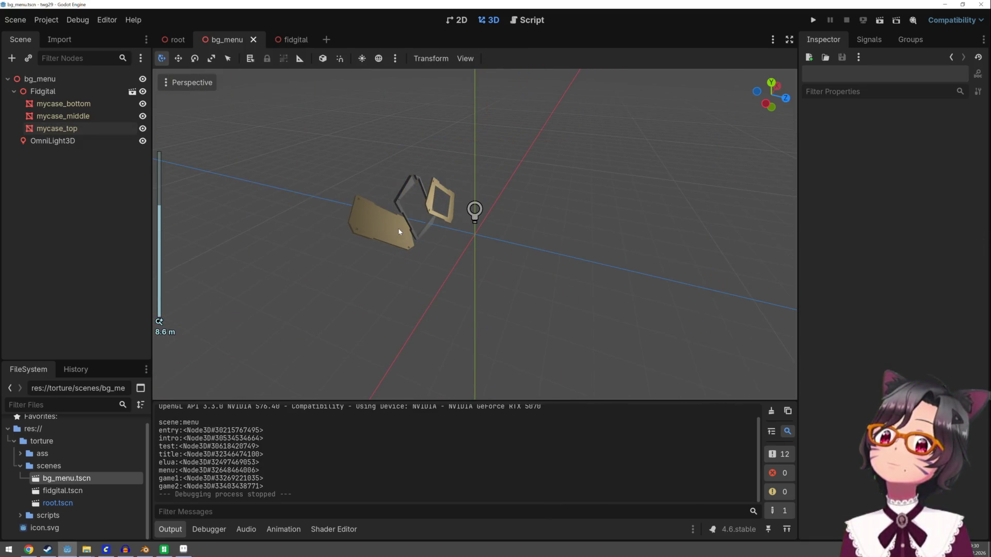
pyautogui.click(72, 98)
pyautogui.moveTo(542, 251); pyautogui.dragTo(485, 245)
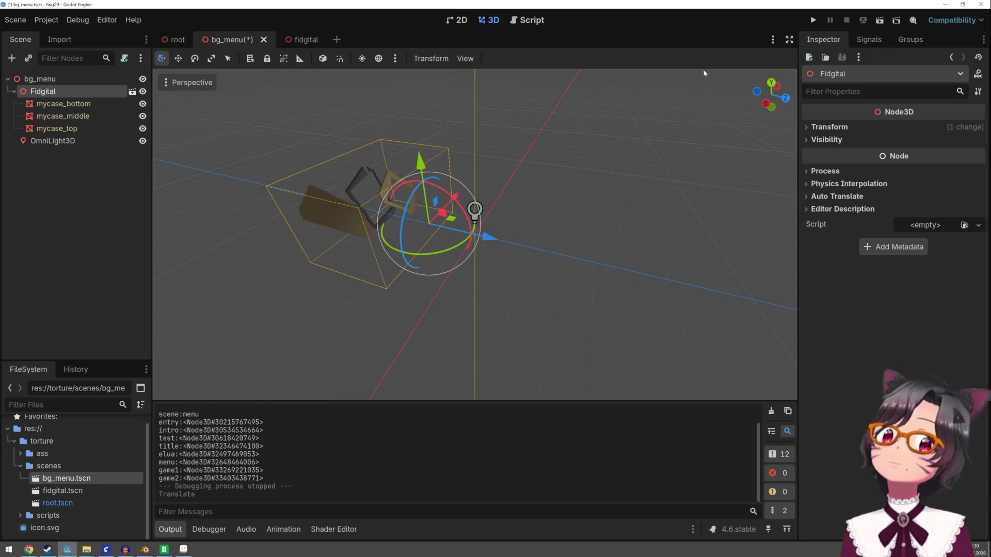
pyautogui.click(813, 21)
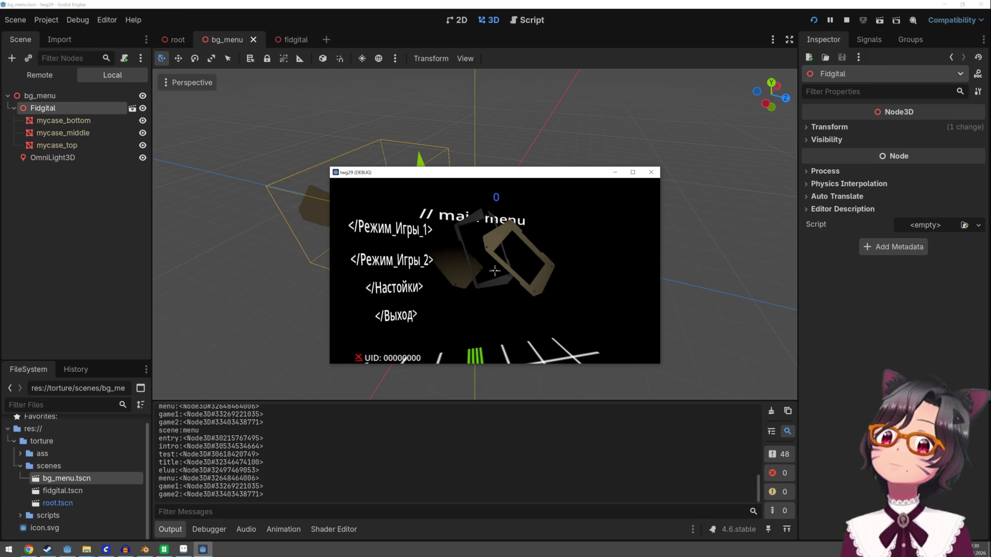
# Step: Stop the running game and focus the viewport on mycase_bottom
pyautogui.press('F8')
pyautogui.scroll(-3, 438, 222)
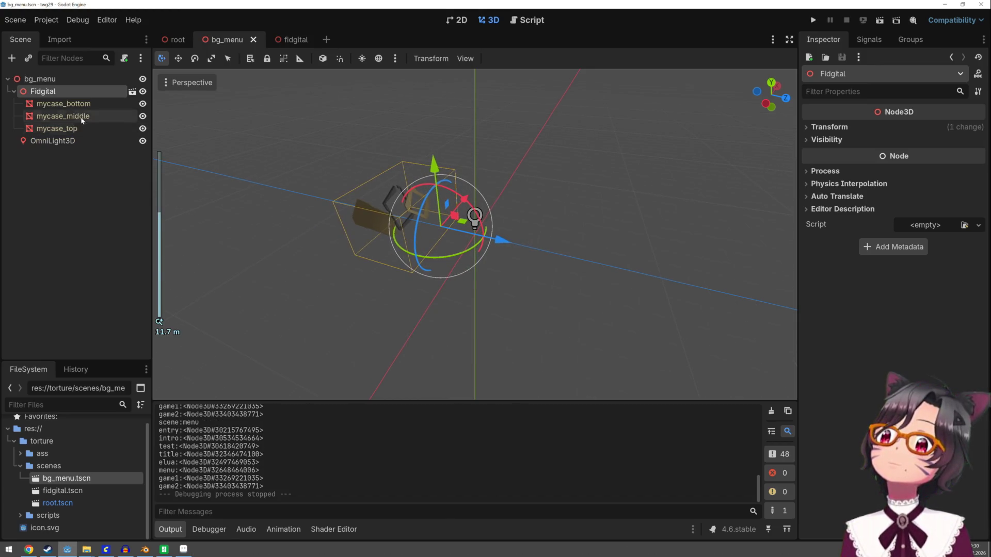
pyautogui.doubleClick(64, 103)
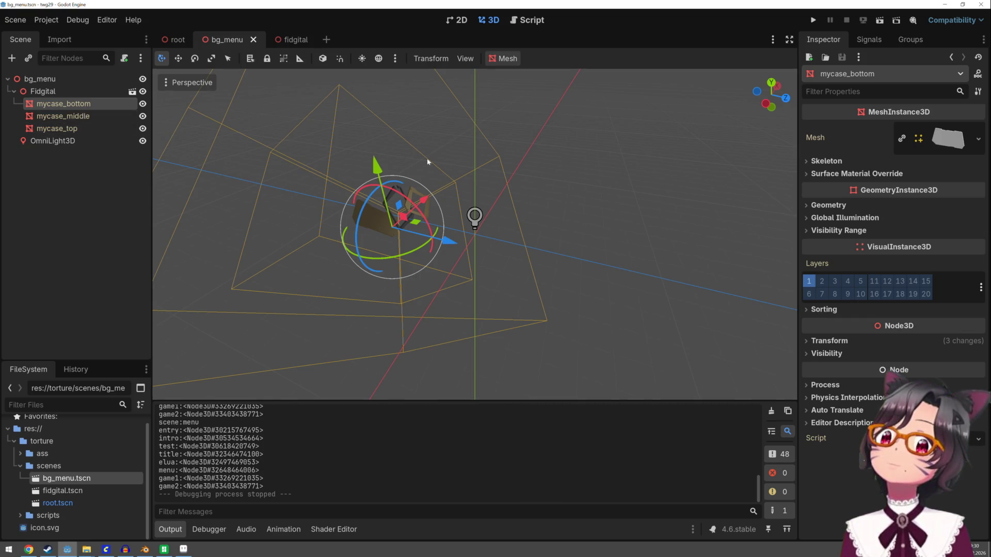
# Step: Select the OmniLight3D and widen its range to about 7.55
pyautogui.click(493, 230)
pyautogui.doubleClick(53, 140)
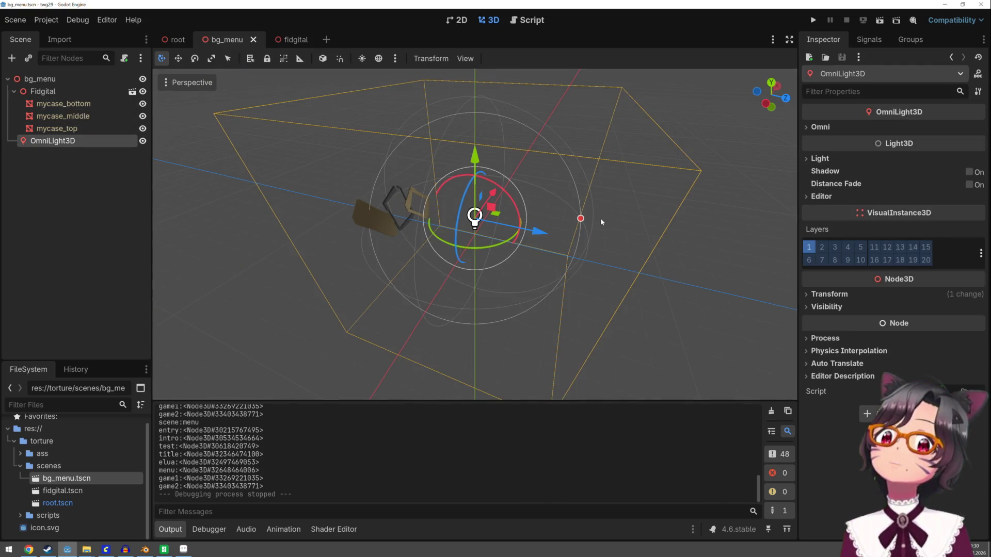
pyautogui.click(578, 220)
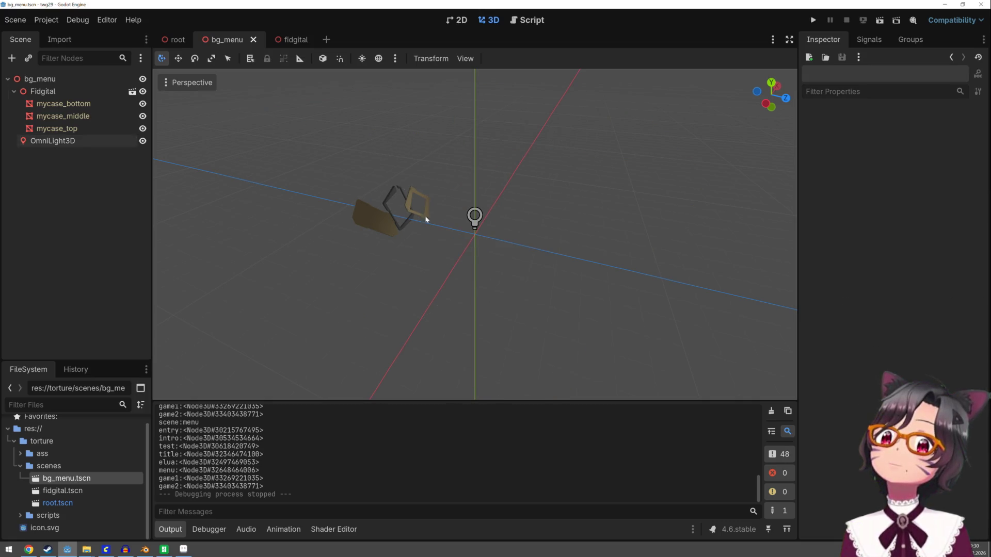
pyautogui.click(132, 141)
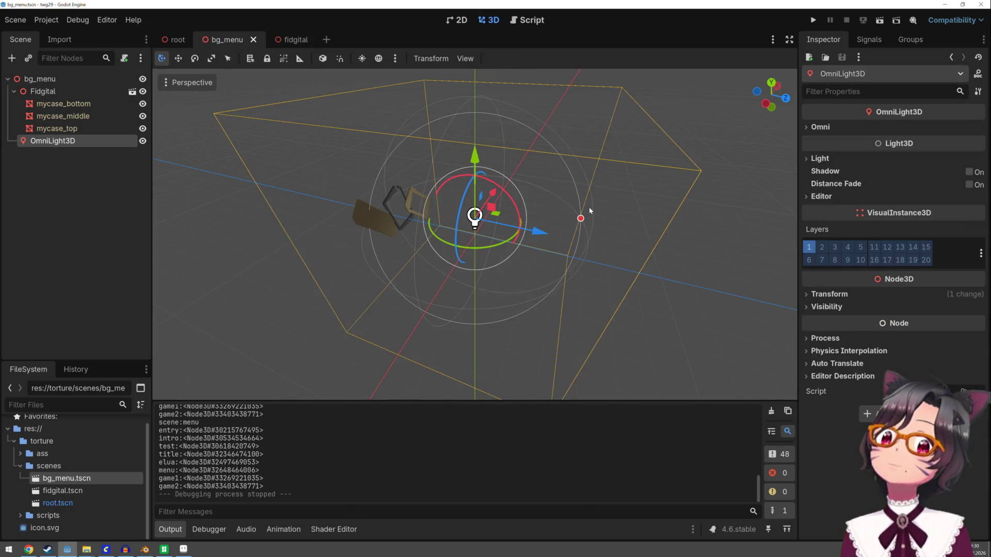
pyautogui.moveTo(581, 219); pyautogui.dragTo(634, 219)
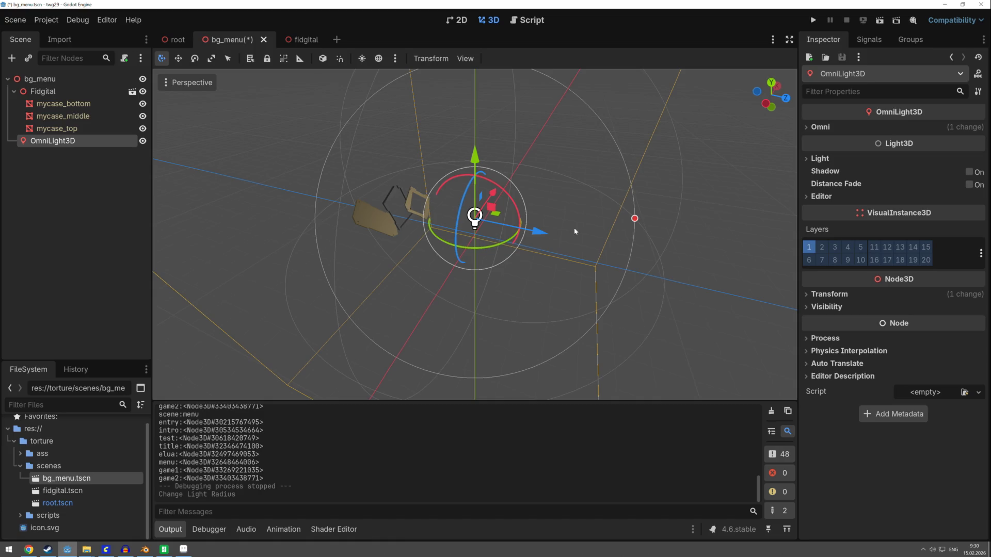
pyautogui.scroll(3, 581, 233)
pyautogui.moveTo(581, 233)
pyautogui.mouseDown()
pyautogui.moveTo(486, 243)
pyautogui.moveTo(513, 203)
pyautogui.mouseUp()
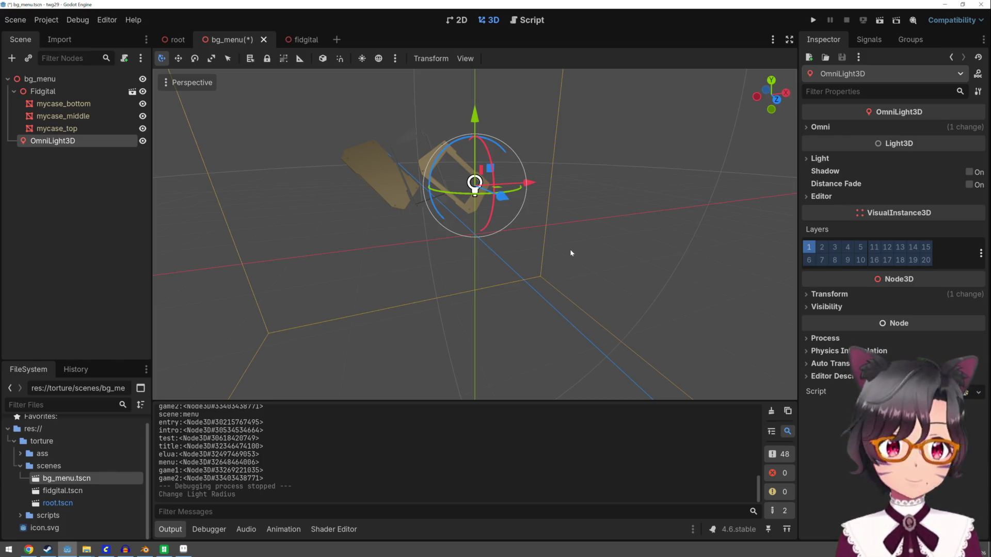
pyautogui.moveTo(498, 167)
pyautogui.mouseDown()
pyautogui.moveTo(422, 216)
pyautogui.moveTo(652, 310)
pyautogui.moveTo(552, 320)
pyautogui.mouseUp()
# Step: Set the Fidgital case's Transform Scale to 2.0 on all axes
pyautogui.scroll(3, 549, 314)
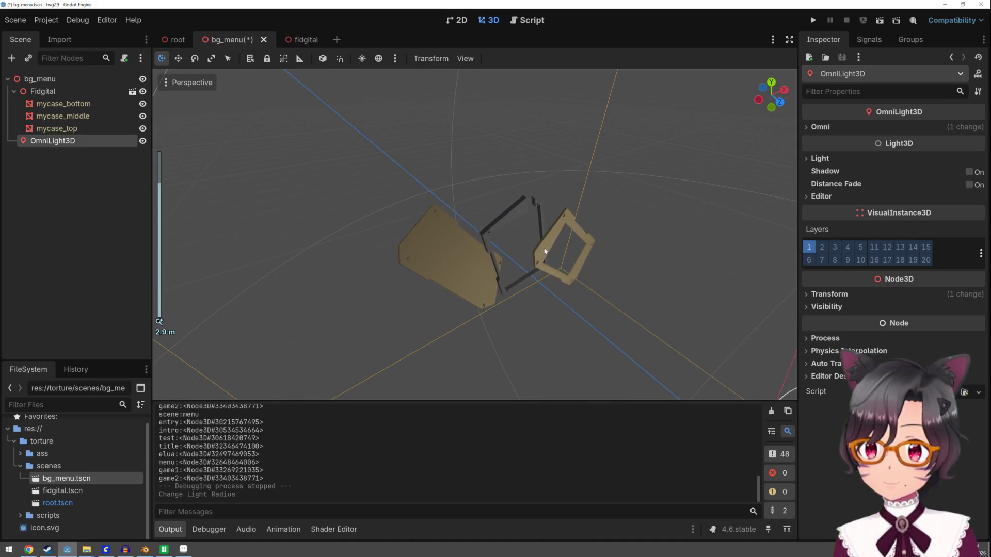
pyautogui.click(514, 219)
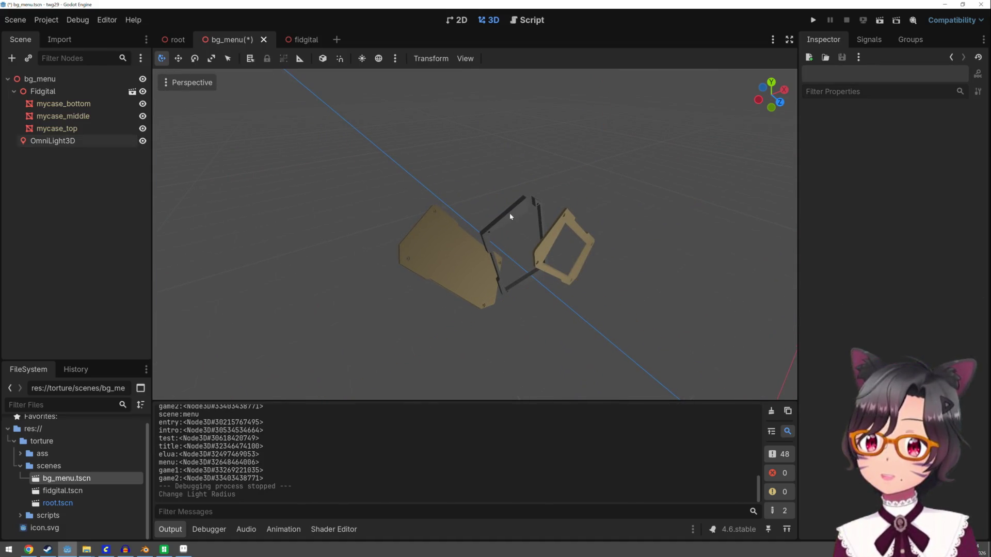
pyautogui.click(87, 93)
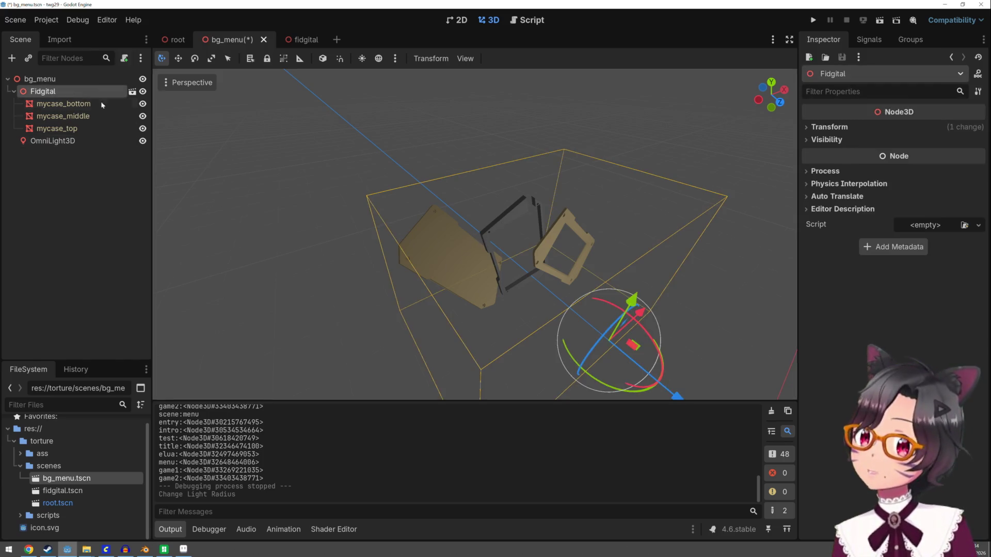
pyautogui.press('r')
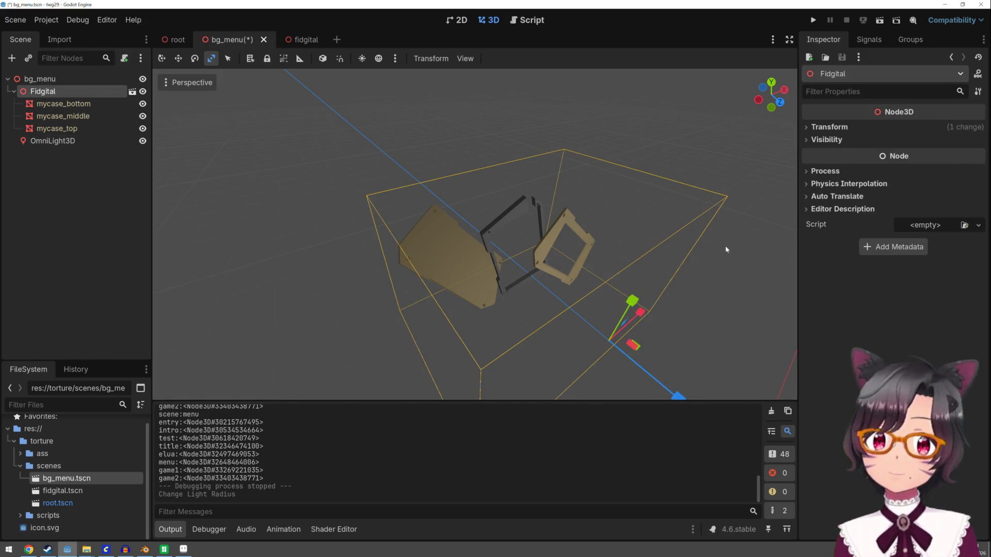
pyautogui.click(828, 127)
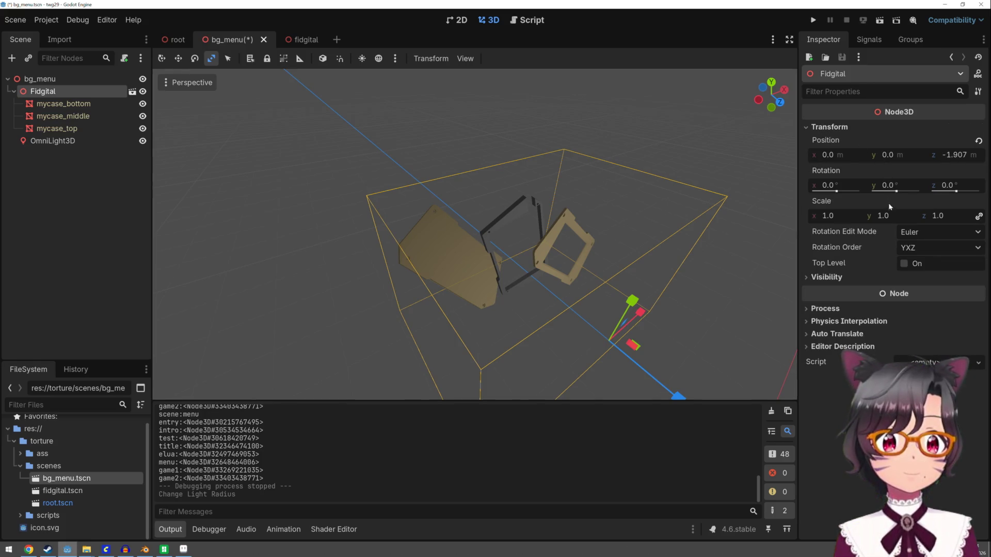
pyautogui.click(827, 217)
pyautogui.press('BackSpace')
pyautogui.write('2')
pyautogui.press('Return')
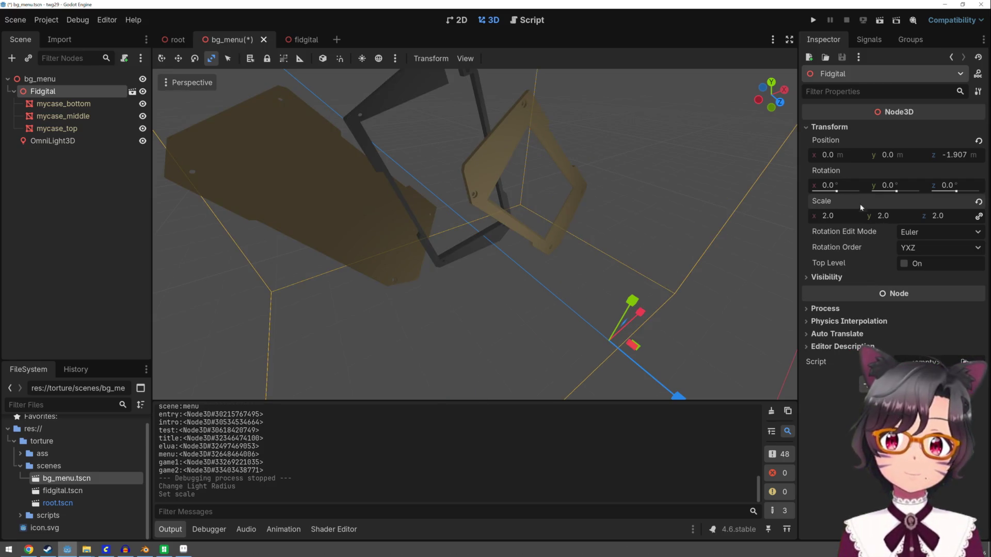
# Step: Run the game to preview the menu, stop it, and select the OmniLight3D
pyautogui.click(820, 22)
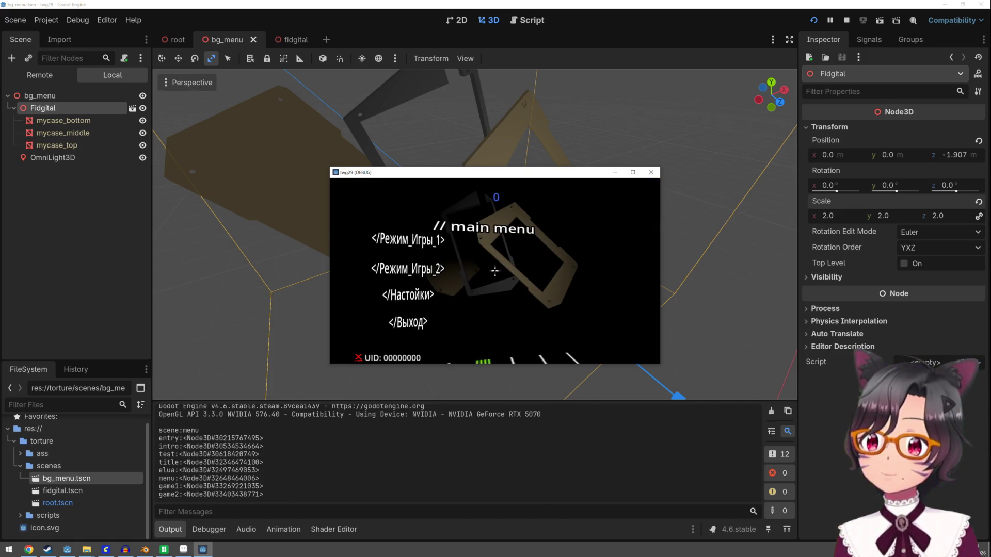
pyautogui.press('F8')
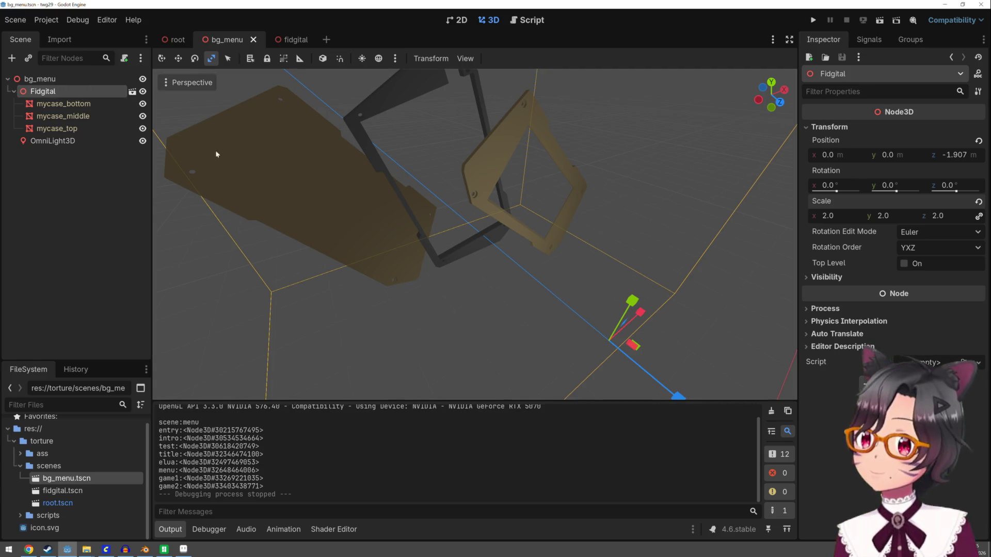
pyautogui.click(52, 141)
pyautogui.scroll(-5, 472, 194)
pyautogui.scroll(-3, 482, 208)
# Step: Enlarge the light's radius to about 11.8 and move it up and left
pyautogui.press('q')
pyautogui.moveTo(707, 278); pyautogui.dragTo(795, 277)
pyautogui.moveTo(555, 228); pyautogui.dragTo(568, 126)
pyautogui.moveTo(601, 192); pyautogui.dragTo(541, 219)
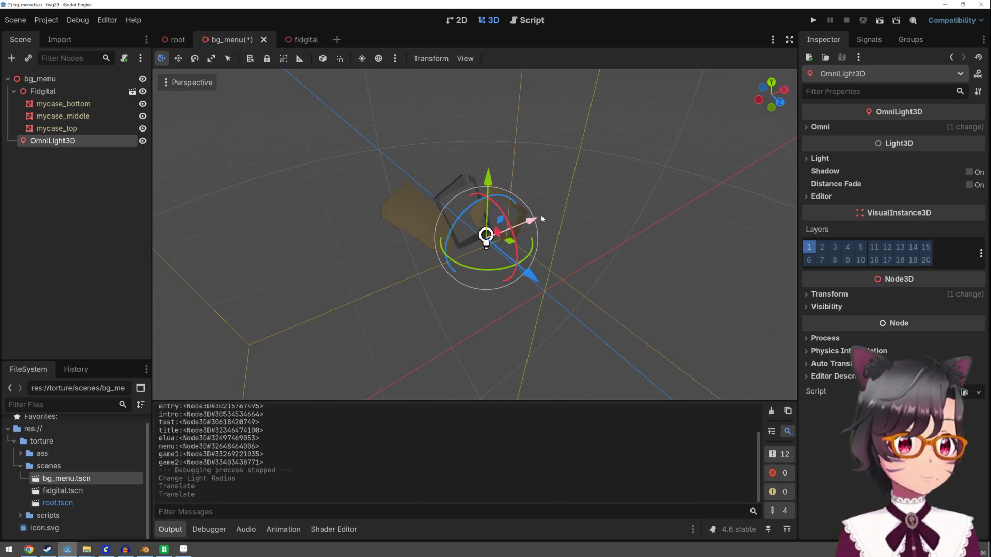
# Step: Tint the OmniLight3D saturated yellow and duplicate it
pyautogui.click(825, 162)
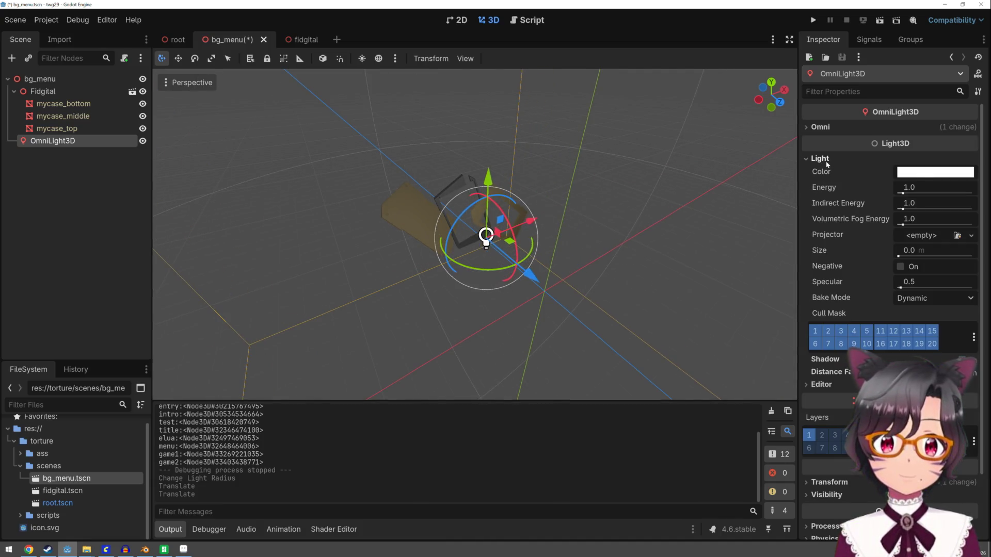
pyautogui.click(935, 172)
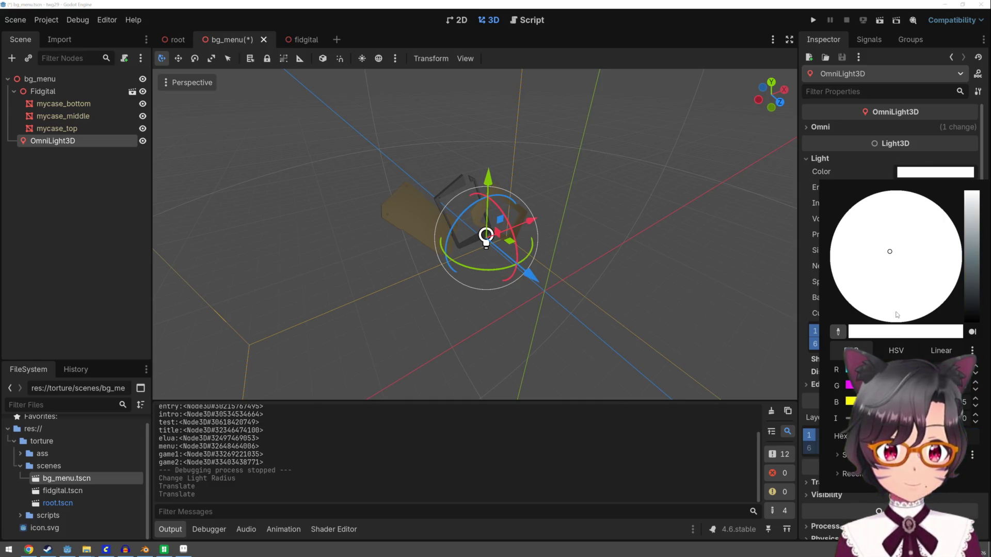
pyautogui.click(876, 320)
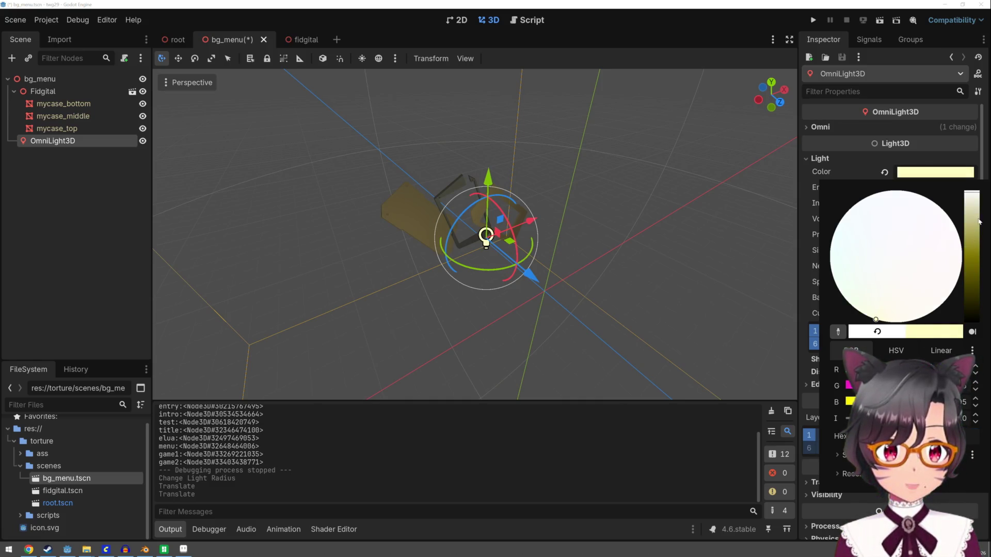
pyautogui.click(972, 198)
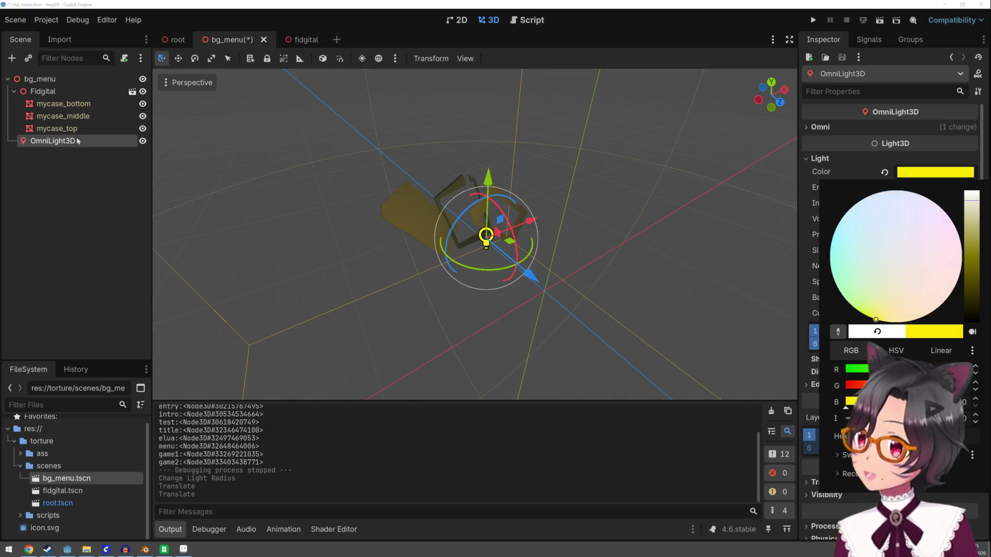
pyautogui.click(345, 230)
pyautogui.click(395, 203)
pyautogui.click(395, 203)
pyautogui.hotkey('ctrl', 'd')
# Step: Move the duplicate light right of the case, colour it bright blue, and lower it
pyautogui.moveTo(530, 220); pyautogui.dragTo(716, 195)
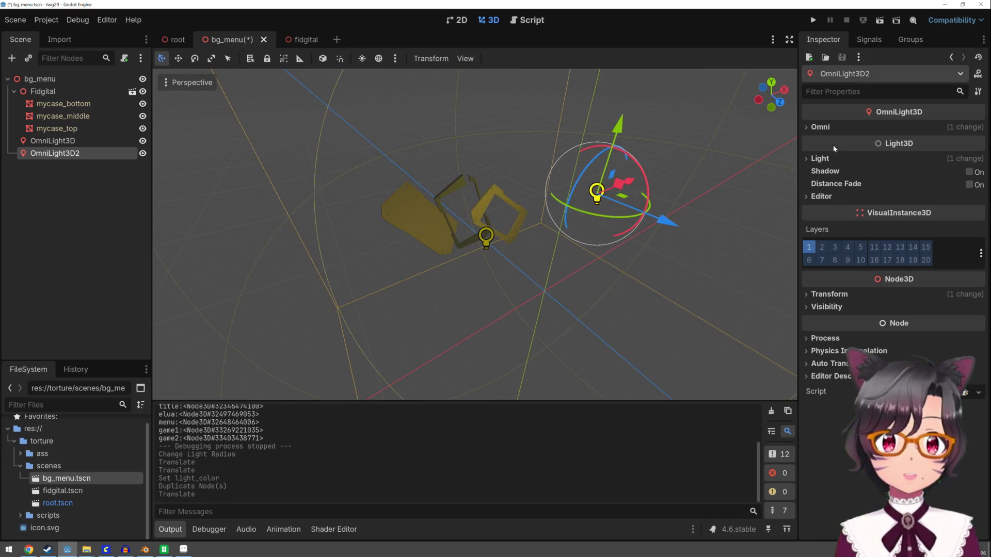
pyautogui.click(820, 159)
pyautogui.click(924, 171)
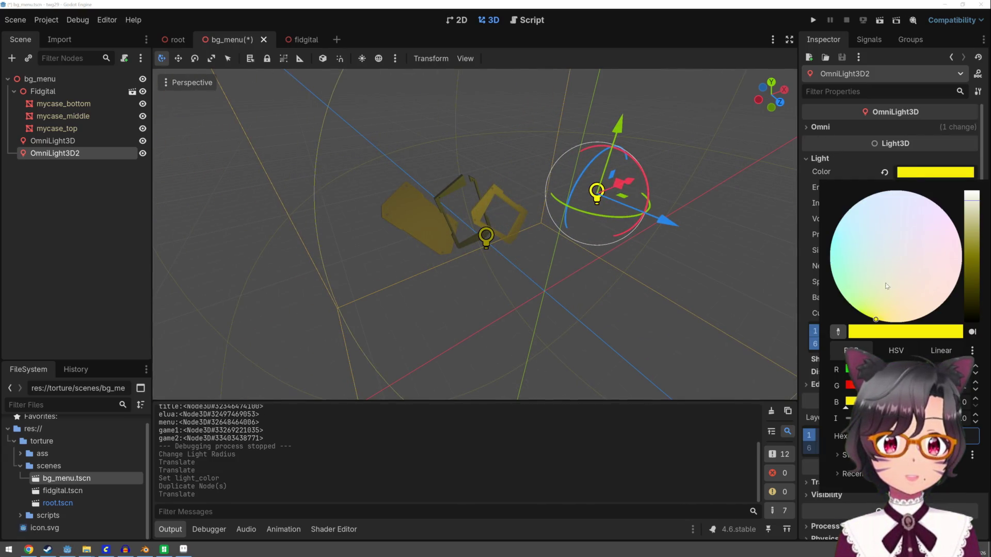
pyautogui.click(971, 233)
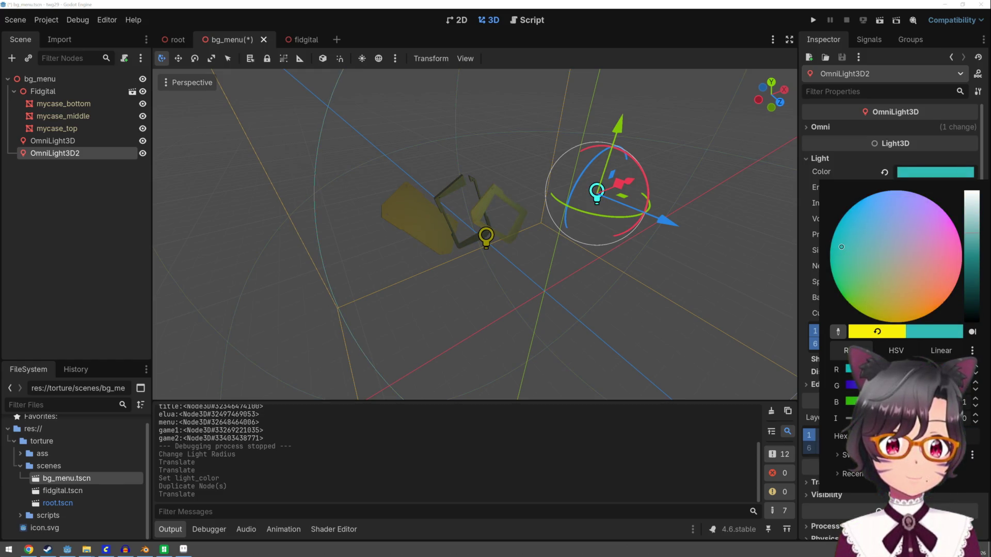
pyautogui.moveTo(929, 385); pyautogui.dragTo(817, 387)
pyautogui.moveTo(871, 370); pyautogui.dragTo(850, 375)
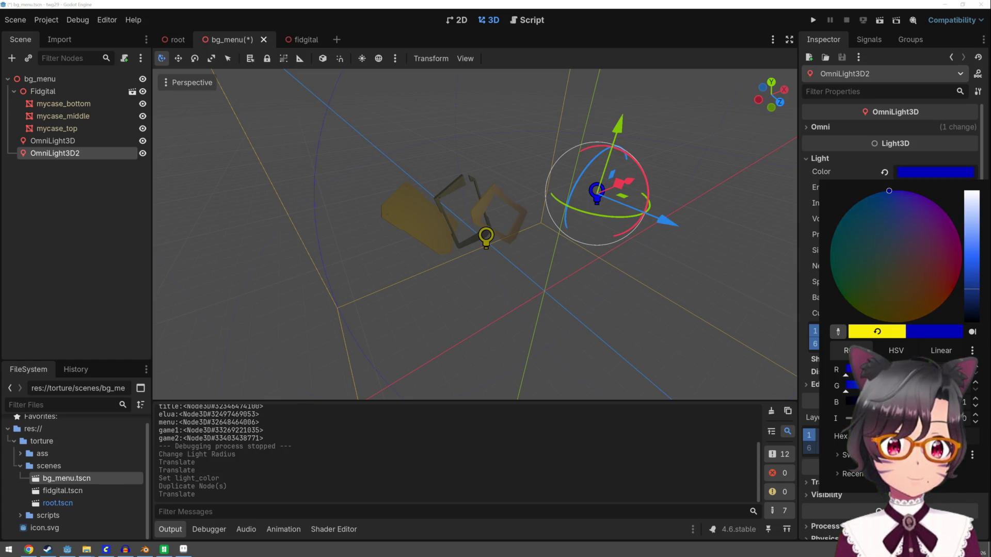
pyautogui.moveTo(908, 402); pyautogui.dragTo(955, 402)
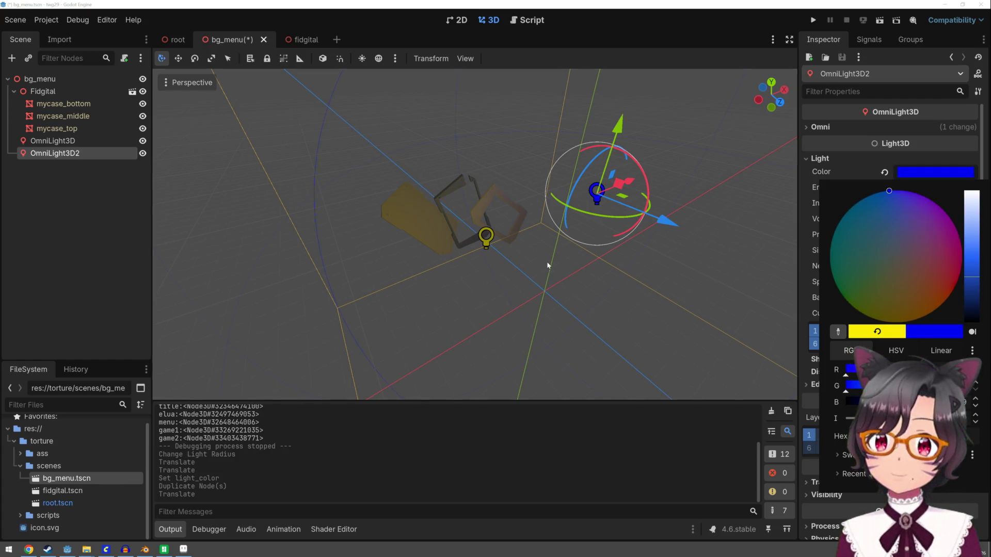
pyautogui.click(487, 247)
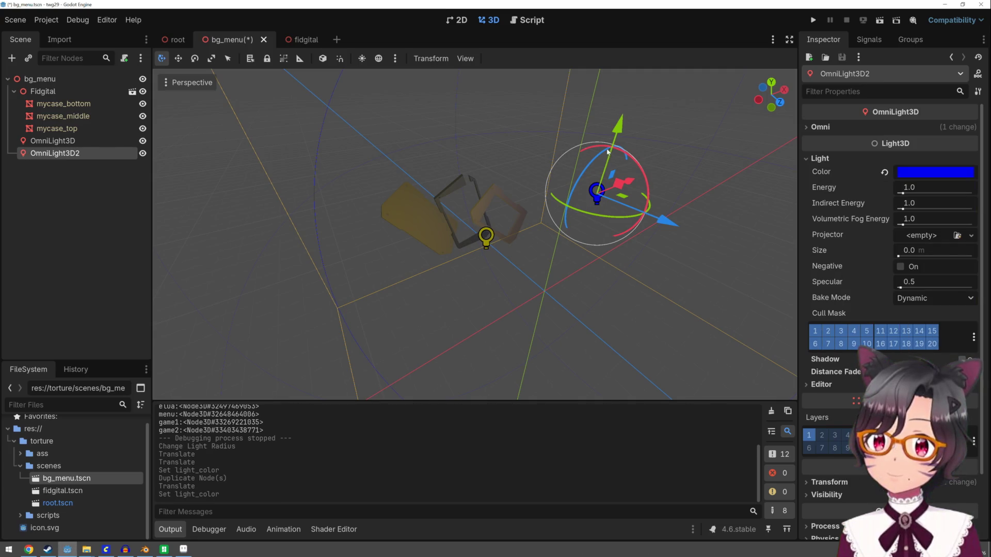
pyautogui.moveTo(619, 141); pyautogui.dragTo(628, 197)
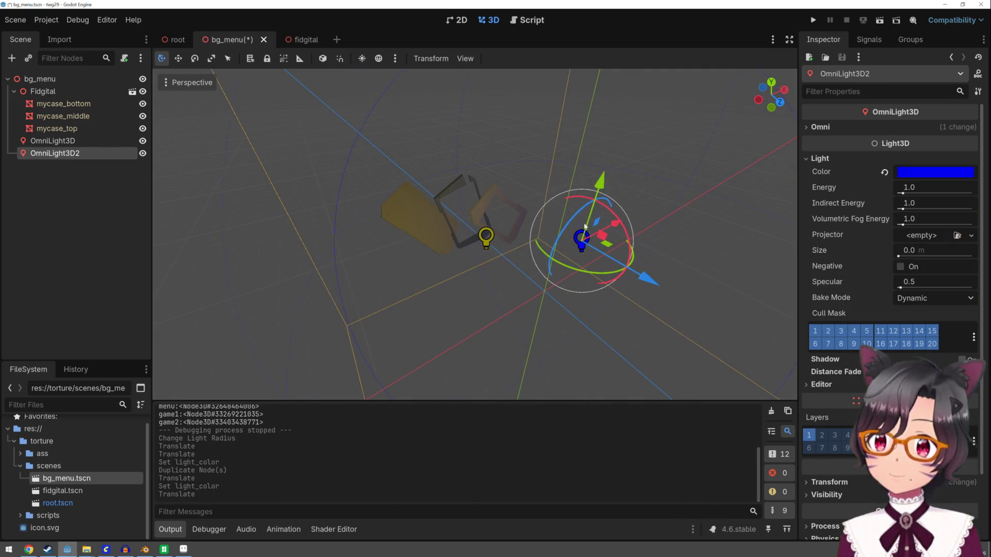
# Step: Change the first light's colour to pale cream and run the game to preview it
pyautogui.click(51, 141)
pyautogui.click(948, 176)
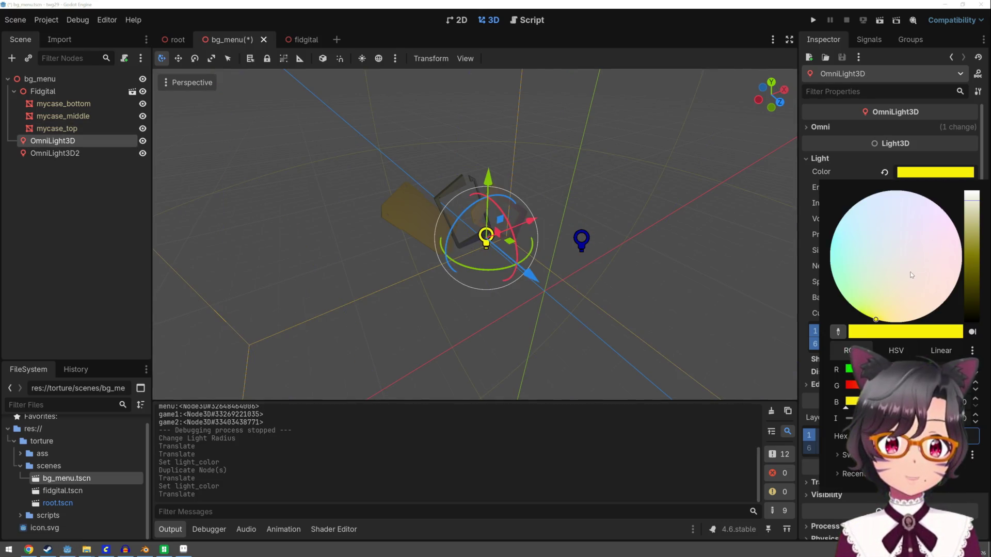
pyautogui.click(889, 276)
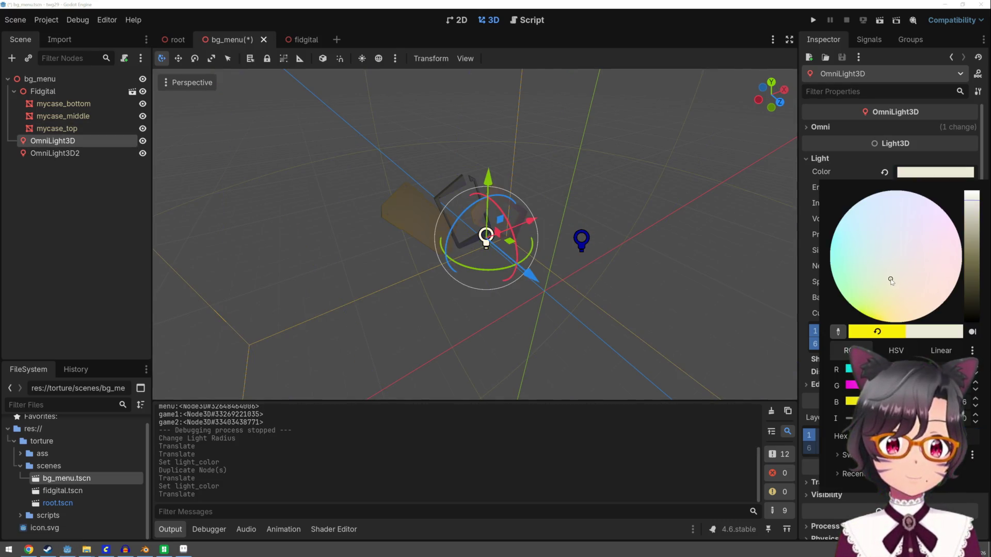
pyautogui.click(706, 298)
pyautogui.click(813, 21)
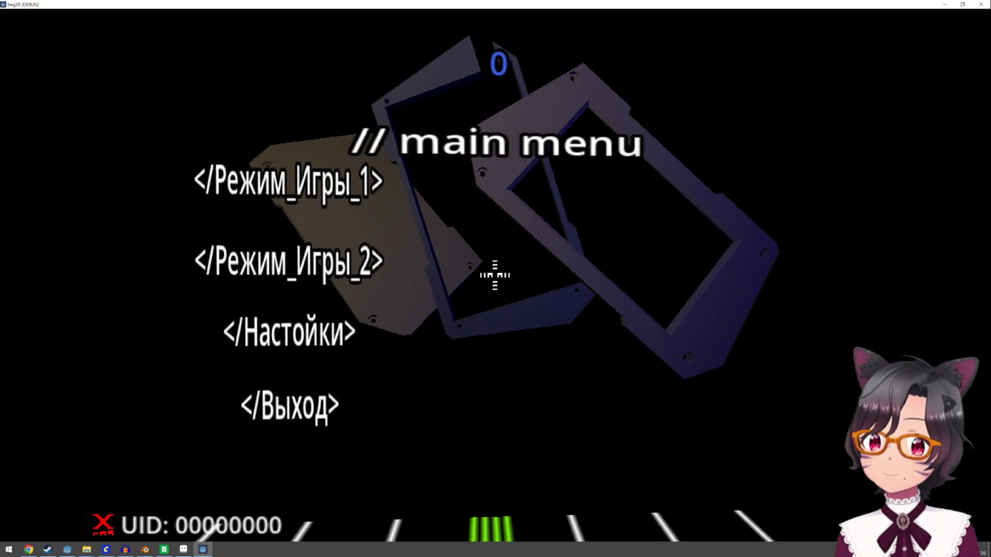
# Step: Stop the game and move the Fidgital case downward and forward along Z
pyautogui.press('Escape')
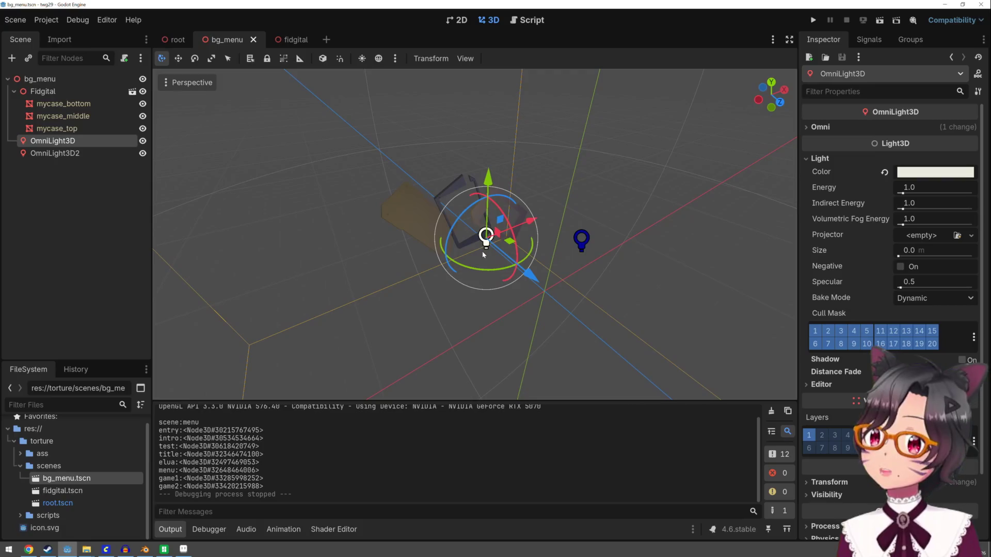
pyautogui.click(43, 91)
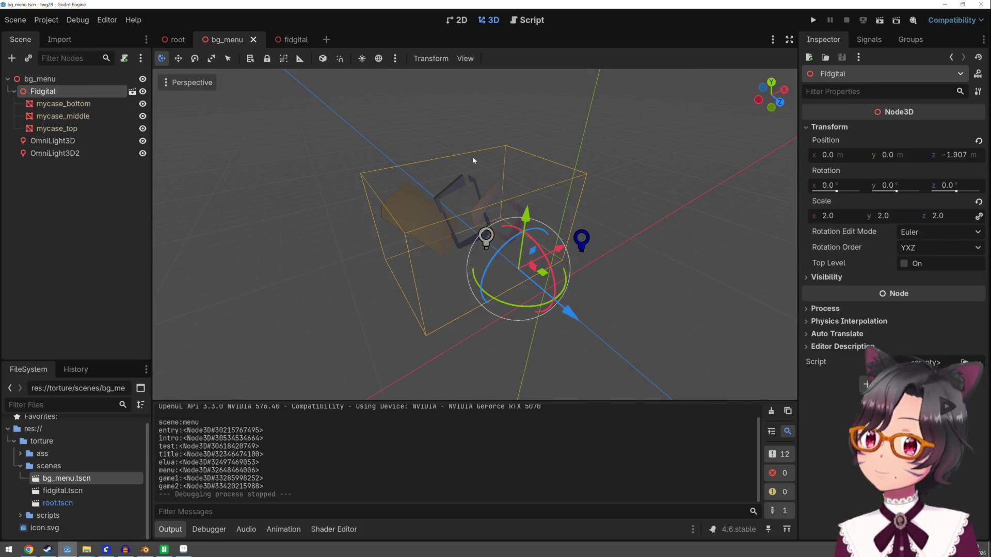
pyautogui.moveTo(526, 209); pyautogui.dragTo(528, 239)
pyautogui.moveTo(576, 343); pyautogui.dragTo(594, 366)
# Step: Switch to local-space scaling, reselect the Fidgital case, and try scaling it
pyautogui.press('r')
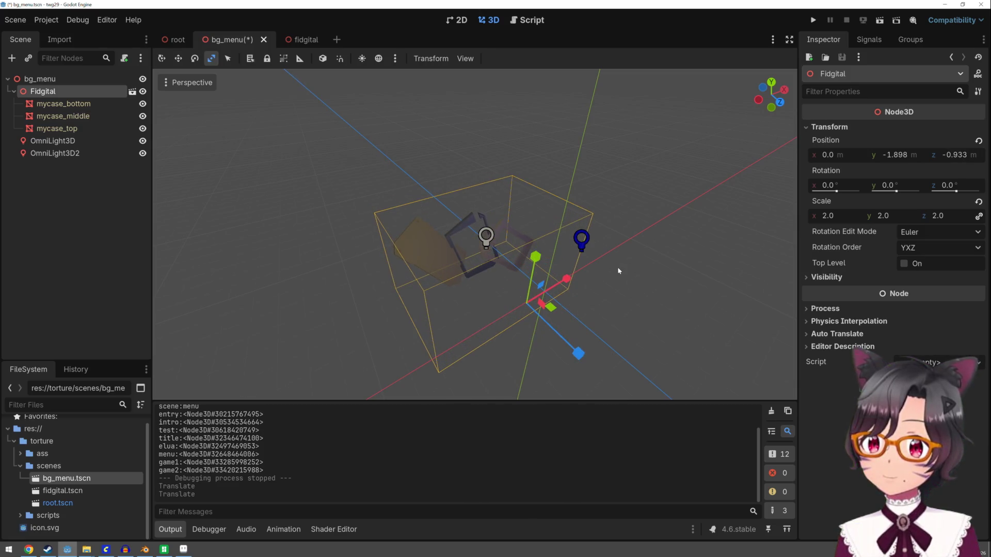
pyautogui.click(623, 267)
pyautogui.click(74, 92)
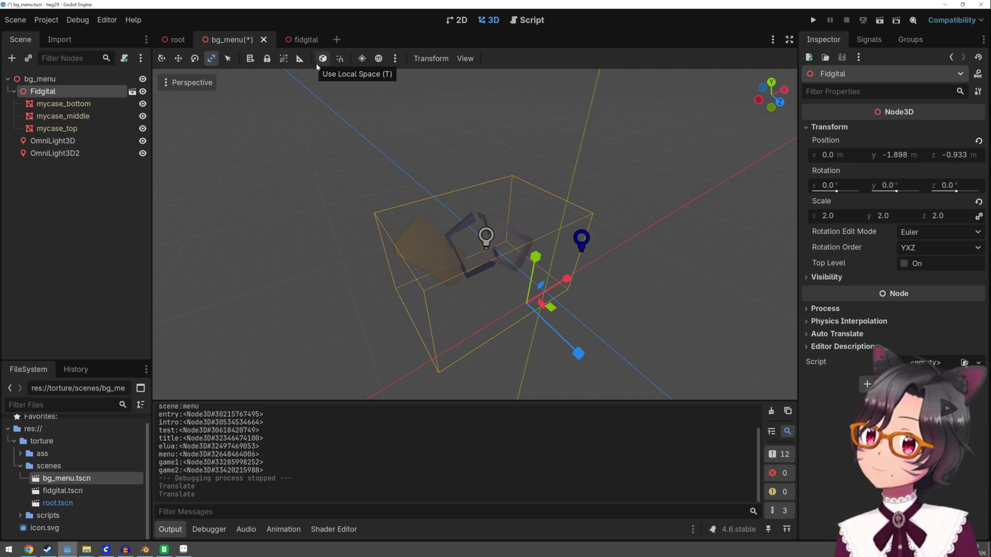
pyautogui.click(321, 61)
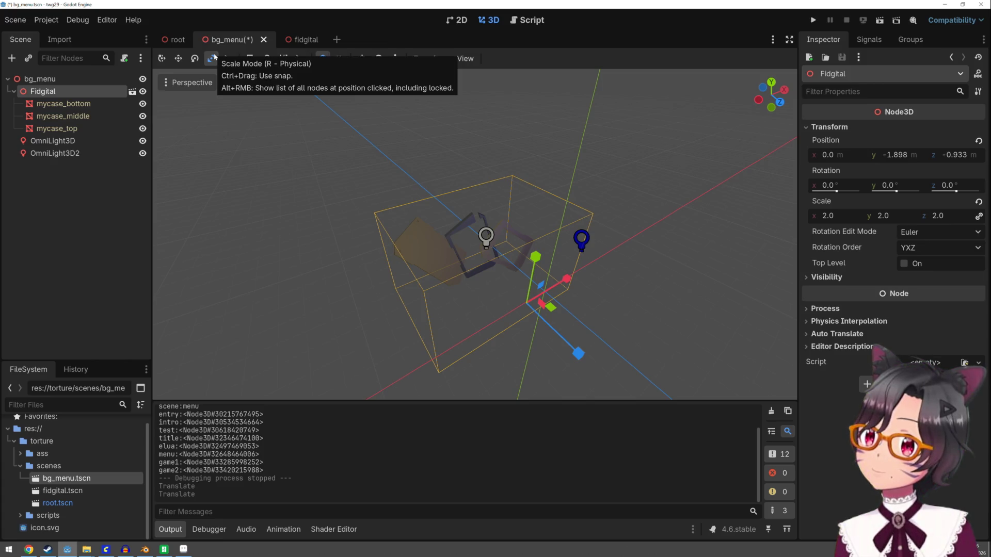
pyautogui.click(212, 58)
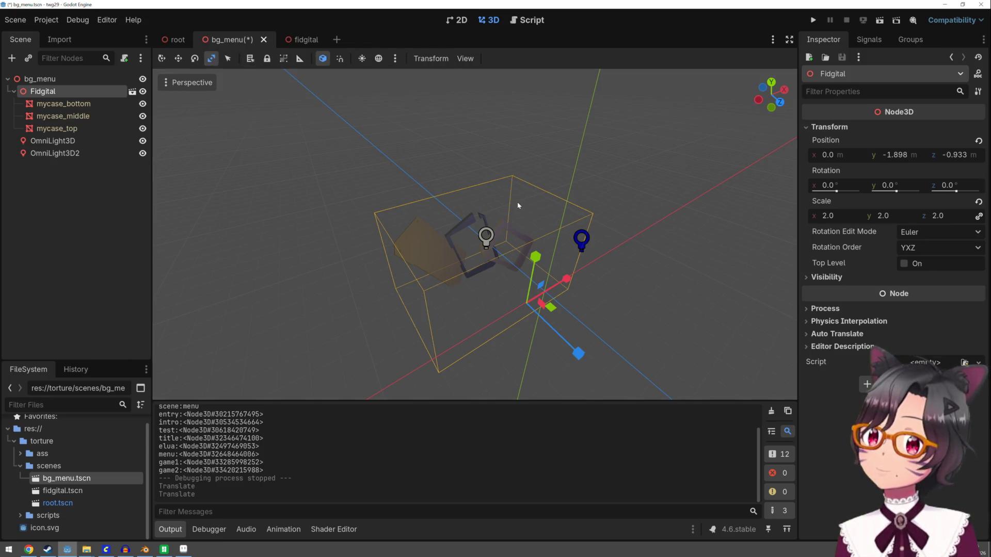
pyautogui.click(536, 201)
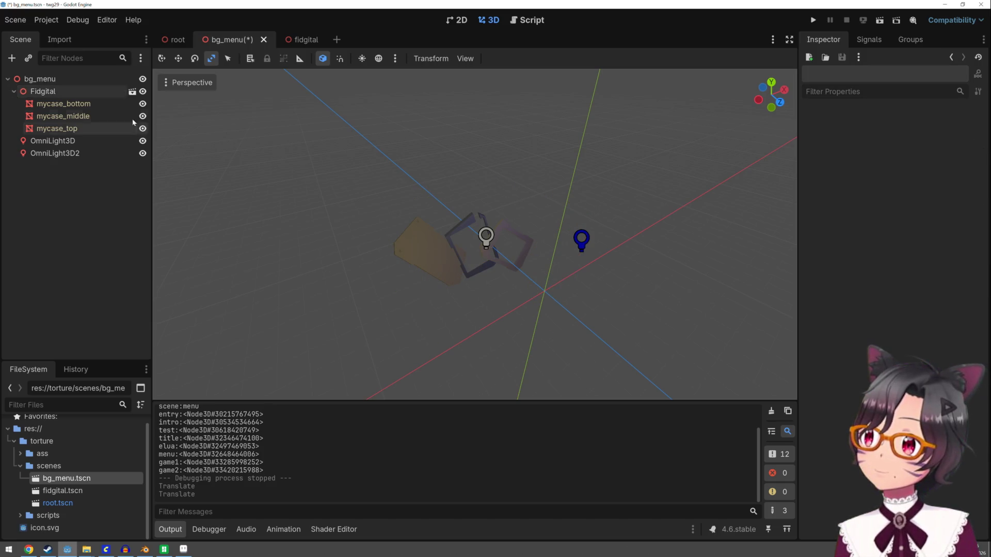
pyautogui.click(98, 91)
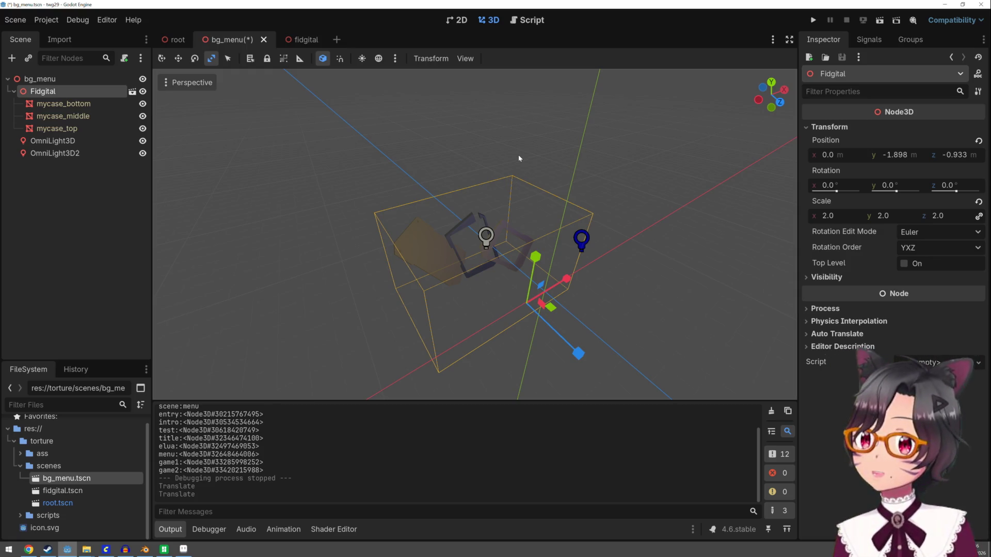
pyautogui.moveTo(520, 155); pyautogui.dragTo(535, 145)
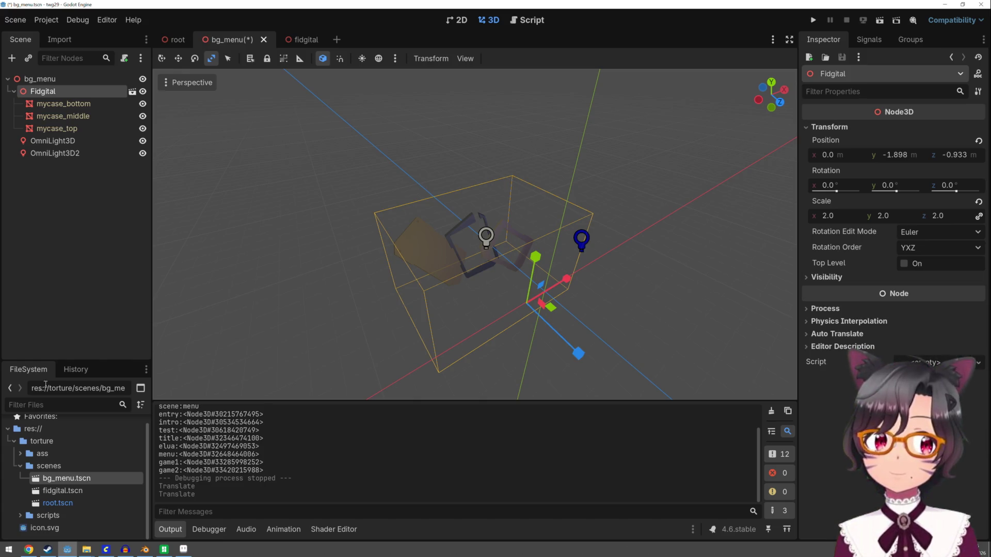
pyautogui.click(26, 552)
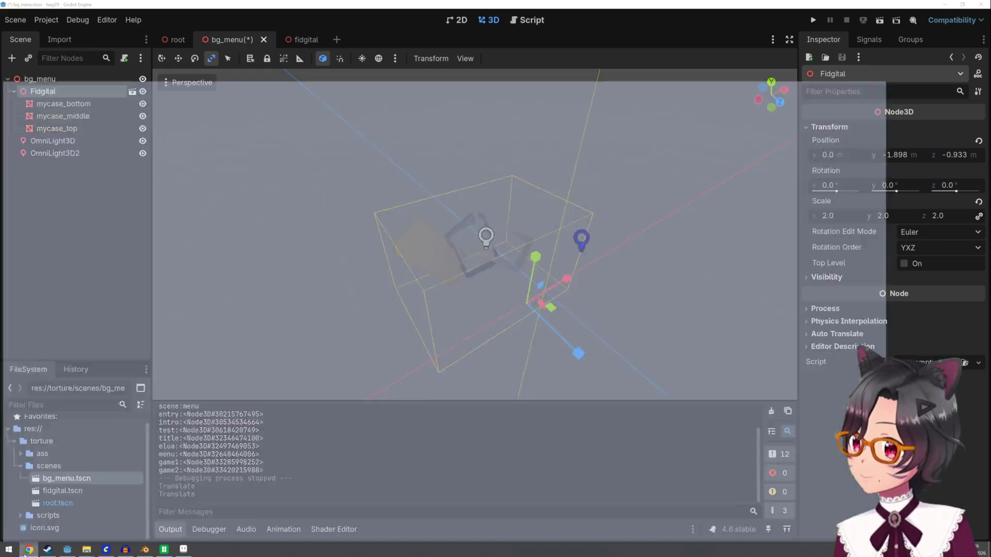
# Step: Search Google for 'godot scale prop', then refine the query with 'spatial'
pyautogui.click(186, 26)
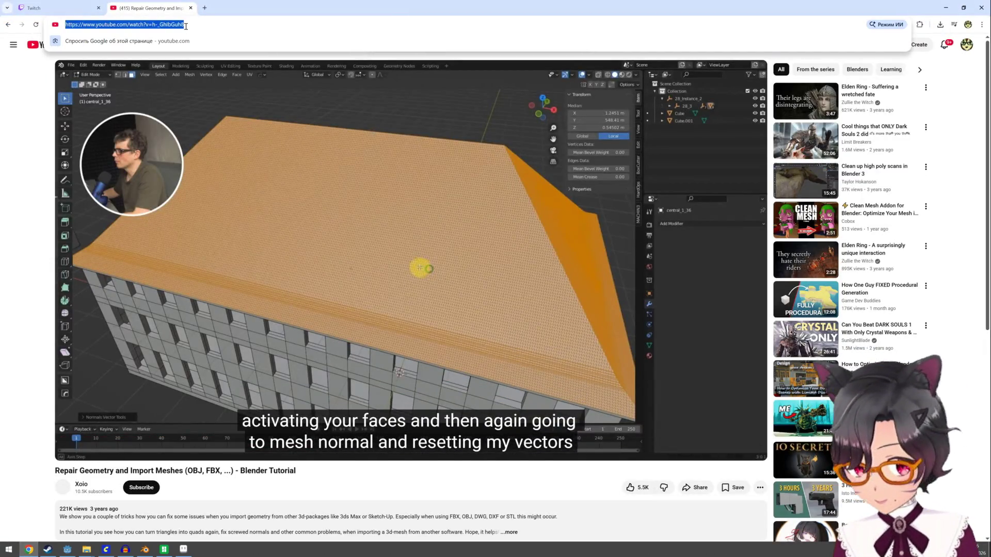
pyautogui.write('godot scale')
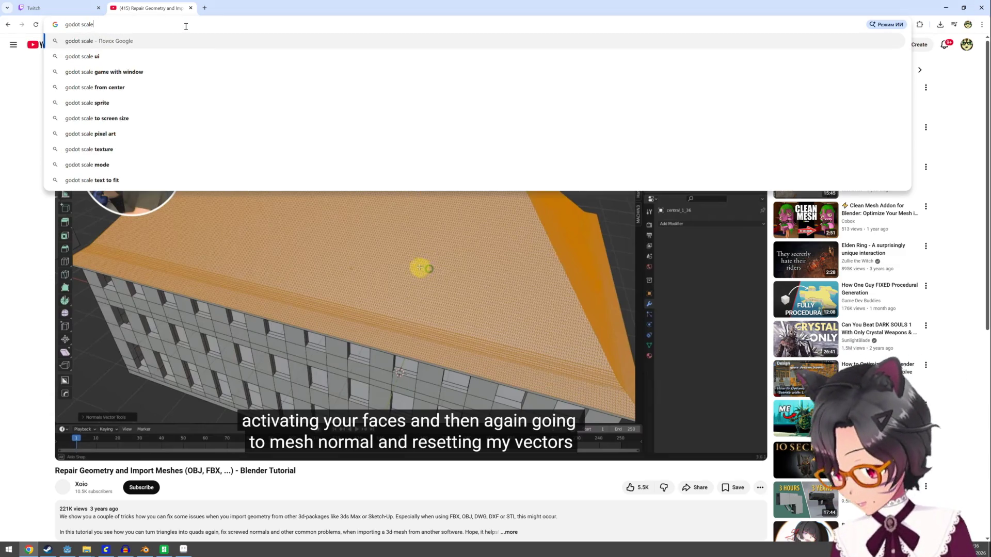
pyautogui.write(' prop')
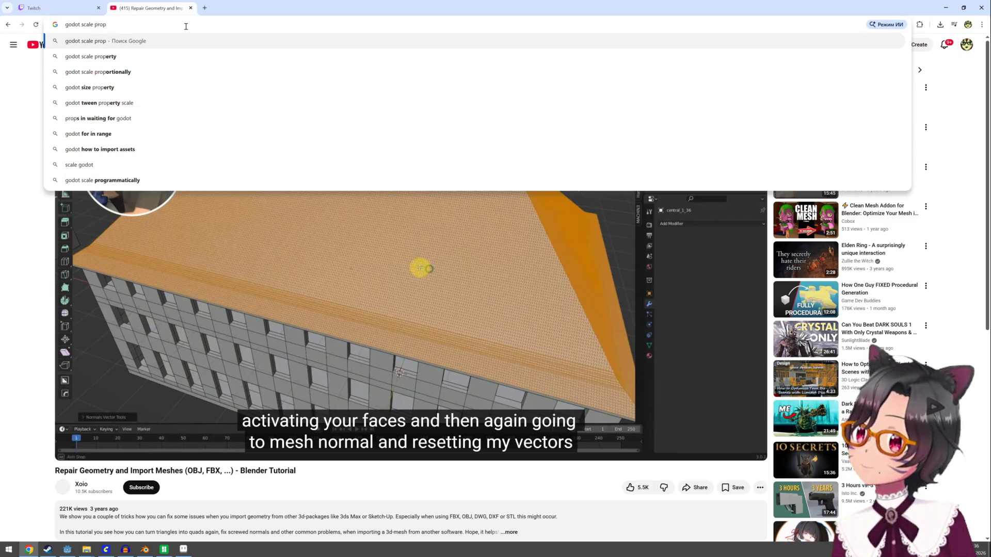
pyautogui.press('Down')
pyautogui.press('Down')
pyautogui.press('Return')
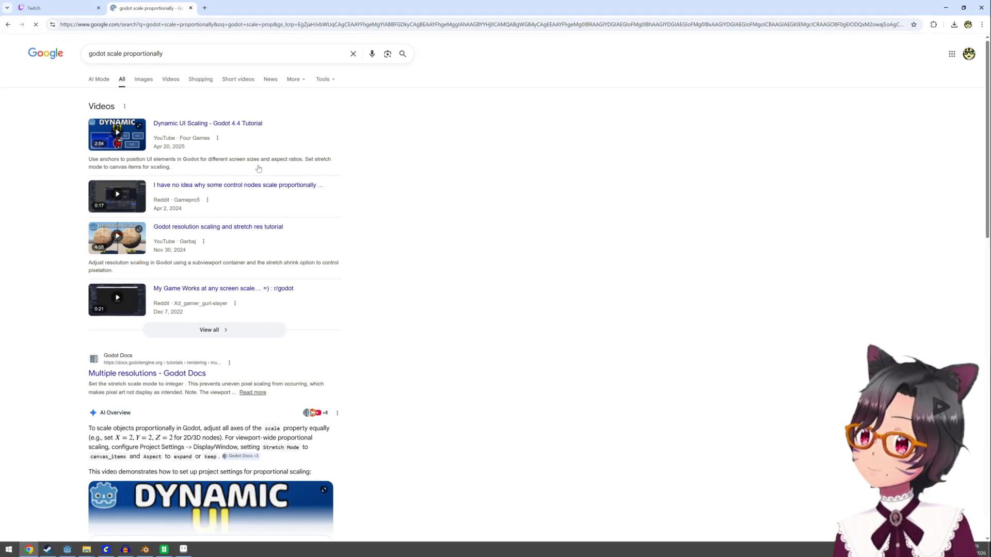
pyautogui.click(107, 53)
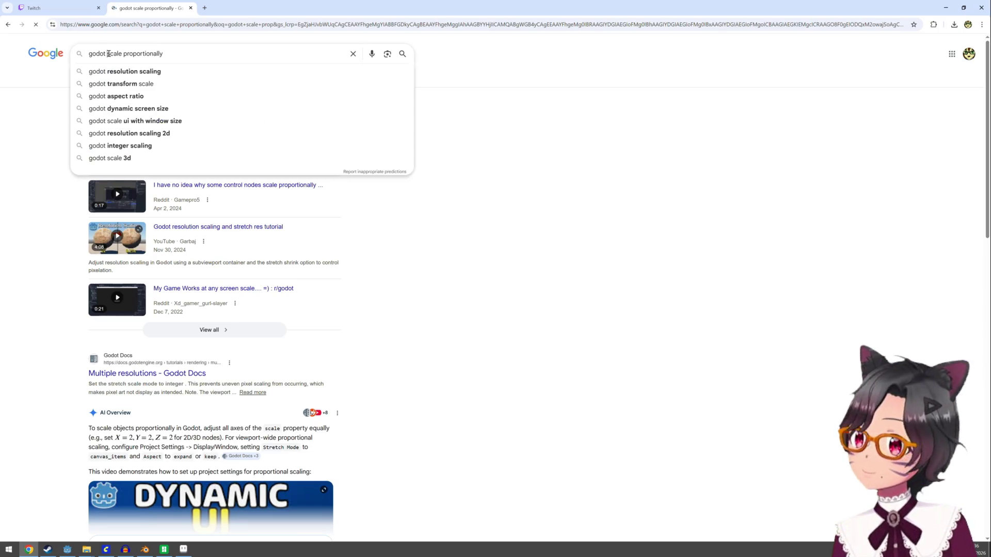
pyautogui.write('spatial')
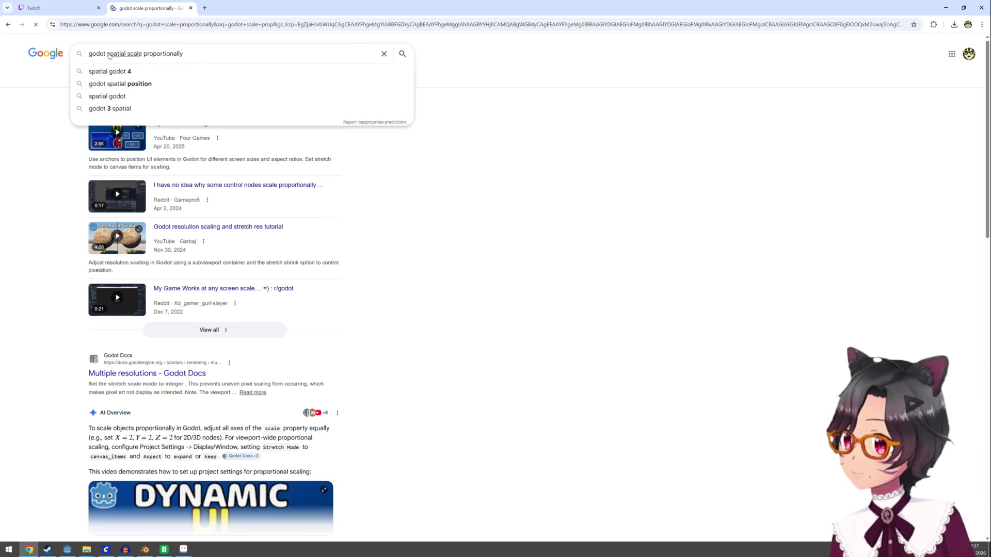
pyautogui.press('Return')
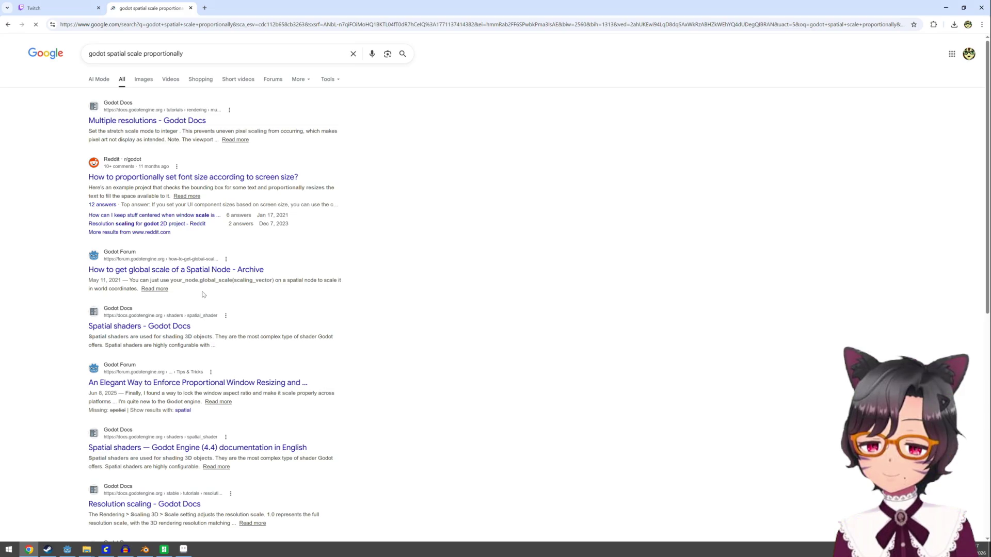
# Step: Add 'editor' to the query, expand the AI Overview, and return to Godot
pyautogui.click(108, 54)
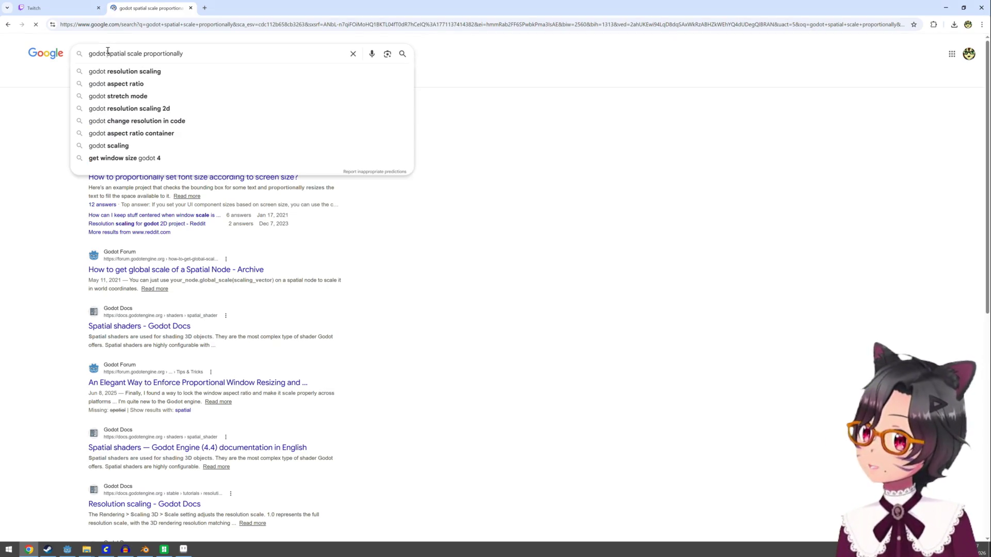
pyautogui.write('editor')
pyautogui.press('Return')
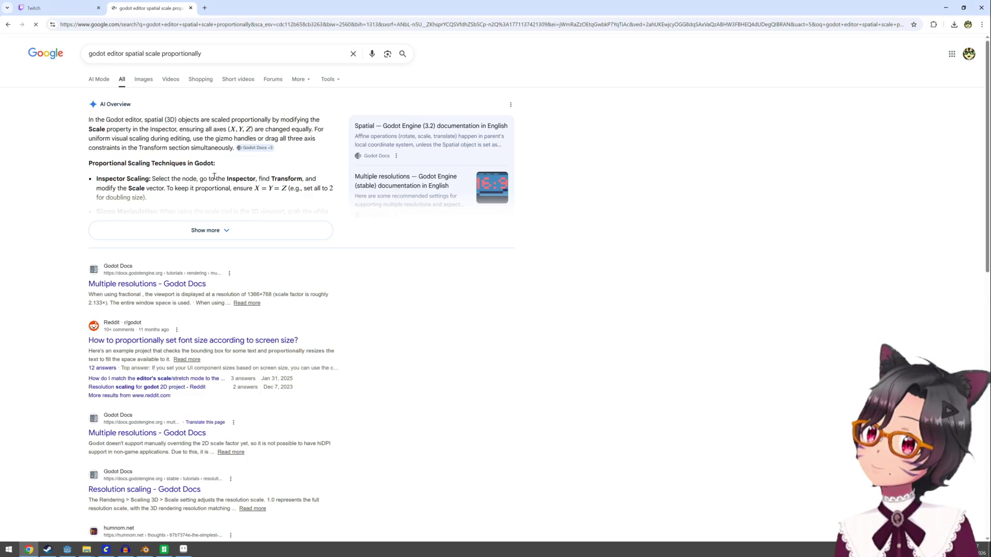
pyautogui.click(213, 229)
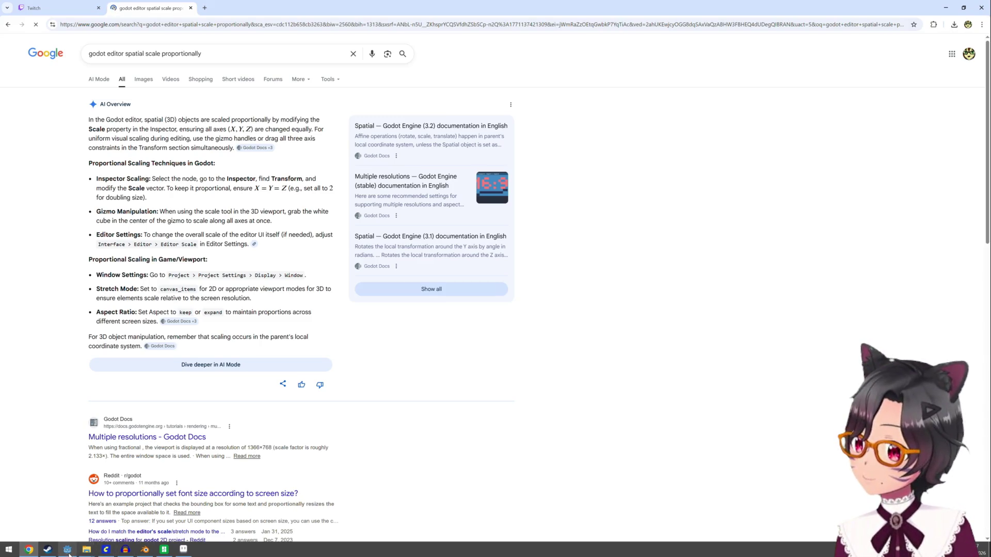
pyautogui.click(68, 548)
pyautogui.scroll(4, 530, 312)
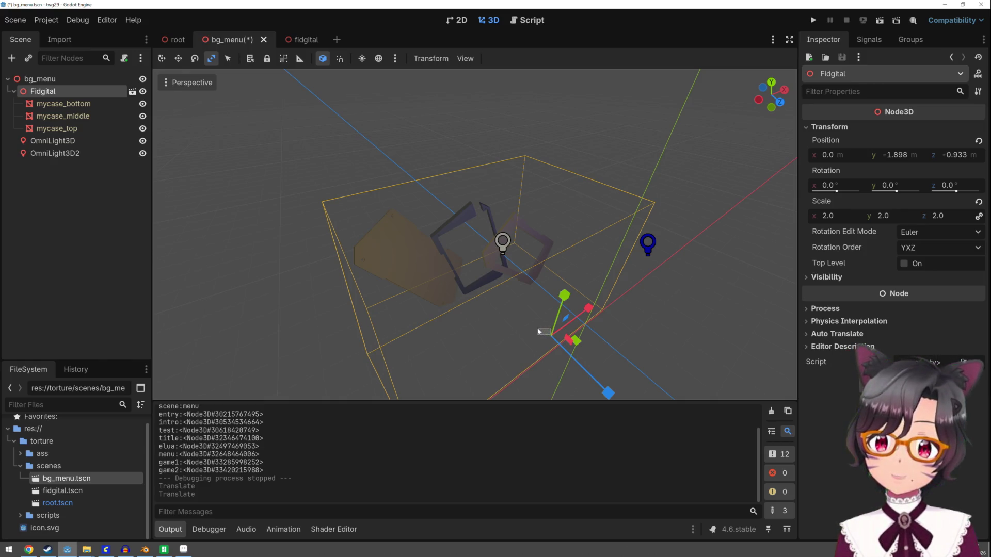
# Step: Try vertical and two-axis stretches of the Fidgital case, undoing each one
pyautogui.click(552, 339)
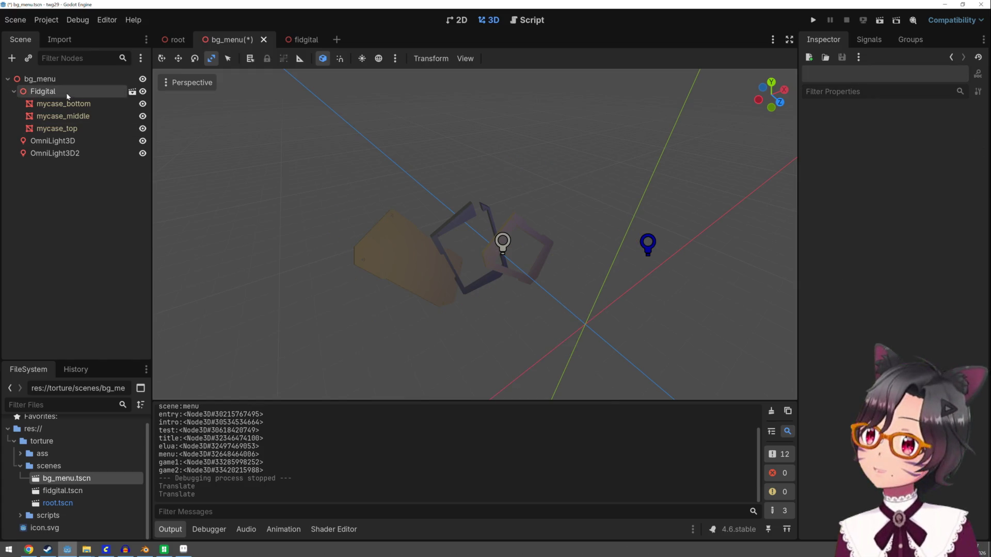
pyautogui.click(45, 91)
pyautogui.moveTo(564, 295)
pyautogui.mouseDown()
pyautogui.moveTo(569, 286)
pyautogui.moveTo(503, 266)
pyautogui.mouseUp()
pyautogui.hotkey('ctrl', 'z')
pyautogui.scroll(-6, 503, 265)
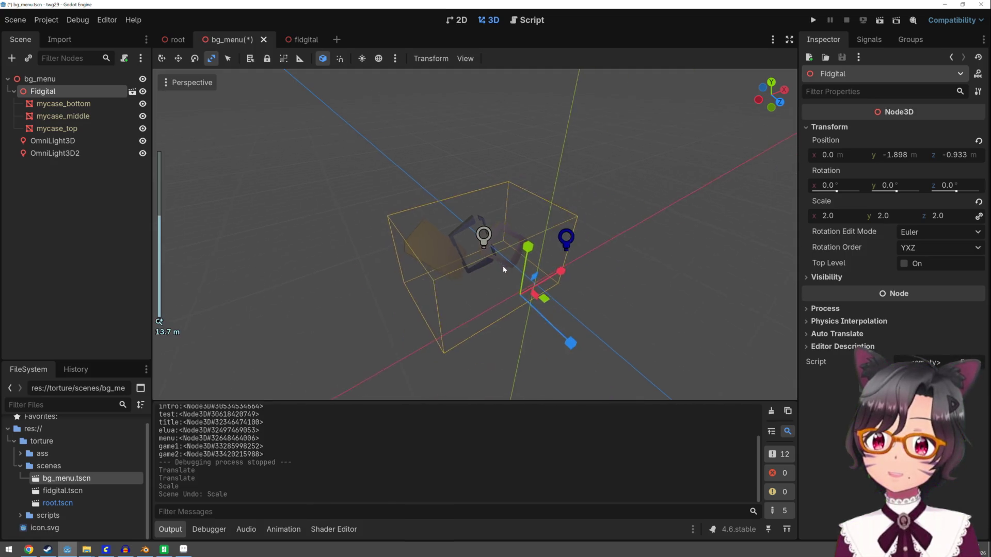
pyautogui.scroll(3, 515, 272)
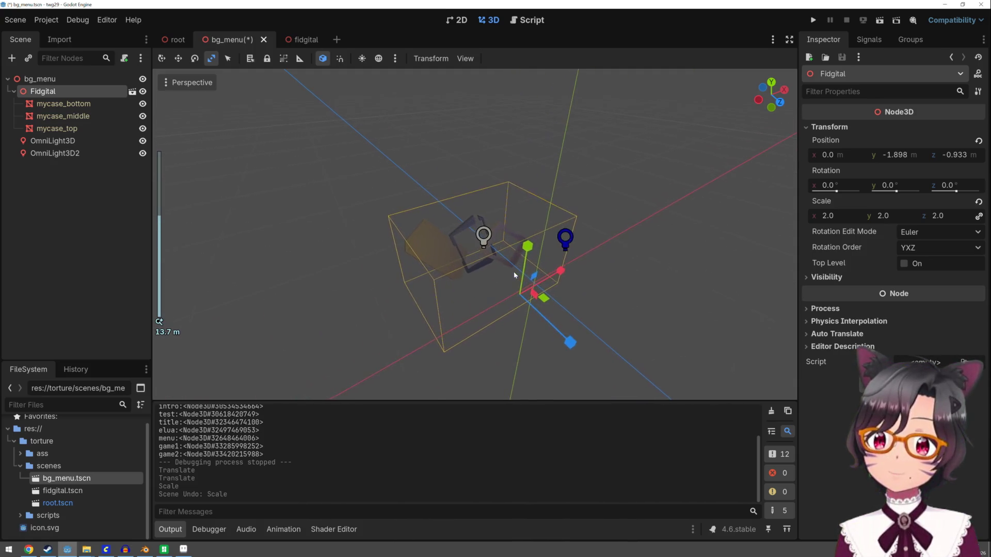
pyautogui.moveTo(535, 277)
pyautogui.mouseDown()
pyautogui.moveTo(563, 239)
pyautogui.moveTo(542, 266)
pyautogui.mouseUp()
pyautogui.hotkey('ctrl', 'z')
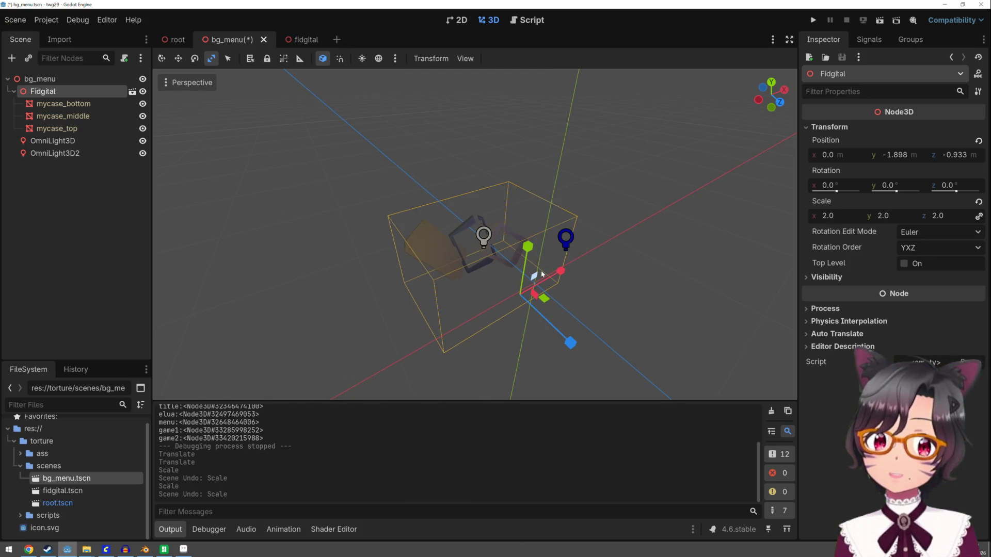
pyautogui.click(29, 549)
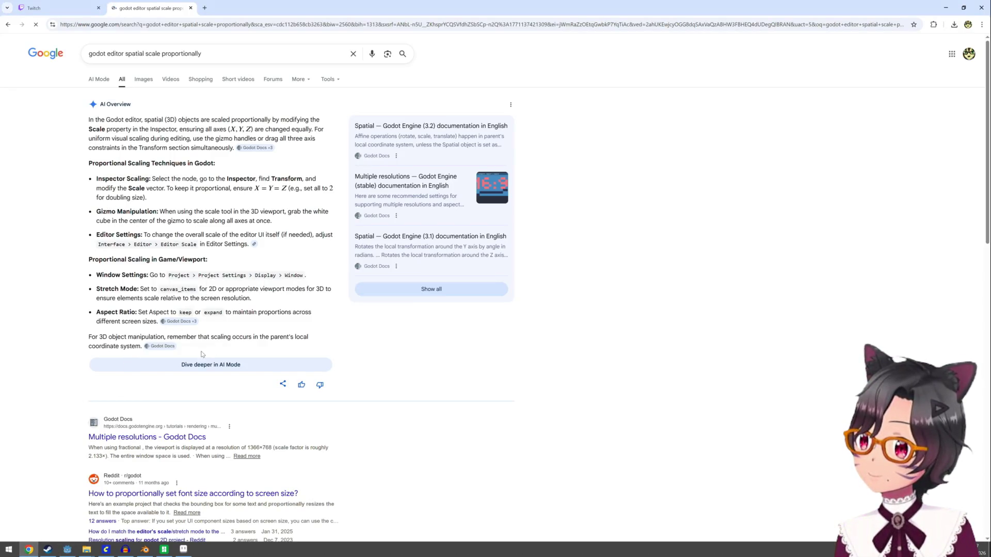
# Step: Search 'godot editor spatial scale proportionally no white cube' in AI Mode, then return to Godot
pyautogui.write('no whit')
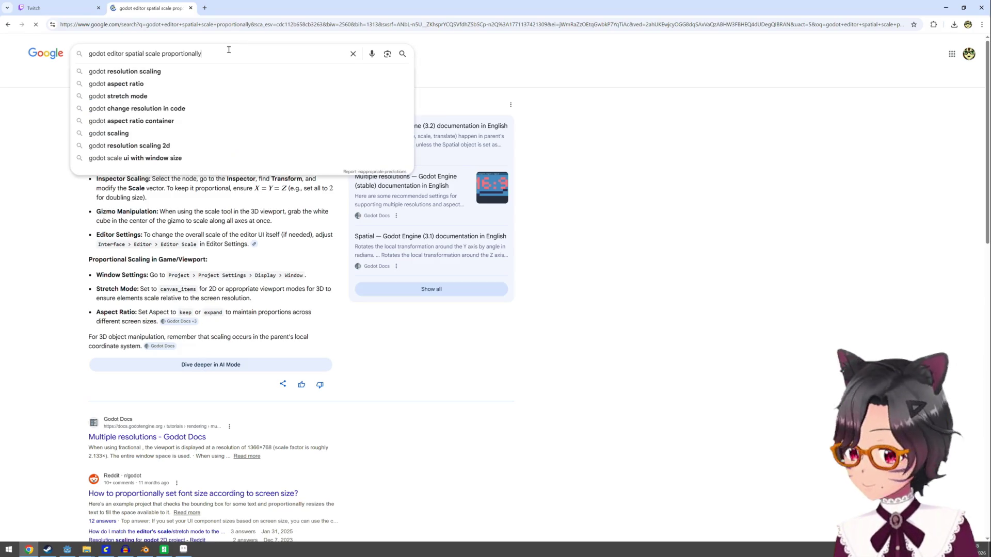
pyautogui.write('e cube')
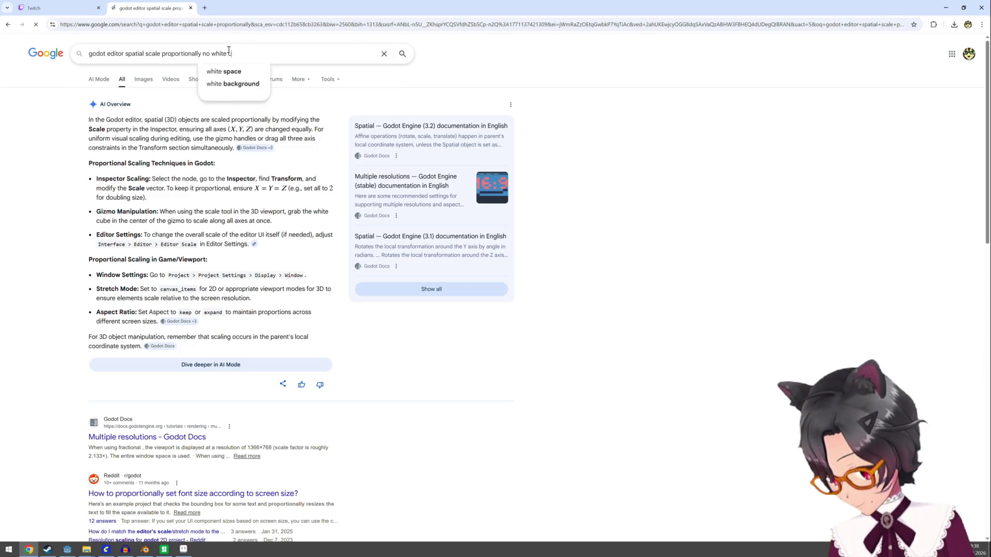
pyautogui.press('Return')
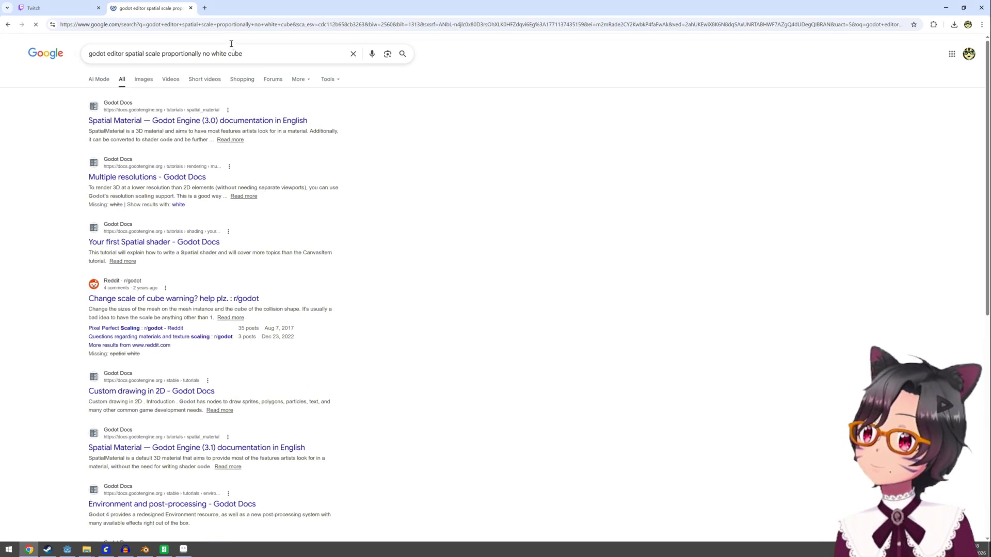
pyautogui.click(92, 87)
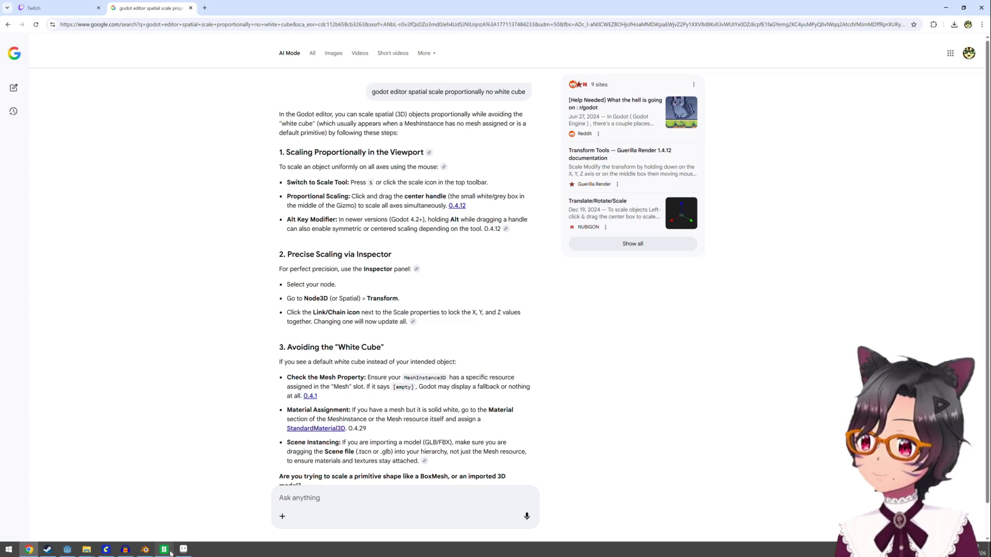
pyautogui.click(71, 551)
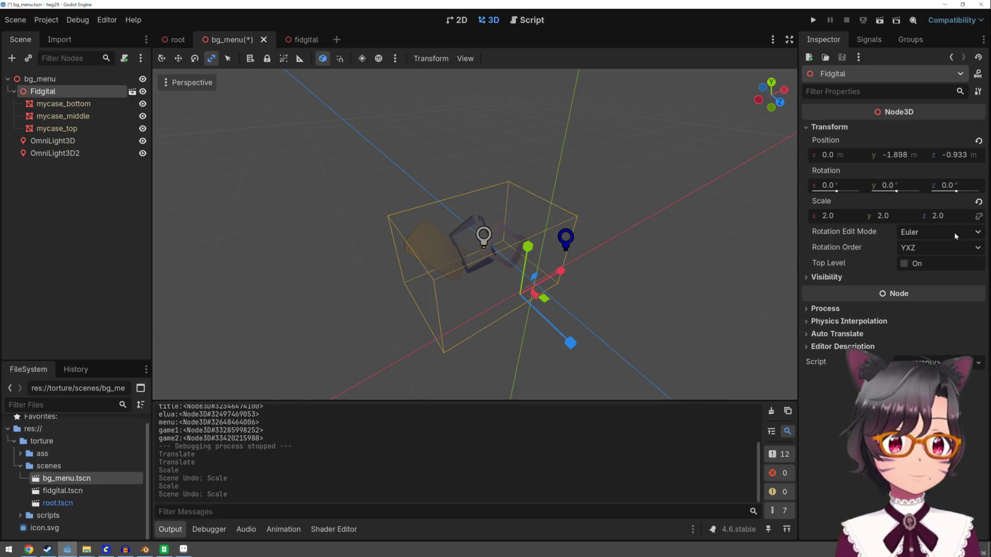
# Step: Link the Scale axes and enlarge the Fidgital case uniformly to 3.165
pyautogui.click(979, 216)
pyautogui.moveTo(830, 218); pyautogui.dragTo(960, 219)
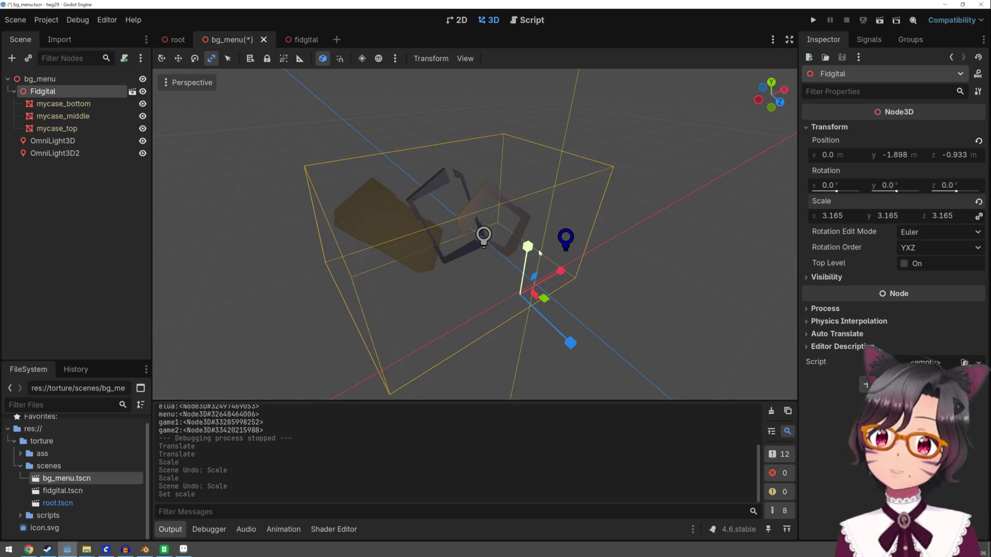
pyautogui.scroll(-3, 610, 270)
pyautogui.moveTo(610, 269); pyautogui.dragTo(595, 233)
# Step: Lower the case to Y -2.77 and run the project
pyautogui.press('q')
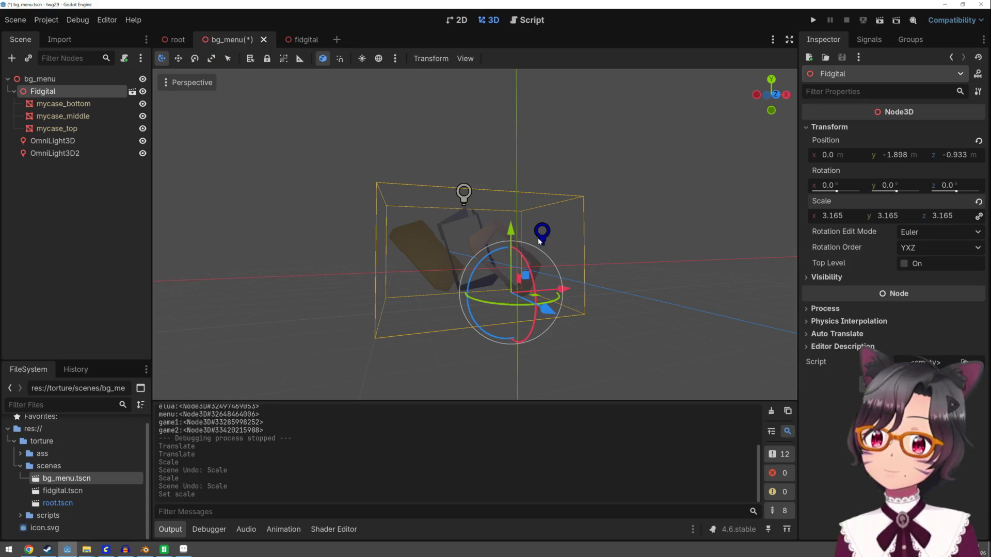
pyautogui.moveTo(519, 236); pyautogui.dragTo(520, 244)
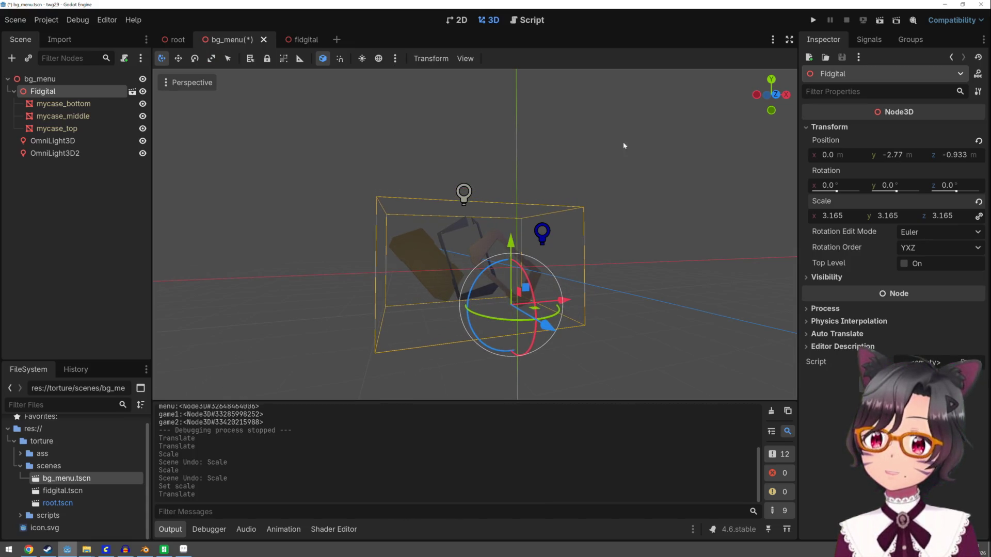
pyautogui.click(819, 22)
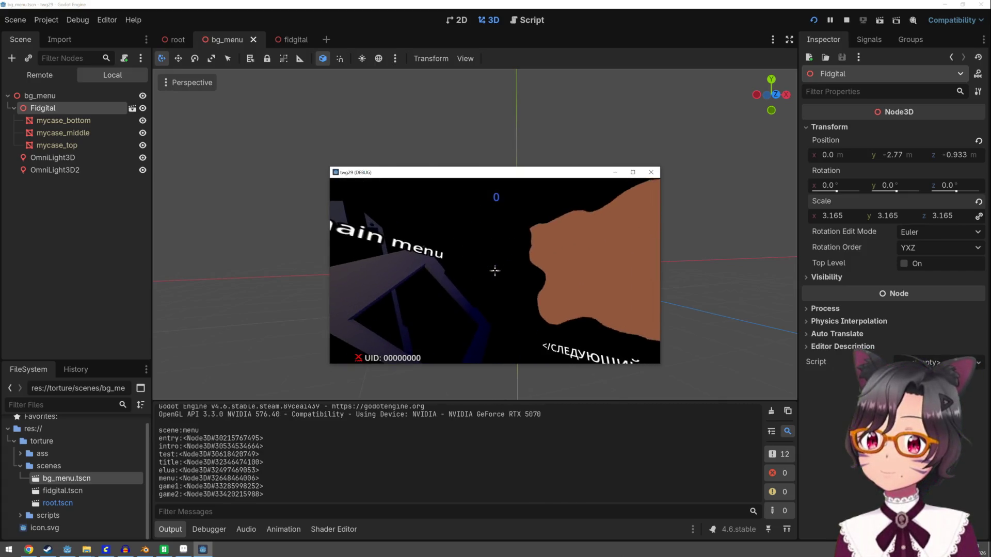
# Step: Advance past the test screen, blue cube, НАЧАТЬ_РЫЧАТЬ title and agreement to the main menu
pyautogui.click(494, 270)
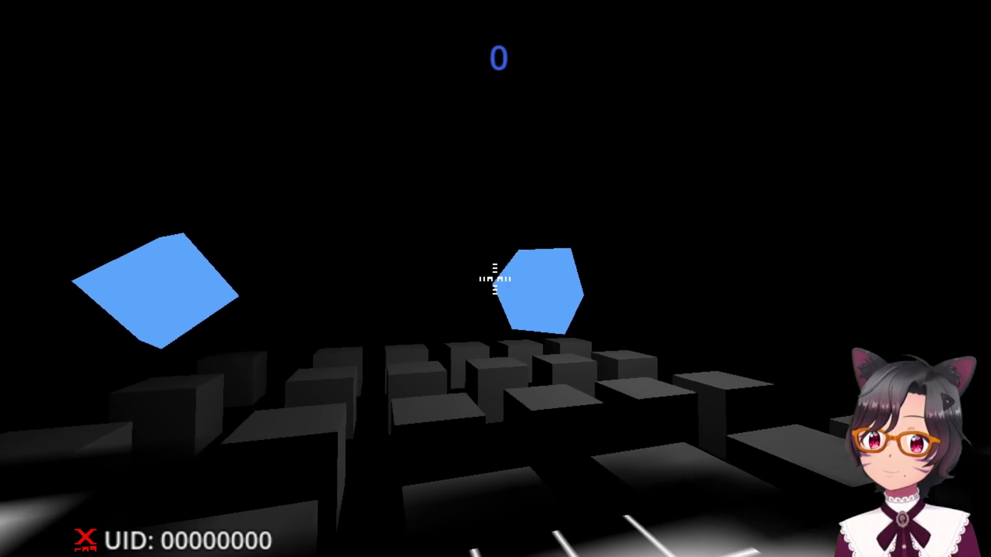
pyautogui.click(495, 278)
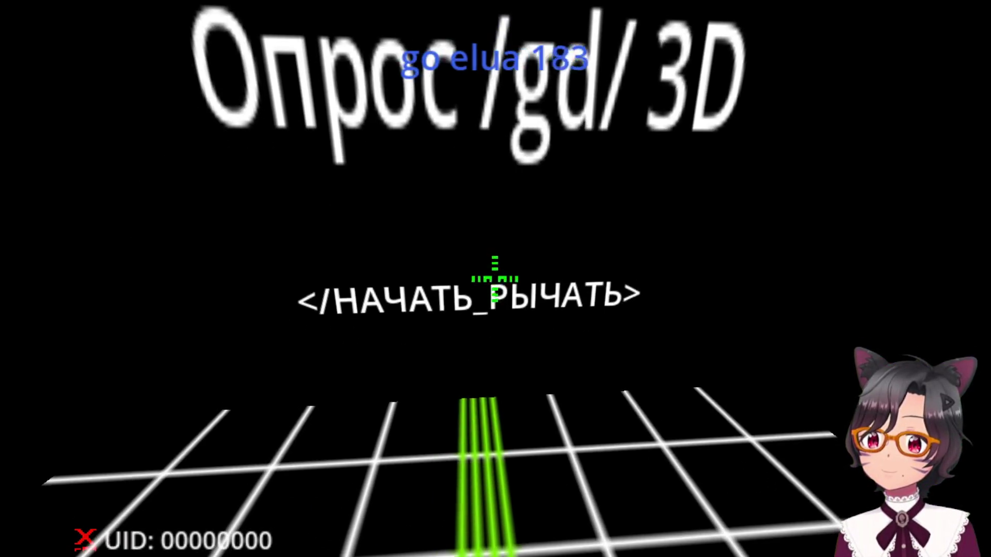
pyautogui.click(495, 279)
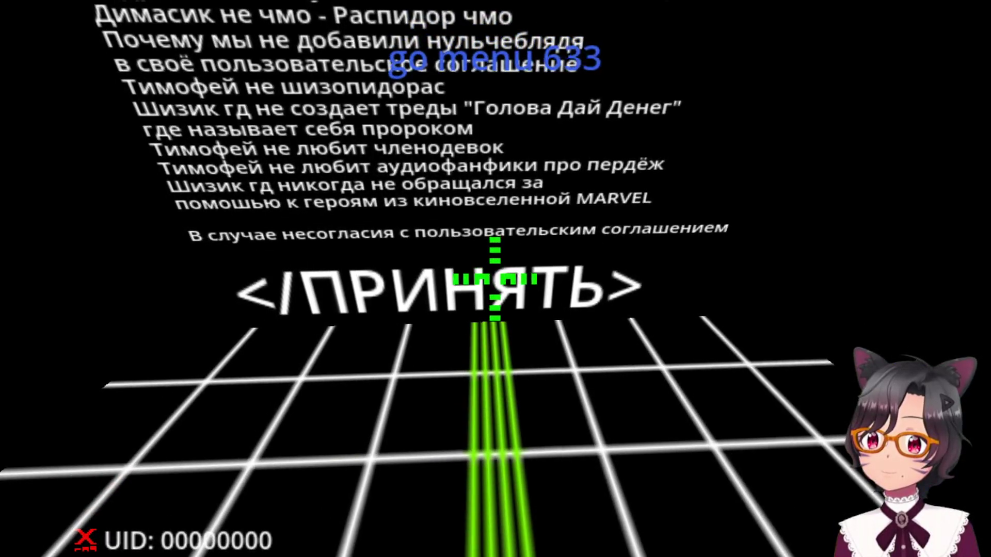
pyautogui.click(494, 279)
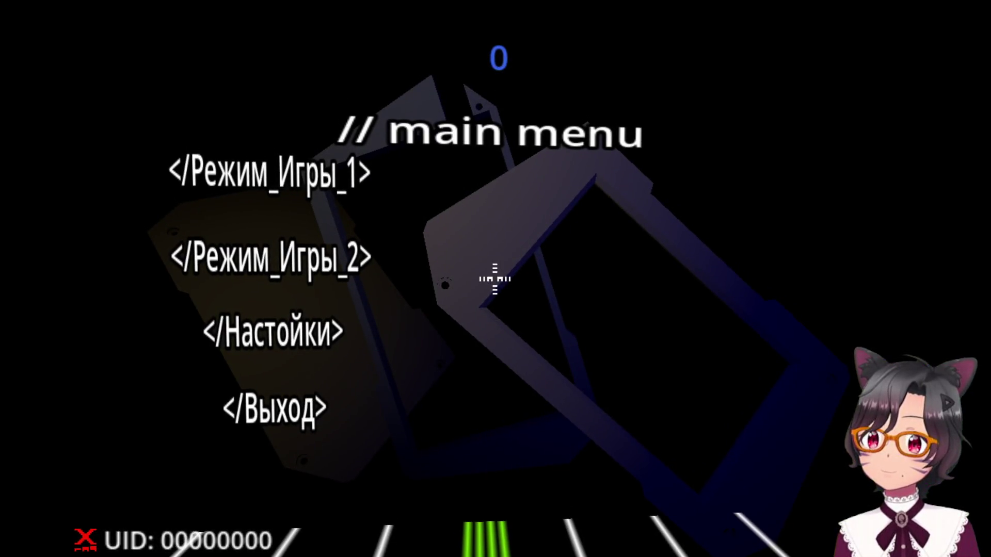
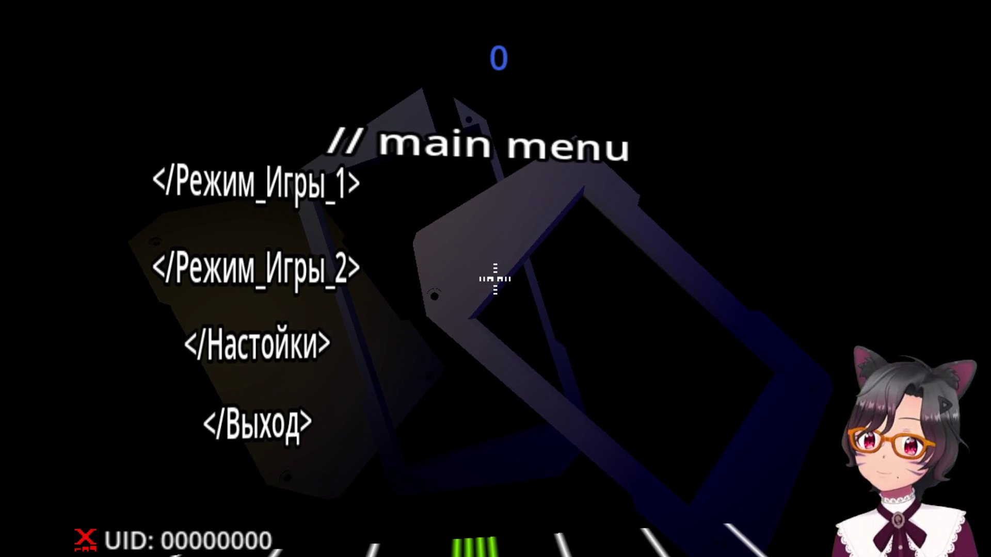
# Step: End the test run and go back to the bg_menu scene in the editor
pyautogui.press('Escape')
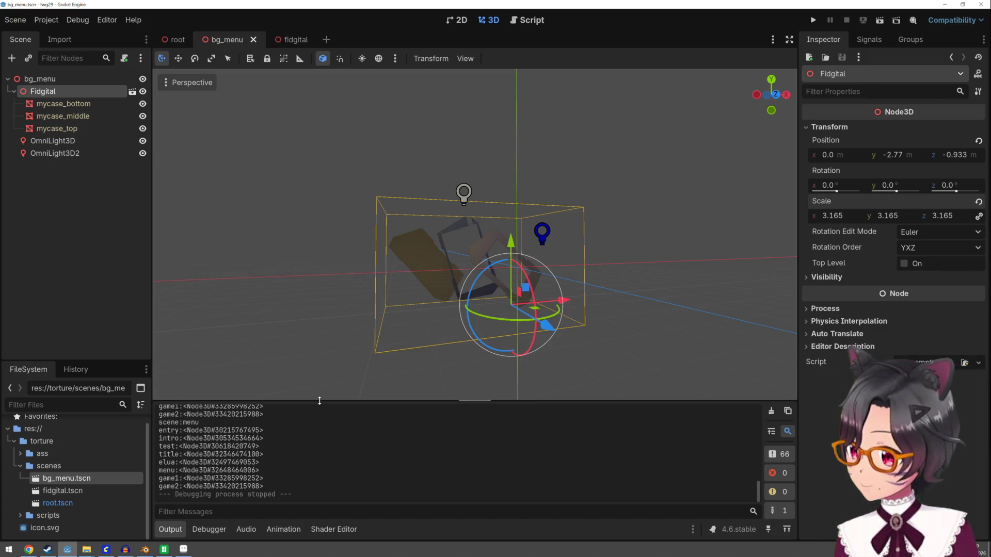
pyautogui.click(164, 549)
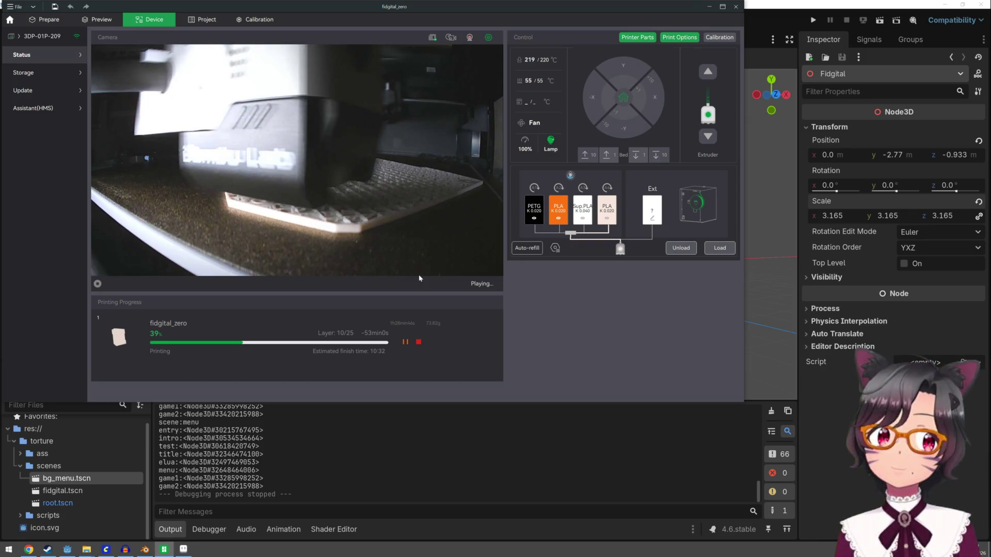
pyautogui.click(710, 7)
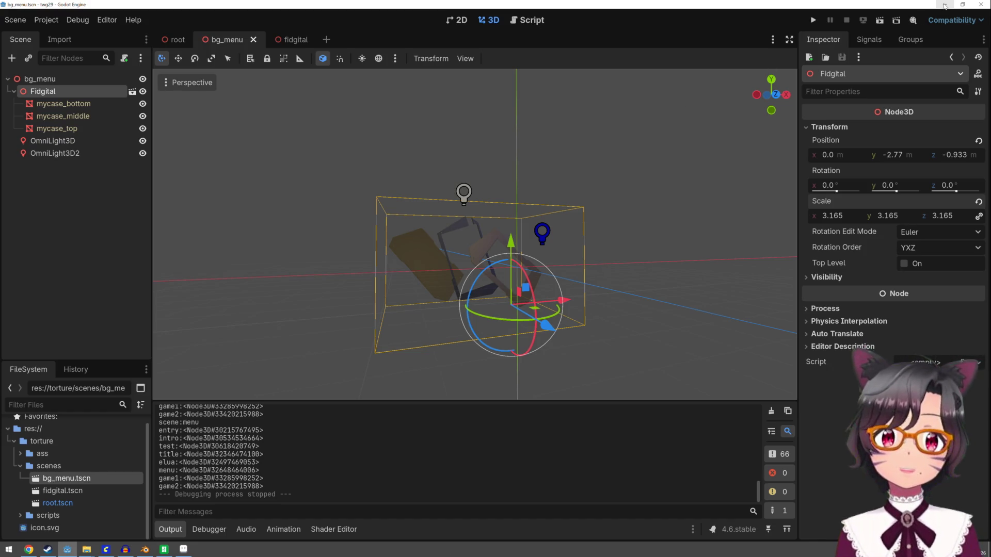
pyautogui.click(232, 154)
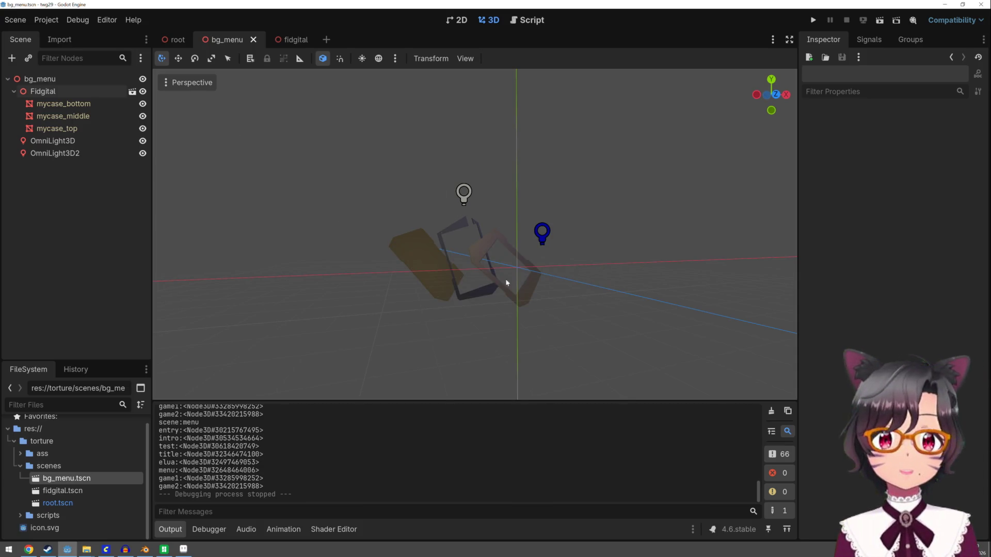
# Step: Open the root scene, frame bg_menu in the 3D view, and select the slides node
pyautogui.click(180, 42)
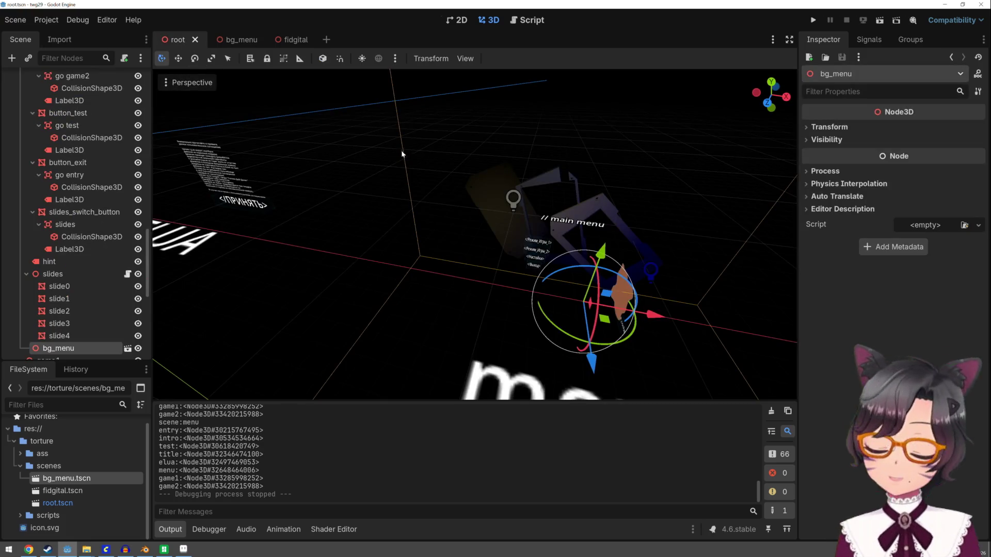
pyautogui.moveTo(337, 178); pyautogui.dragTo(405, 165)
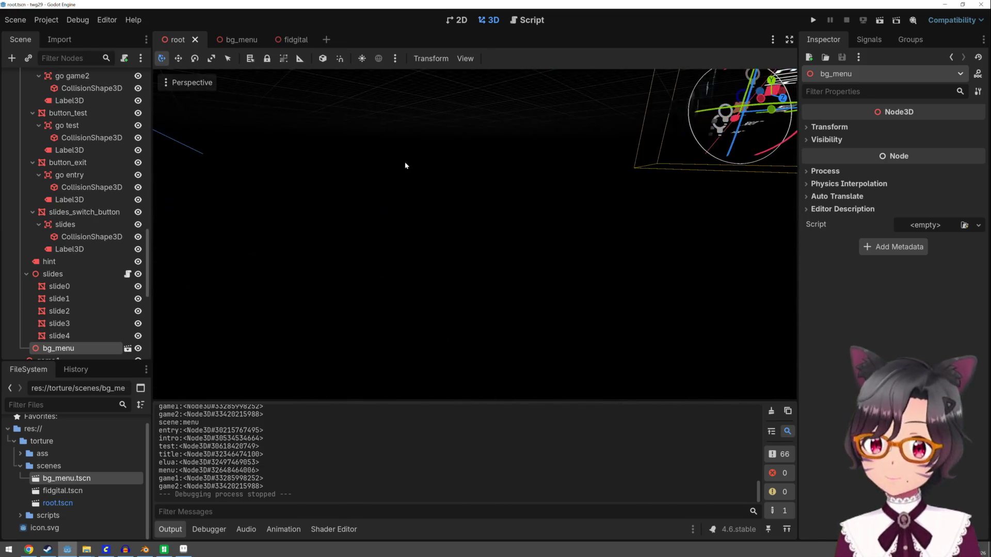
pyautogui.press('f')
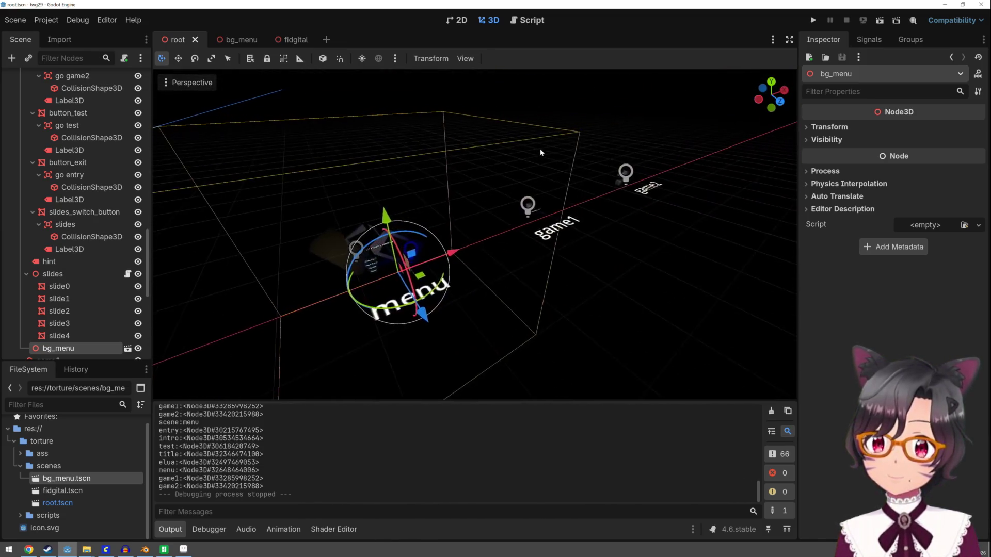
pyautogui.scroll(3, 566, 147)
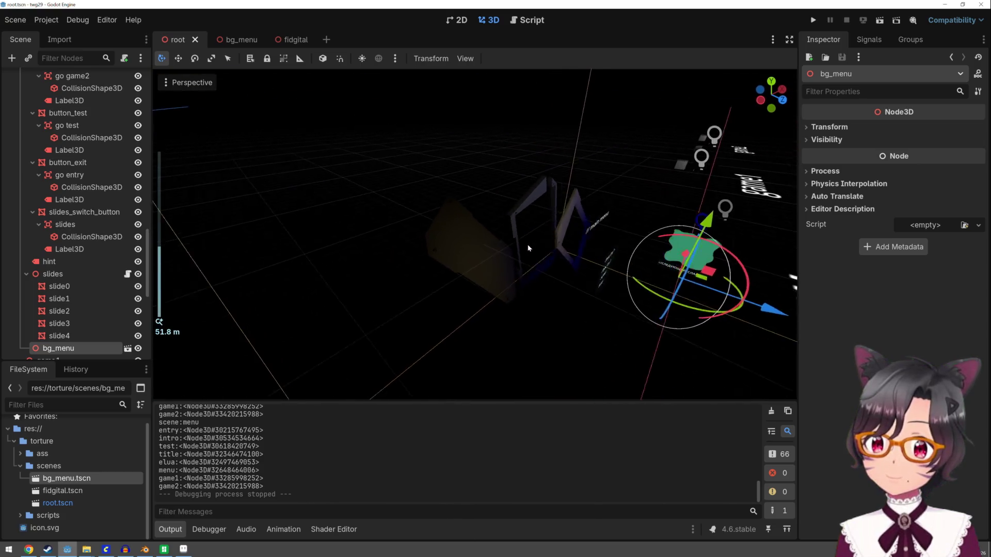
pyautogui.moveTo(528, 248); pyautogui.dragTo(597, 242)
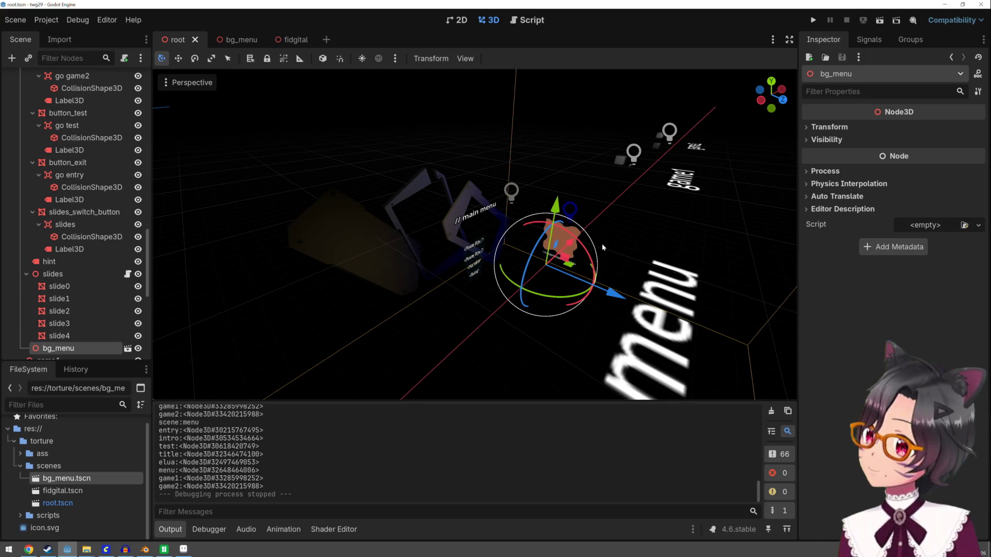
pyautogui.click(82, 274)
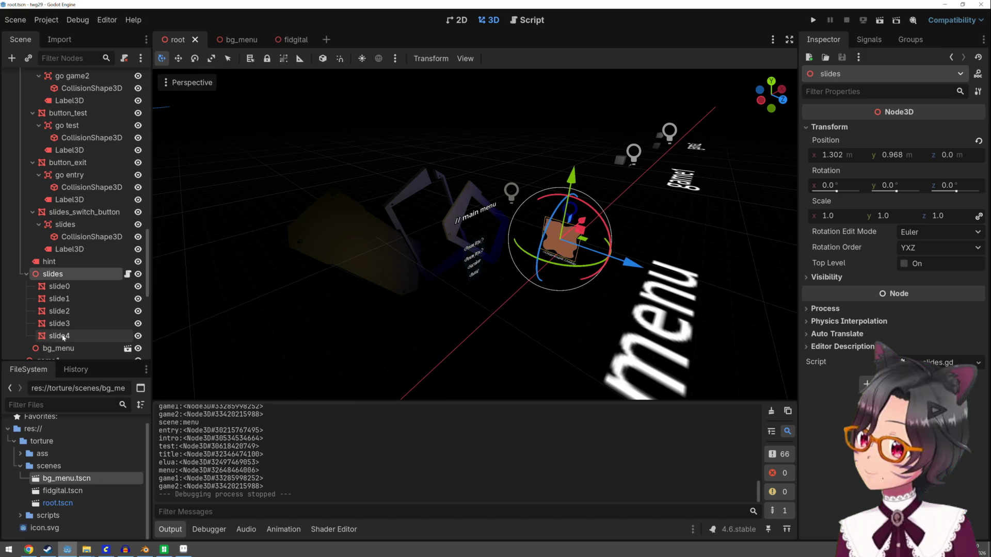
# Step: Open slides.gd and add a Node3D child under slides named 'context'
pyautogui.click(127, 274)
pyautogui.scroll(4, 451, 176)
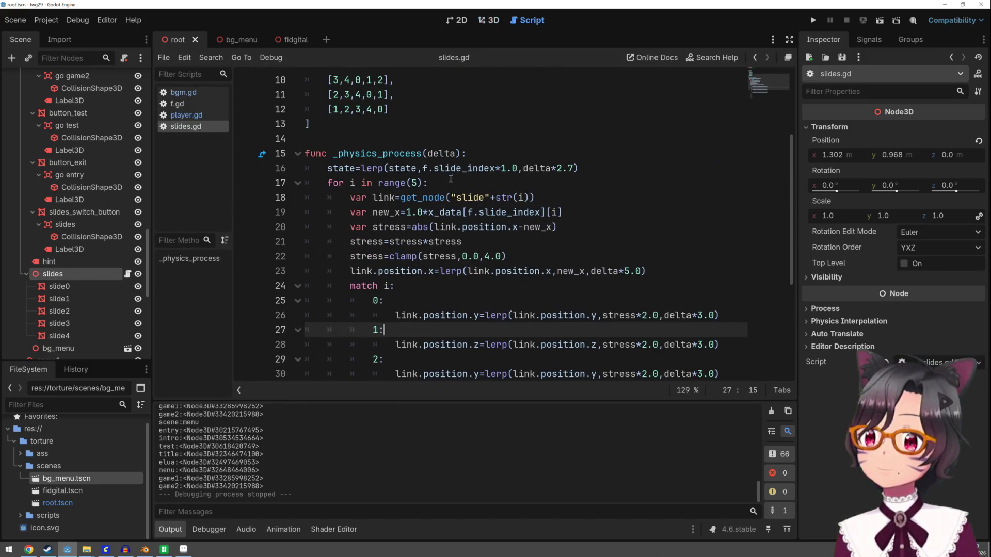
pyautogui.scroll(3, 451, 178)
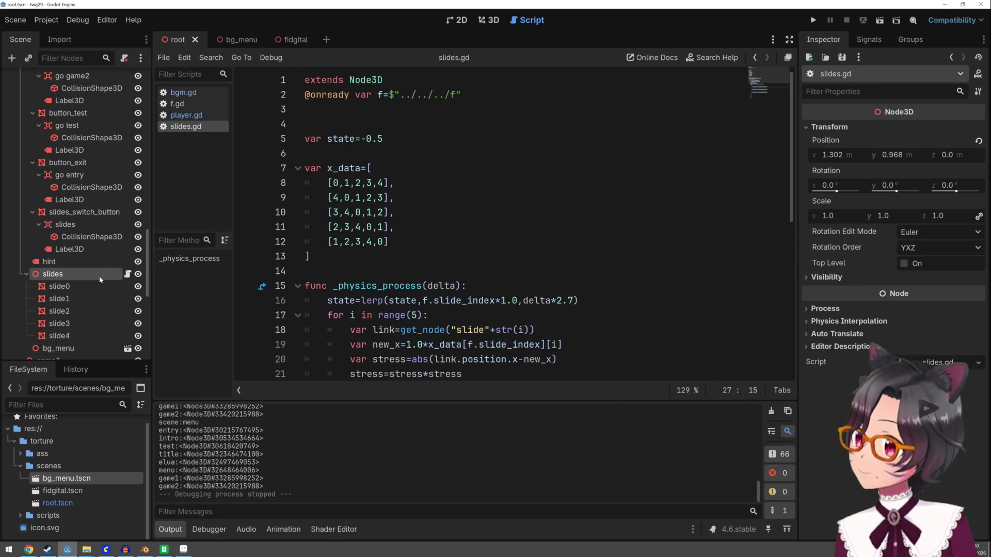
pyautogui.rightClick(101, 276)
pyautogui.click(184, 246)
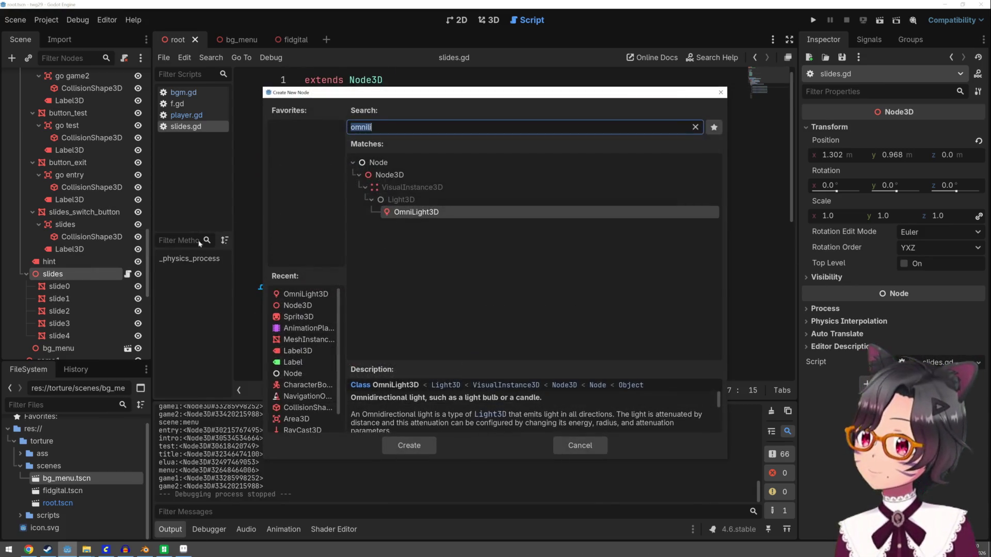
pyautogui.doubleClick(389, 175)
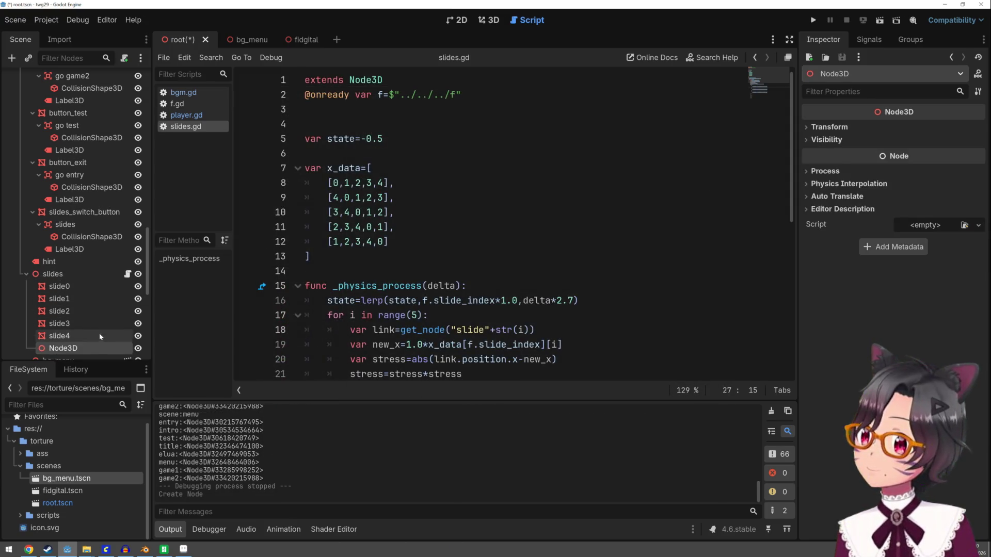
pyautogui.doubleClick(94, 346)
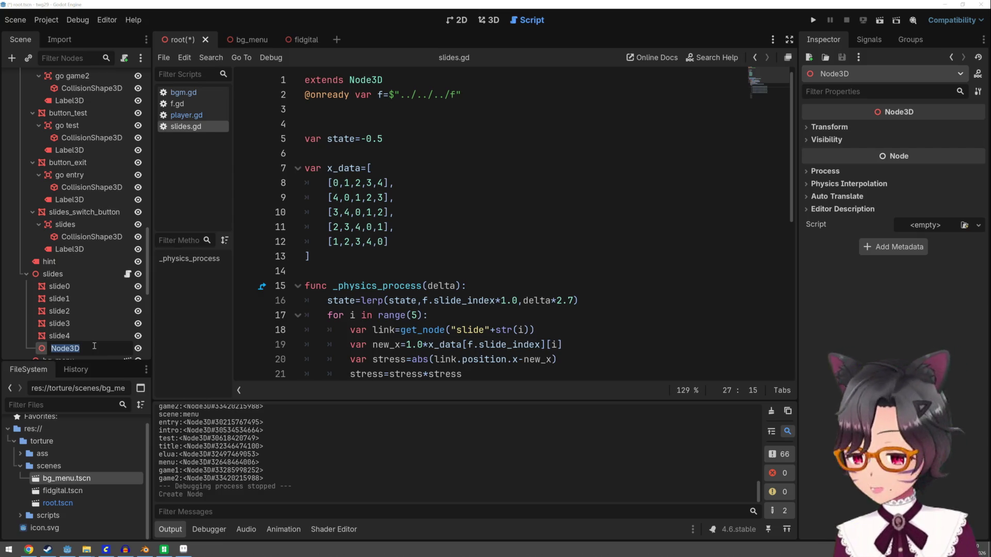
pyautogui.write('add')
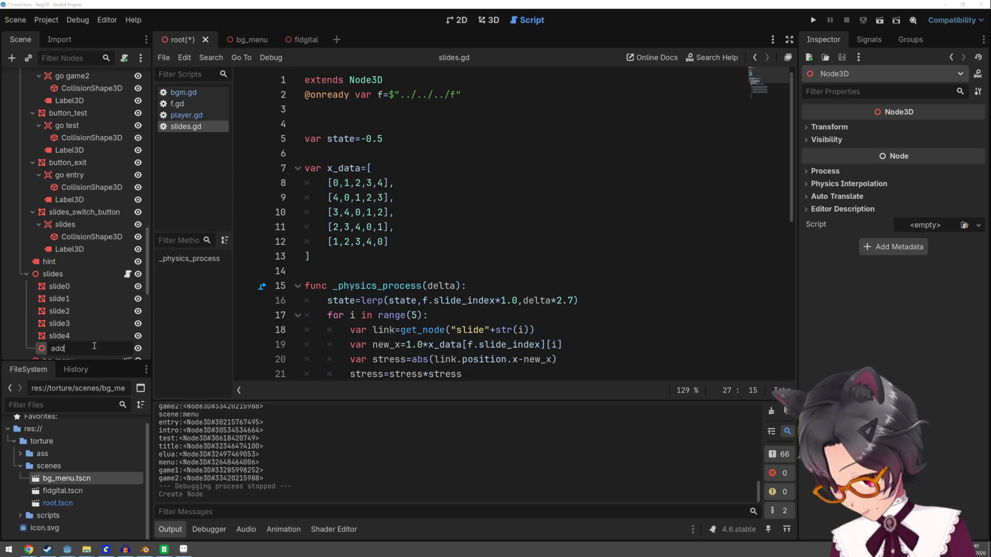
pyautogui.write('itional')
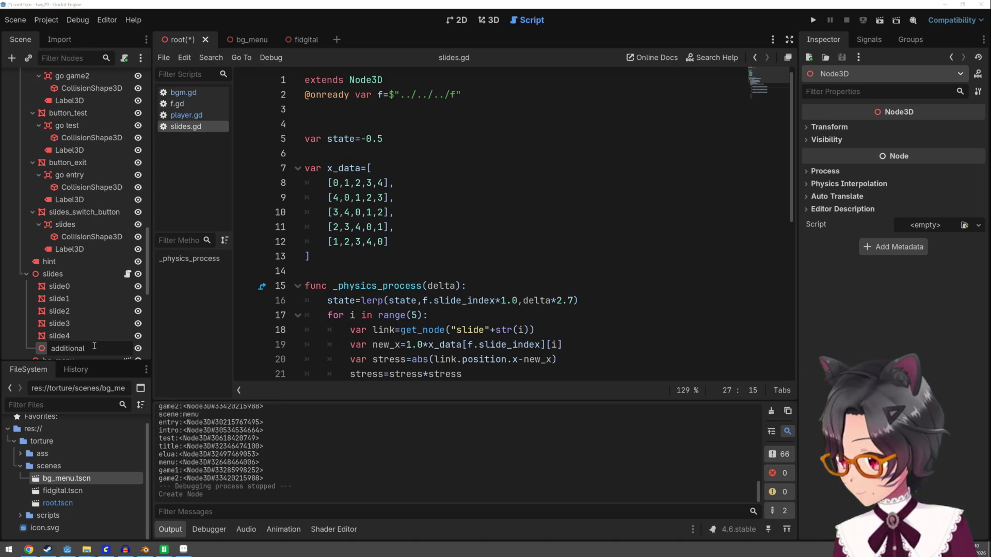
pyautogui.press('BackSpace')
pyautogui.press('BackSpace')
pyautogui.press('BackSpace')
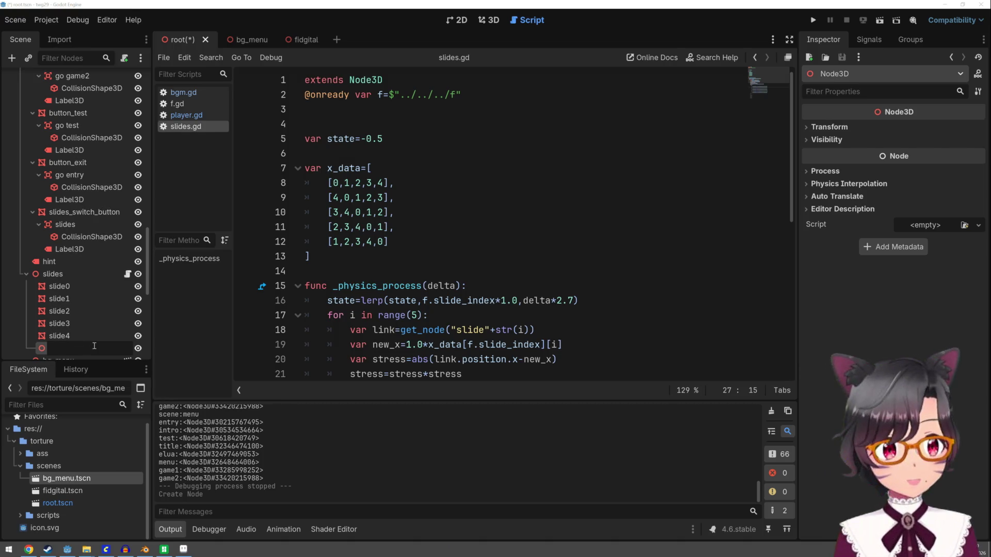
pyautogui.write('context')
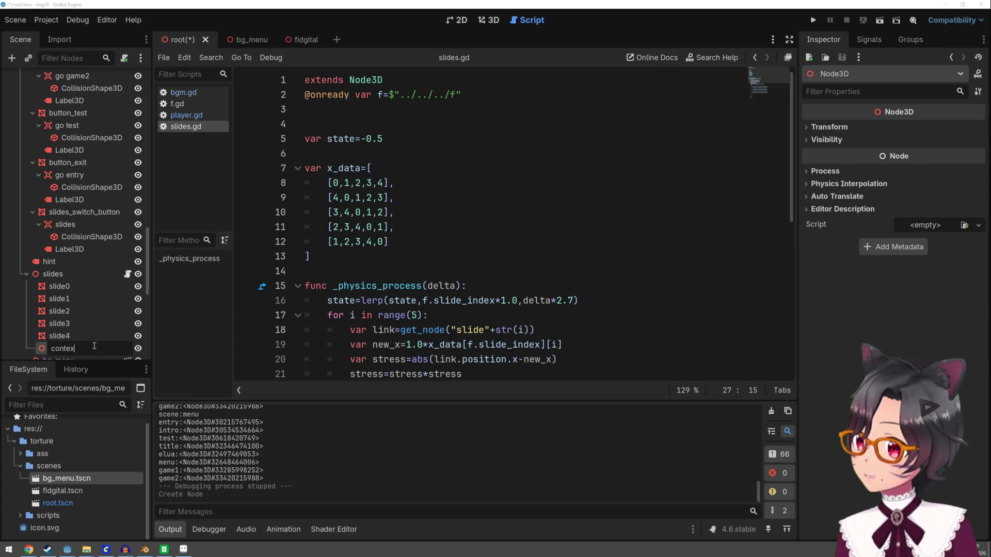
pyautogui.press('Return')
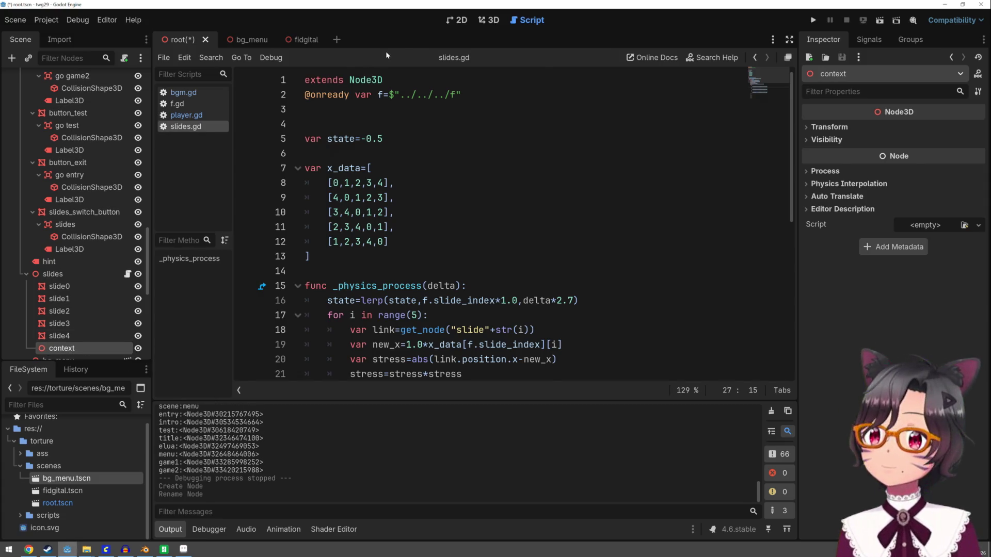
# Step: Start adding a child node to context, searching the node list for 'sprite'
pyautogui.click(498, 21)
pyautogui.scroll(5, 536, 172)
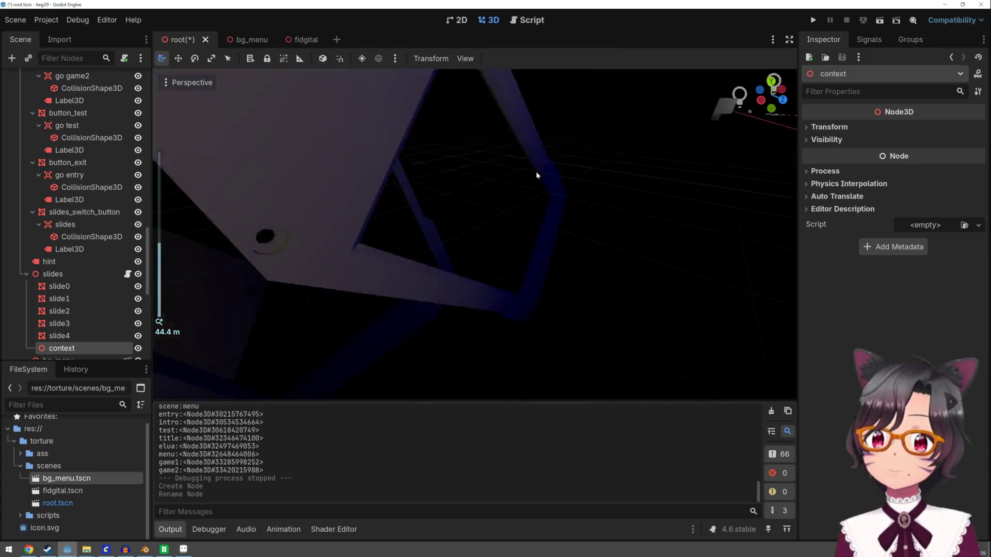
pyautogui.scroll(-3, 535, 172)
pyautogui.scroll(-2, 557, 217)
pyautogui.scroll(3, 575, 222)
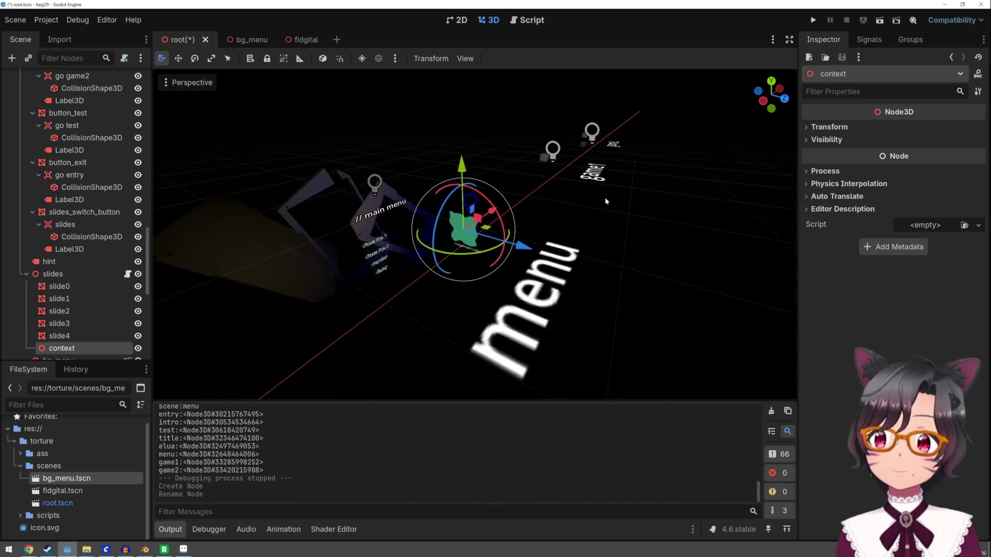
pyautogui.scroll(3, 604, 198)
pyautogui.scroll(-2, 602, 179)
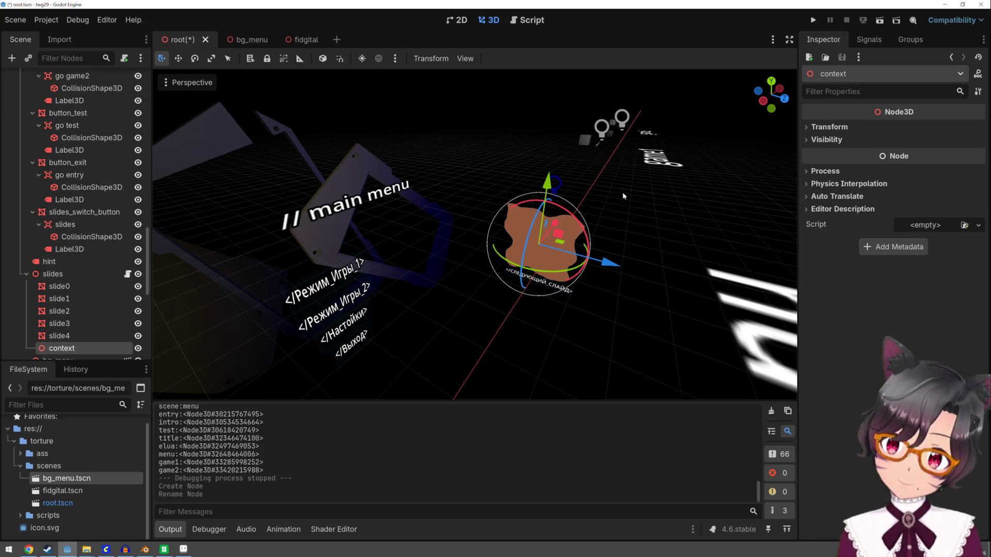
pyautogui.rightClick(110, 348)
pyautogui.click(178, 281)
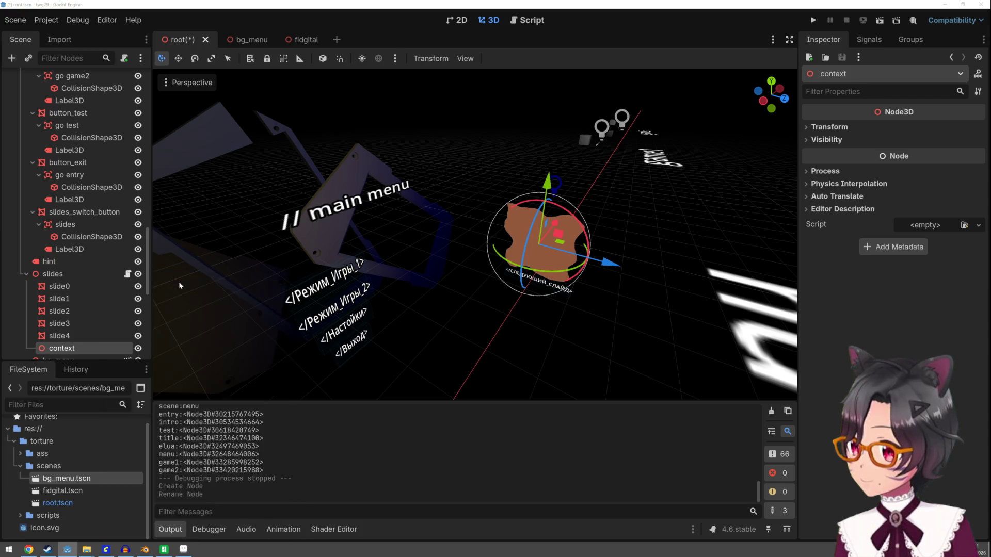
pyautogui.write('sprite')
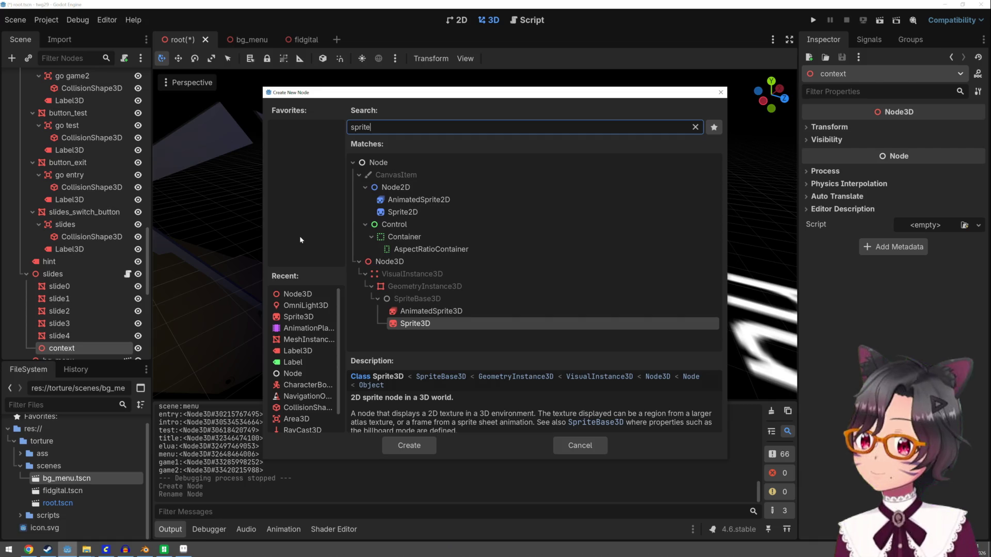
# Step: Add a Sprite3D under context and give it the icon.svg texture
pyautogui.doubleClick(435, 325)
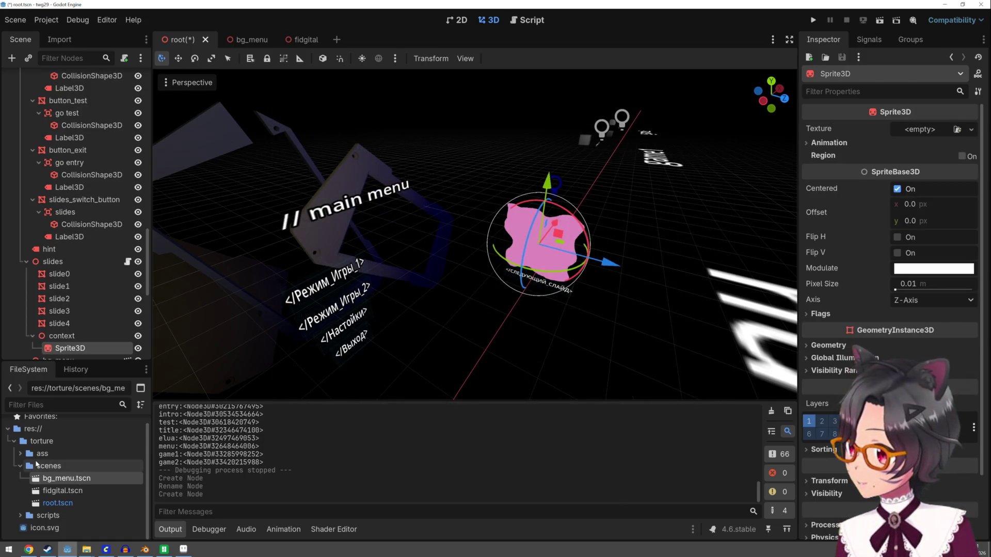
pyautogui.click(26, 532)
pyautogui.moveTo(34, 527)
pyautogui.mouseDown()
pyautogui.moveTo(72, 353)
pyautogui.moveTo(73, 279)
pyautogui.mouseUp()
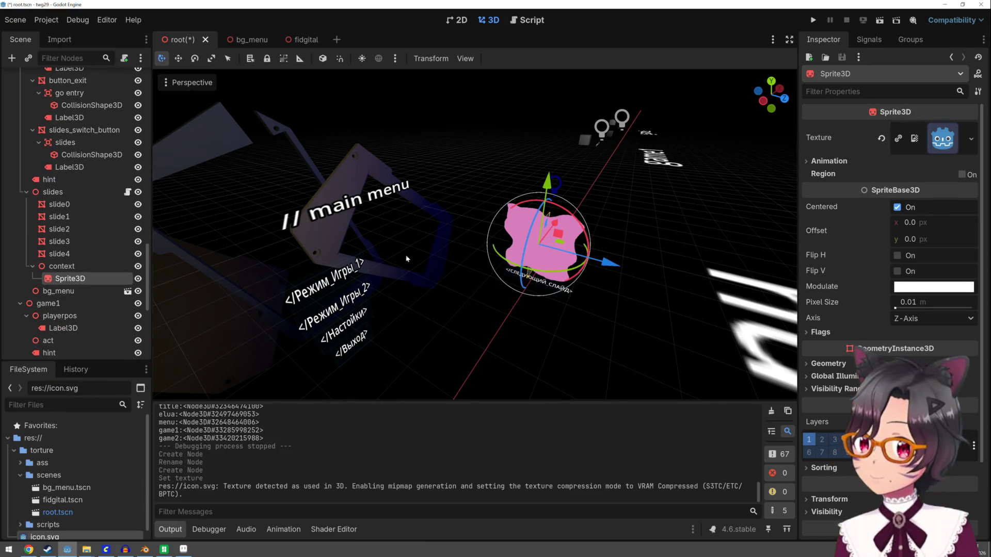
# Step: Move and tilt the icon sprite beside the slide, then run the project
pyautogui.moveTo(608, 262)
pyautogui.mouseDown()
pyautogui.moveTo(498, 256)
pyautogui.moveTo(485, 266)
pyautogui.moveTo(472, 253)
pyautogui.mouseUp()
pyautogui.moveTo(539, 247)
pyautogui.mouseDown()
pyautogui.moveTo(499, 237)
pyautogui.moveTo(491, 210)
pyautogui.moveTo(500, 211)
pyautogui.mouseUp()
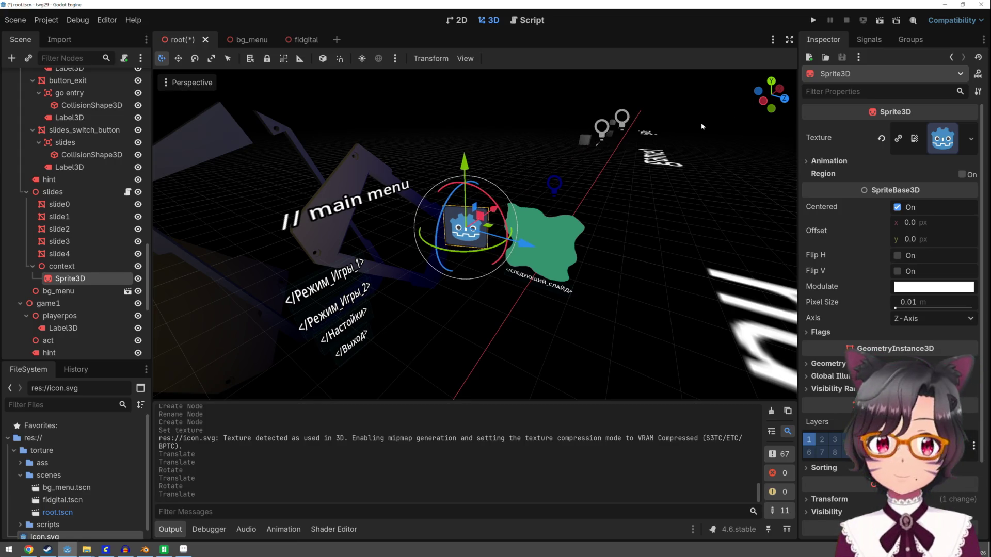
pyautogui.click(813, 20)
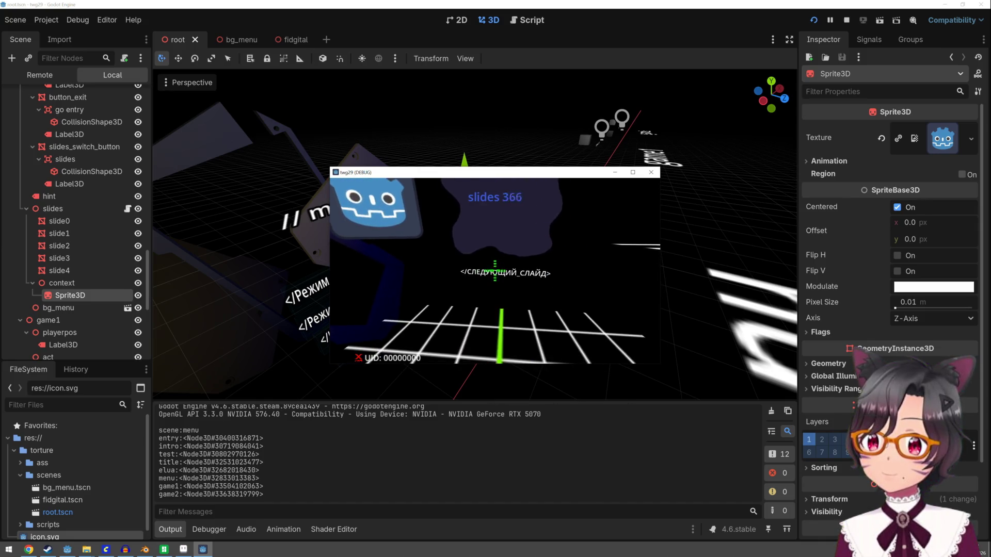
# Step: Advance one slide in the game, stop it, and orbit the editor view around the sprite
pyautogui.click(494, 270)
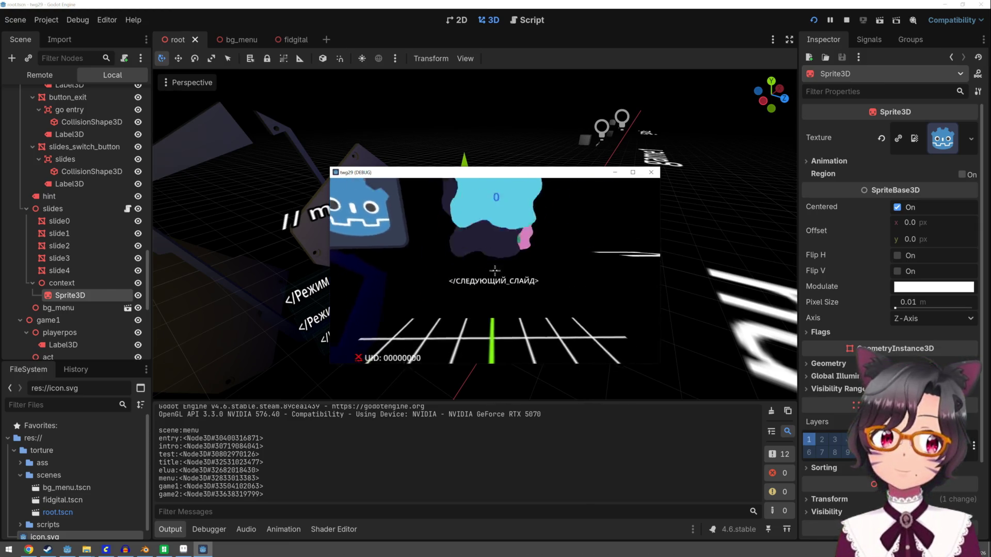
pyautogui.press('F8')
pyautogui.moveTo(524, 258)
pyautogui.mouseDown()
pyautogui.moveTo(590, 317)
pyautogui.moveTo(583, 300)
pyautogui.moveTo(554, 319)
pyautogui.mouseUp()
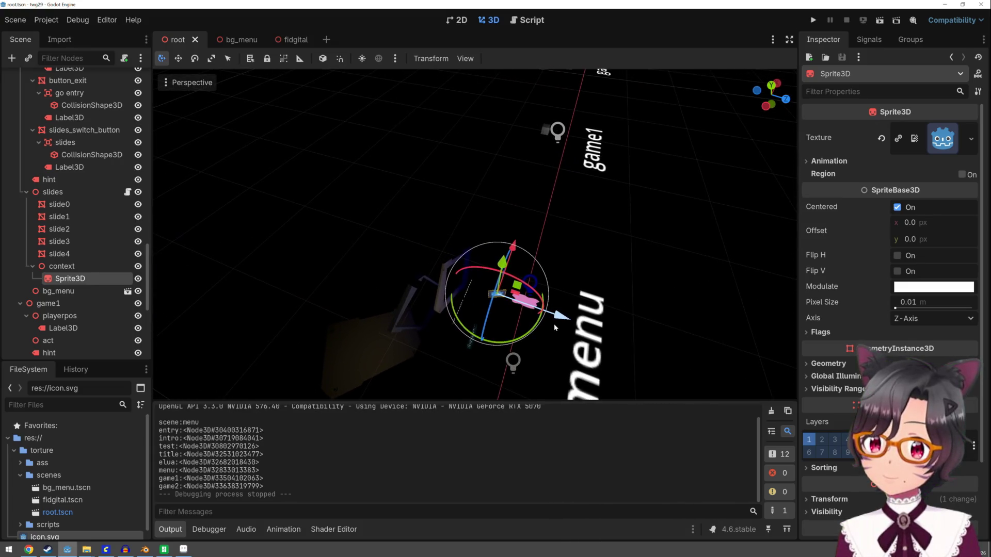
# Step: Rename the Sprite3D node to 'context0'
pyautogui.doubleClick(96, 279)
pyautogui.write('1')
pyautogui.press('Return')
pyautogui.doubleClick(97, 279)
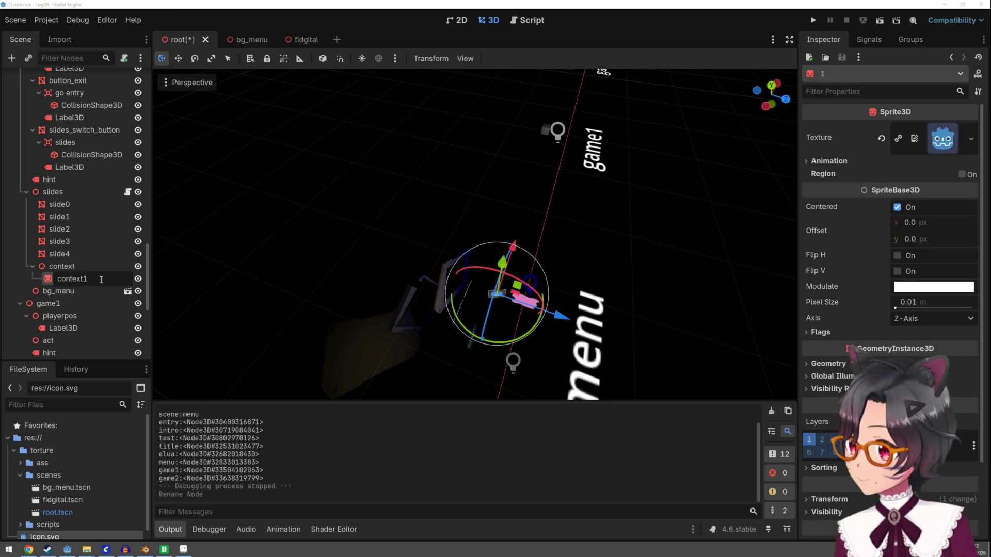
pyautogui.write('0')
pyautogui.press('Return')
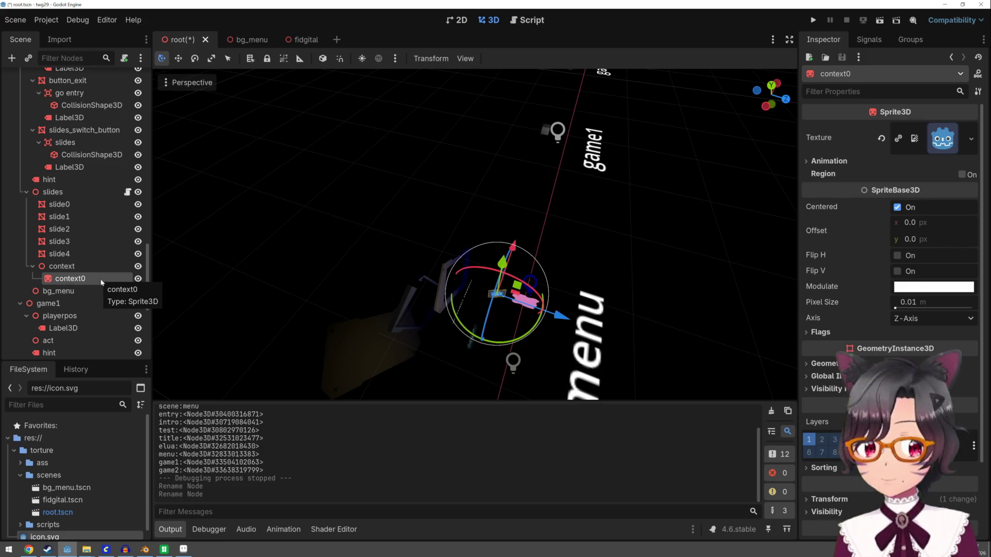
# Step: Duplicate context0 as context1, shift it beside the slide and tilt it about 40 degrees
pyautogui.hotkey('ctrl', 'd')
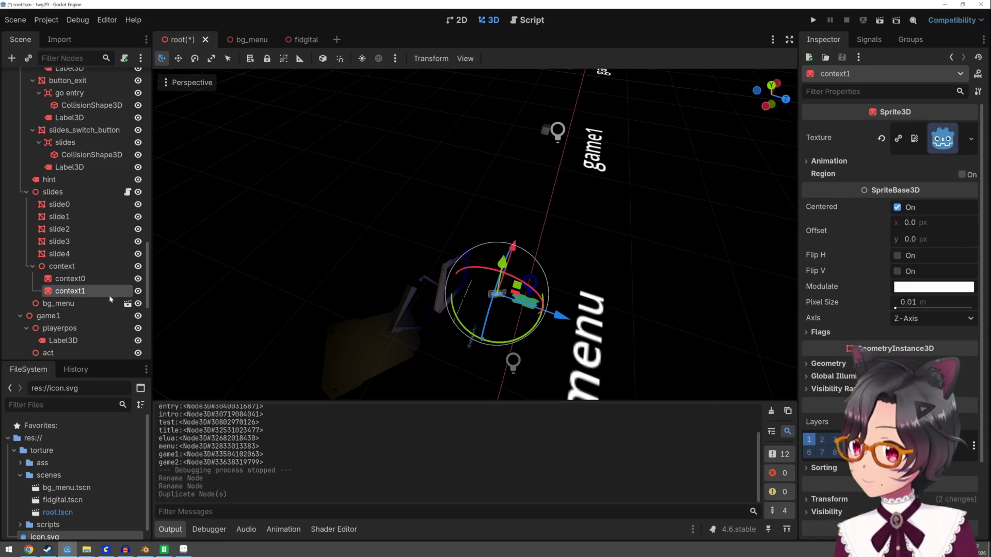
pyautogui.moveTo(557, 315); pyautogui.dragTo(593, 345)
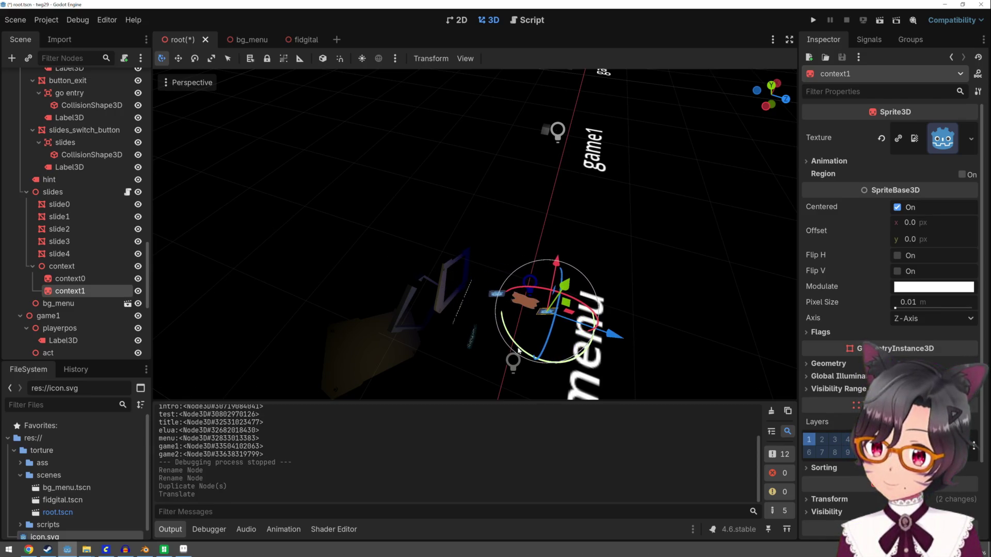
pyautogui.moveTo(519, 350); pyautogui.dragTo(508, 312)
pyautogui.moveTo(619, 332); pyautogui.dragTo(622, 336)
# Step: Run the game, advance two slides to check both icons, then stop it
pyautogui.click(813, 19)
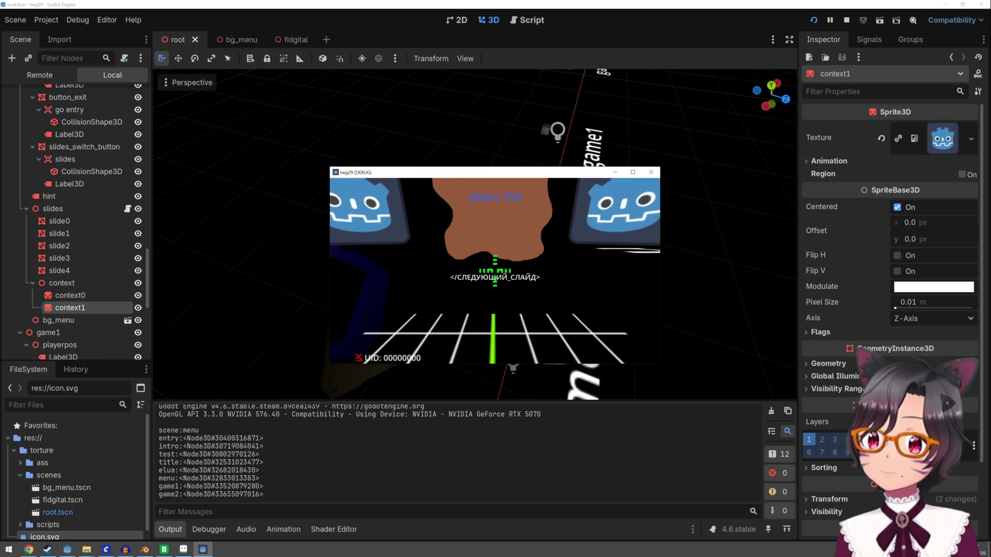
pyautogui.click(494, 268)
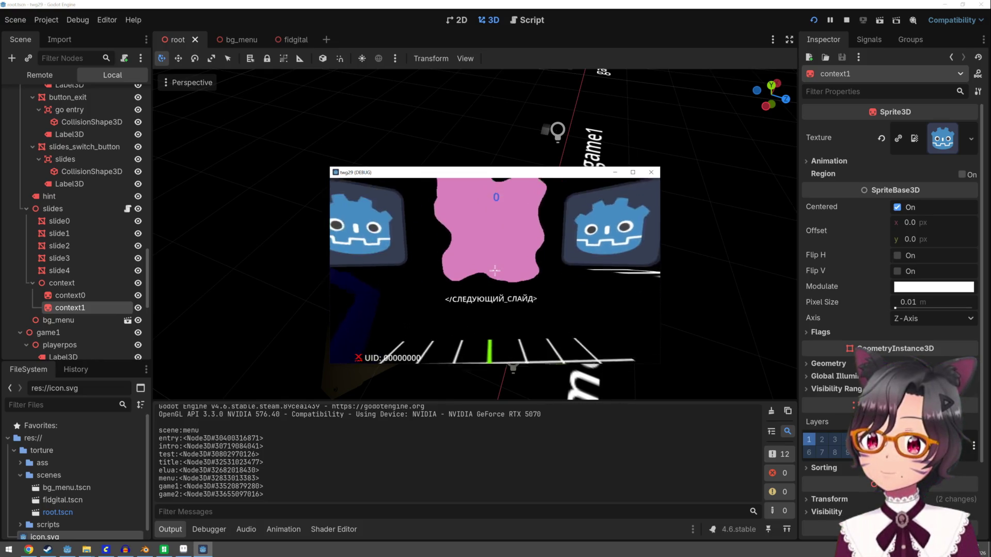
pyautogui.click(494, 271)
pyautogui.press('Escape')
pyautogui.scroll(5, 546, 281)
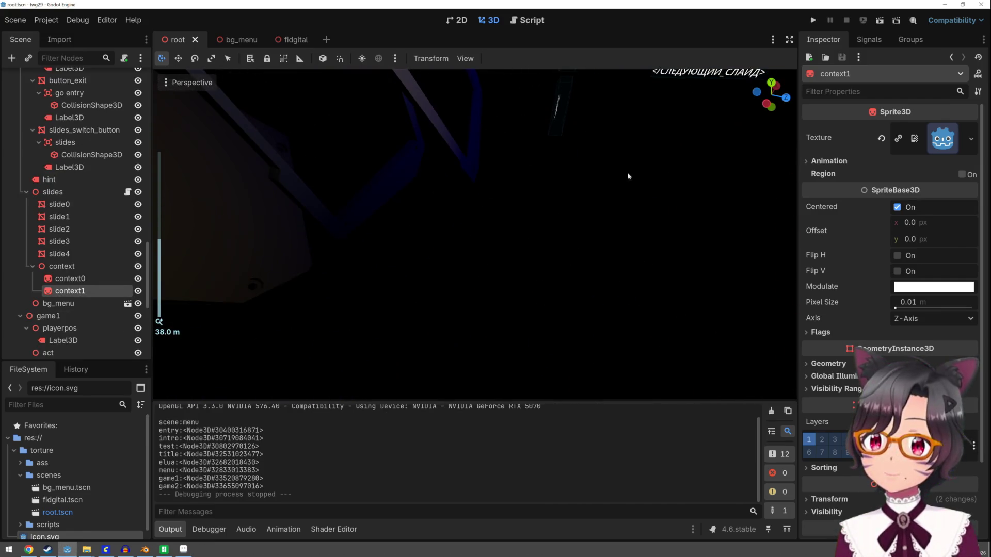
pyautogui.scroll(-10, 622, 184)
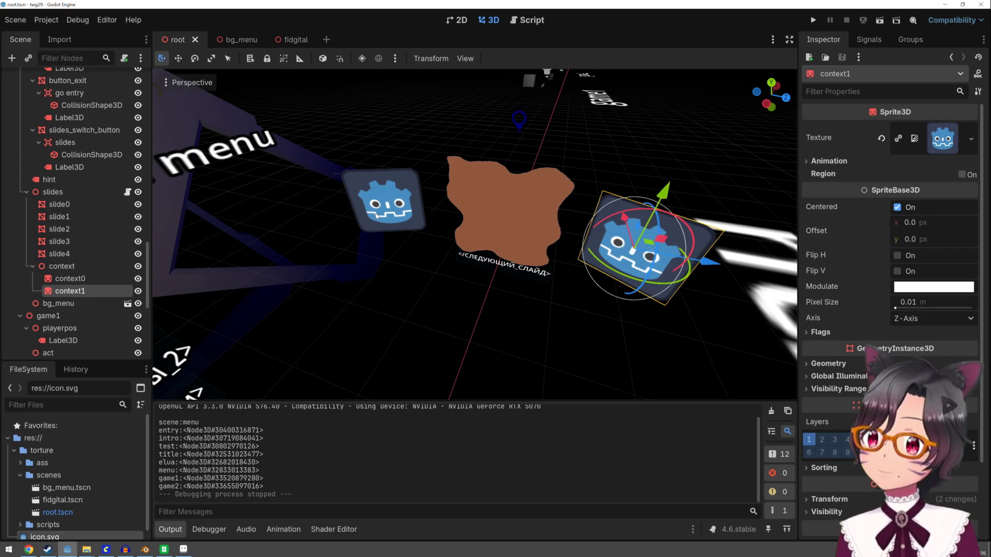
# Step: Duplicate context0 as context2, raise it above the slide, and tilt it about 23 degrees in local space
pyautogui.click(109, 284)
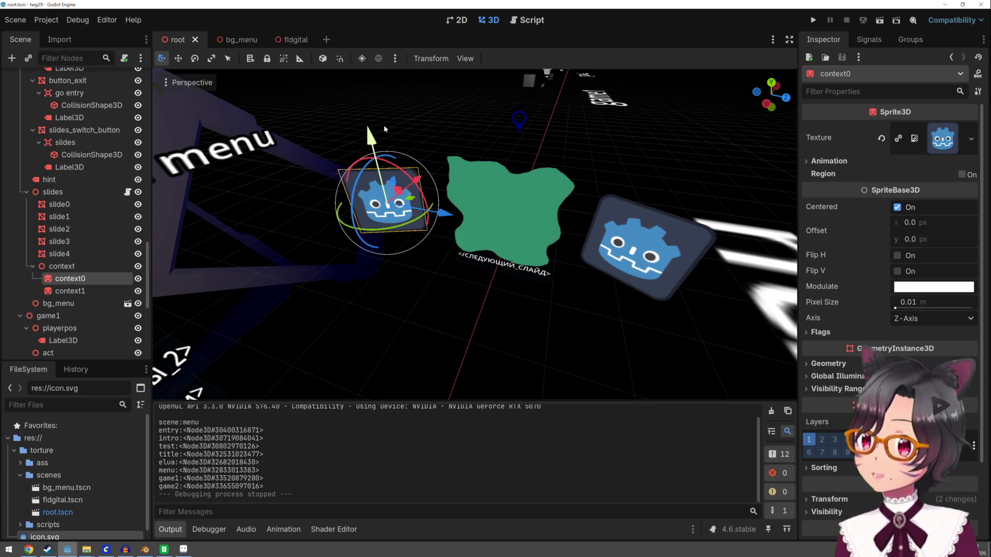
pyautogui.hotkey('ctrl', 'd')
pyautogui.moveTo(374, 132)
pyautogui.mouseDown()
pyautogui.moveTo(362, 108)
pyautogui.moveTo(349, 4)
pyautogui.mouseUp()
pyautogui.moveTo(420, 110); pyautogui.dragTo(486, 110)
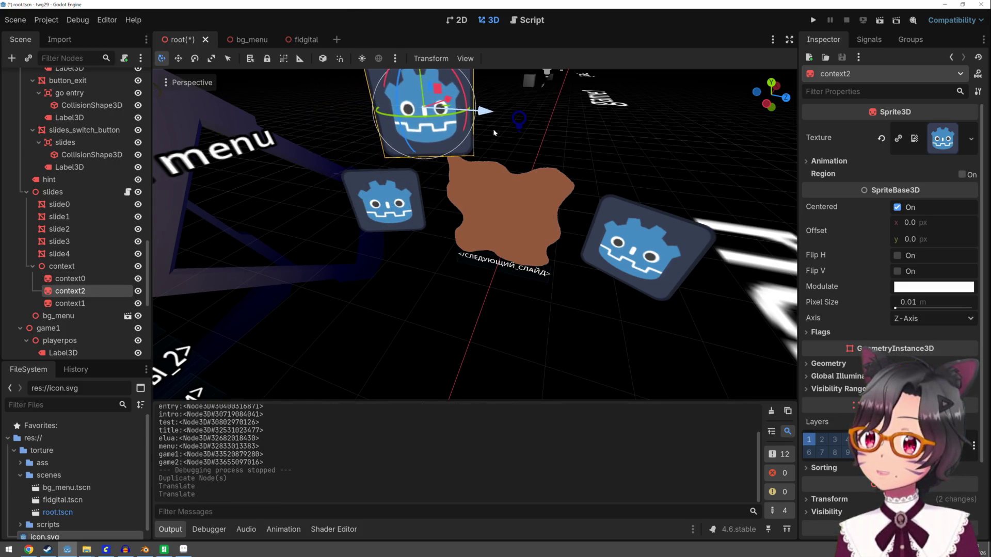
pyautogui.press('f')
pyautogui.press('g')
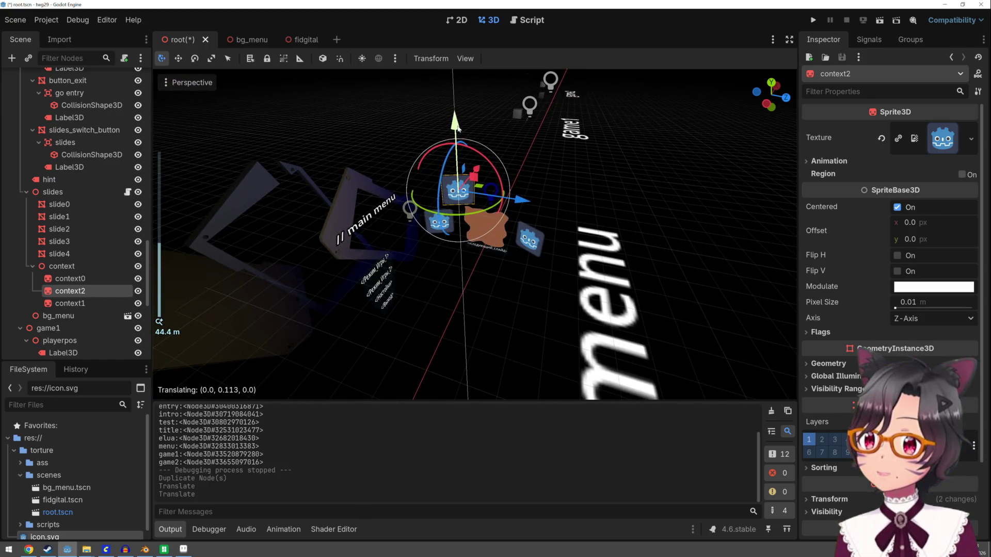
pyautogui.click(521, 150)
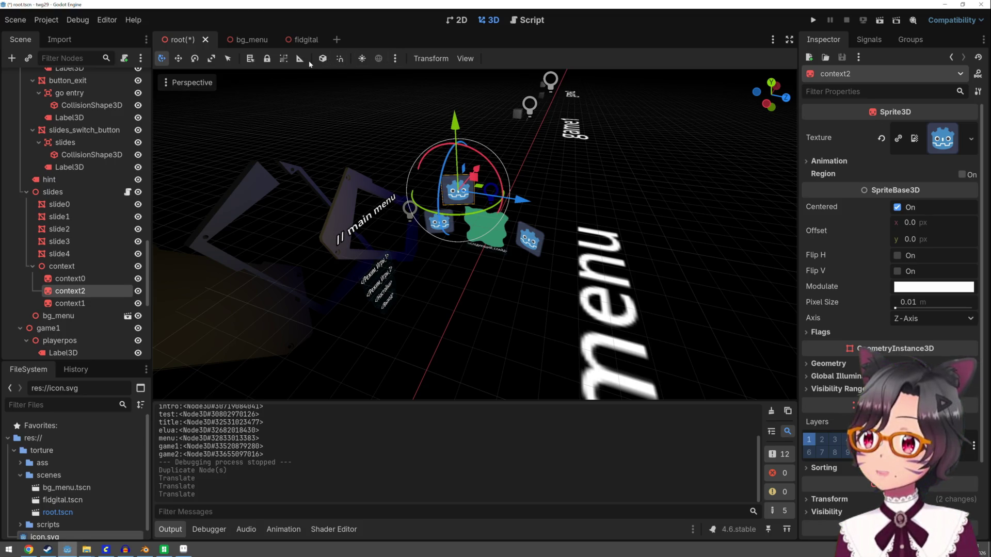
pyautogui.click(322, 58)
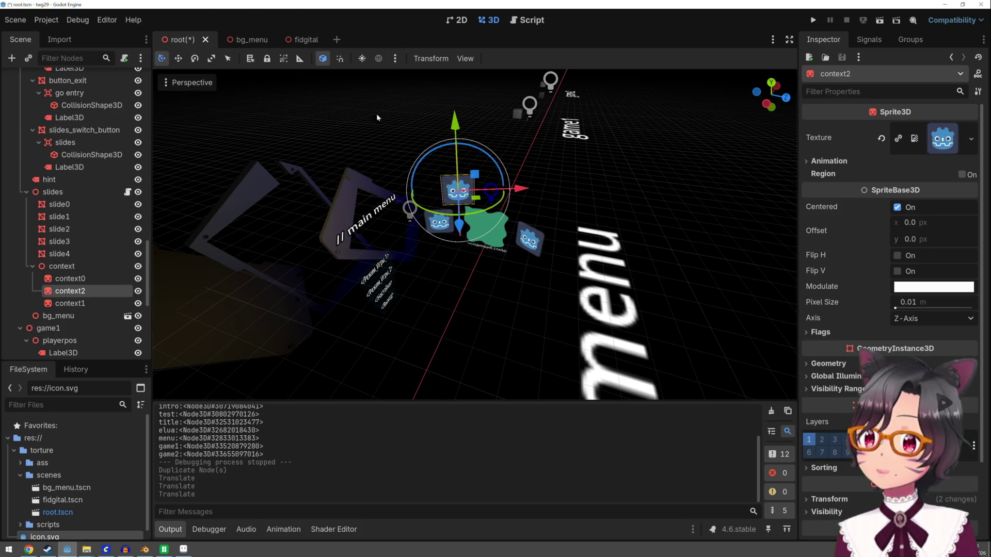
pyautogui.moveTo(560, 165); pyautogui.dragTo(538, 164)
pyautogui.moveTo(259, 136); pyautogui.dragTo(221, 156)
pyautogui.moveTo(364, 167); pyautogui.dragTo(428, 172)
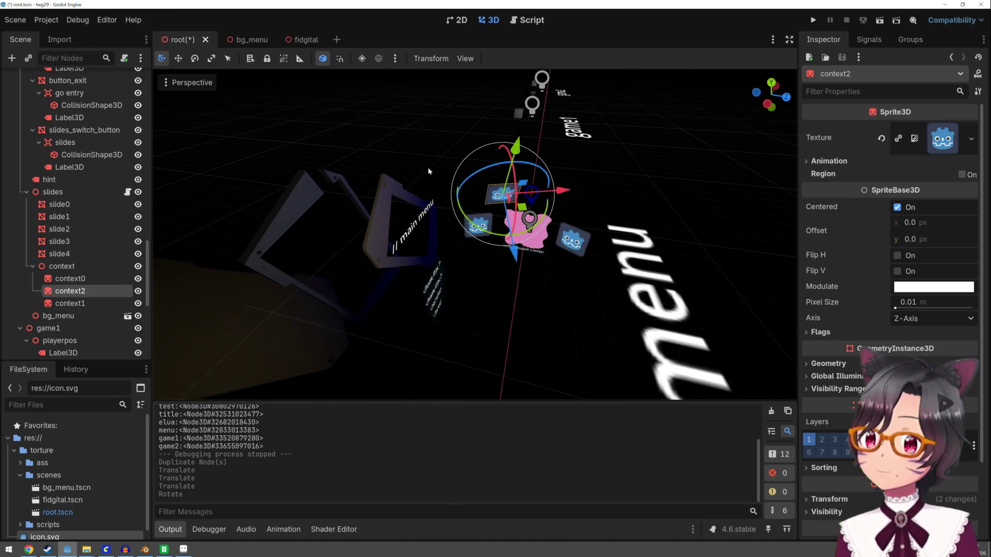
pyautogui.click(322, 60)
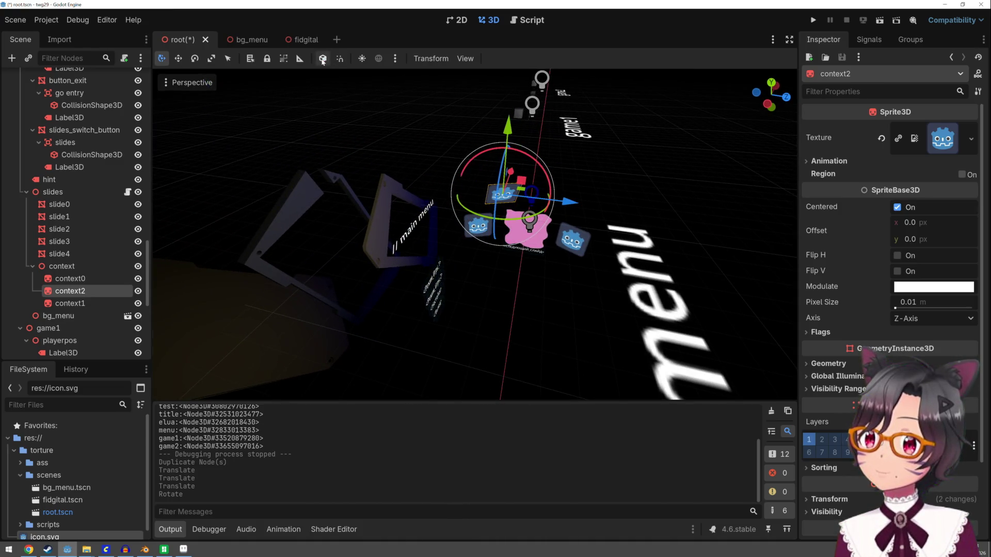
# Step: Duplicate context2 as context3, move it right of the slide, and run the game
pyautogui.hotkey('ctrl', 'd')
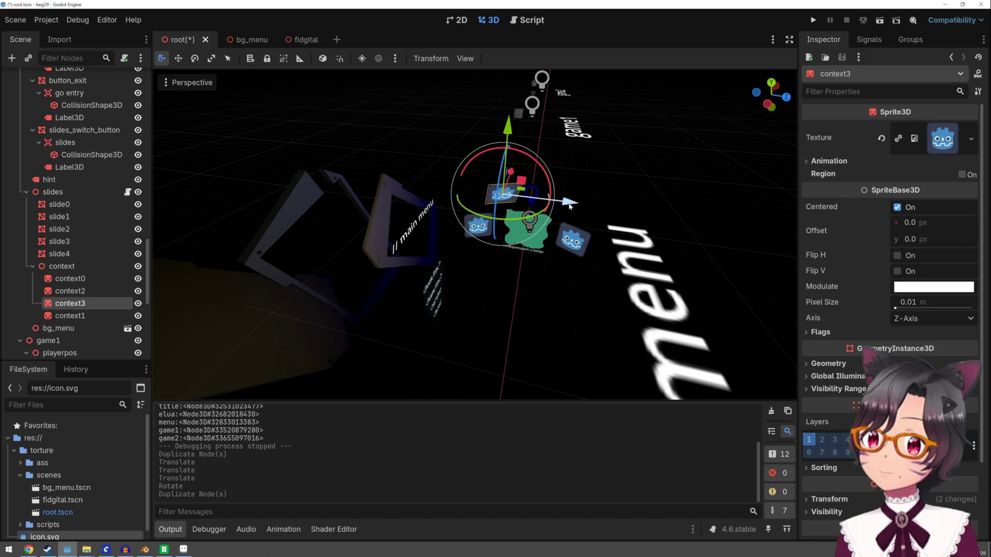
pyautogui.moveTo(568, 204)
pyautogui.mouseDown()
pyautogui.moveTo(627, 213)
pyautogui.moveTo(558, 230)
pyautogui.mouseUp()
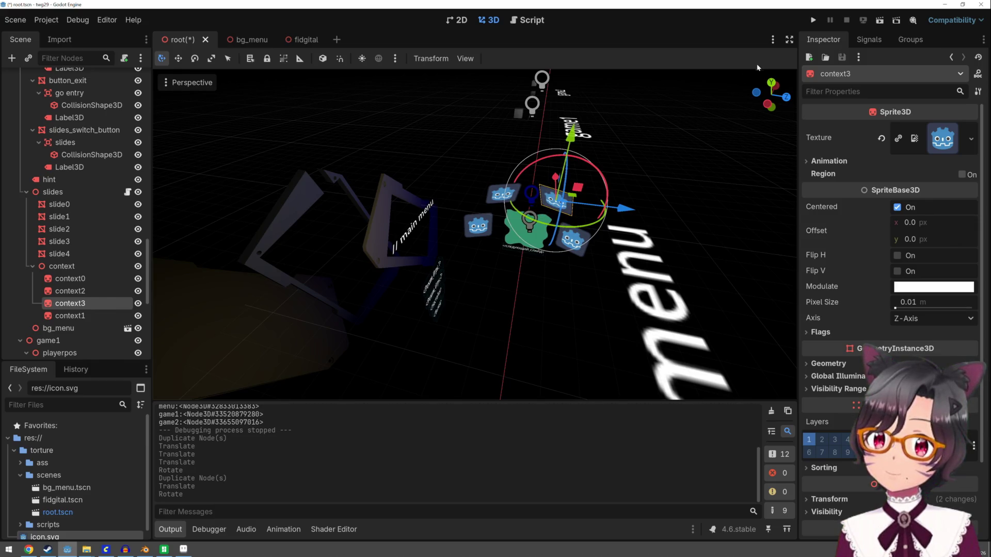
pyautogui.click(813, 19)
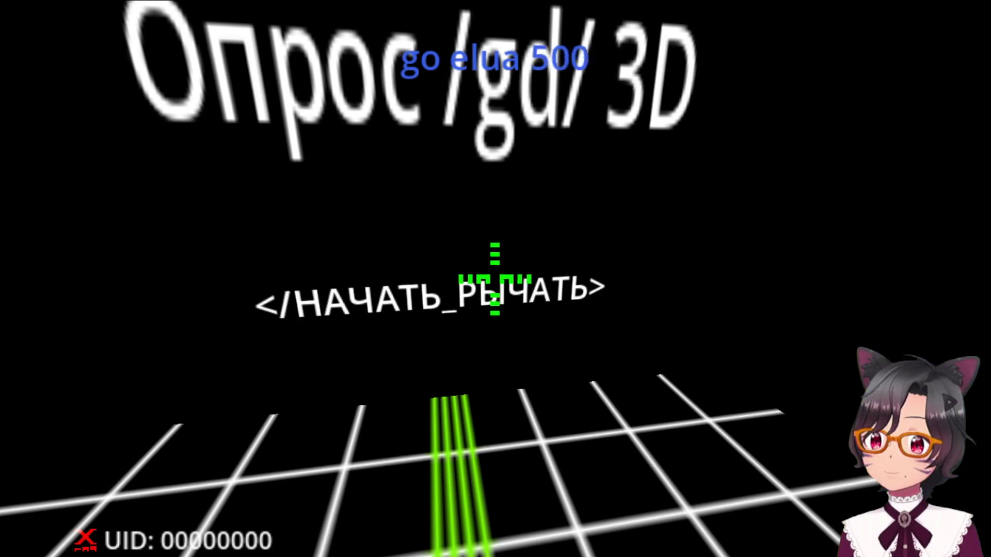
# Step: In the game, pass the title screen and accept the agreement to reach the slides
pyautogui.click(495, 266)
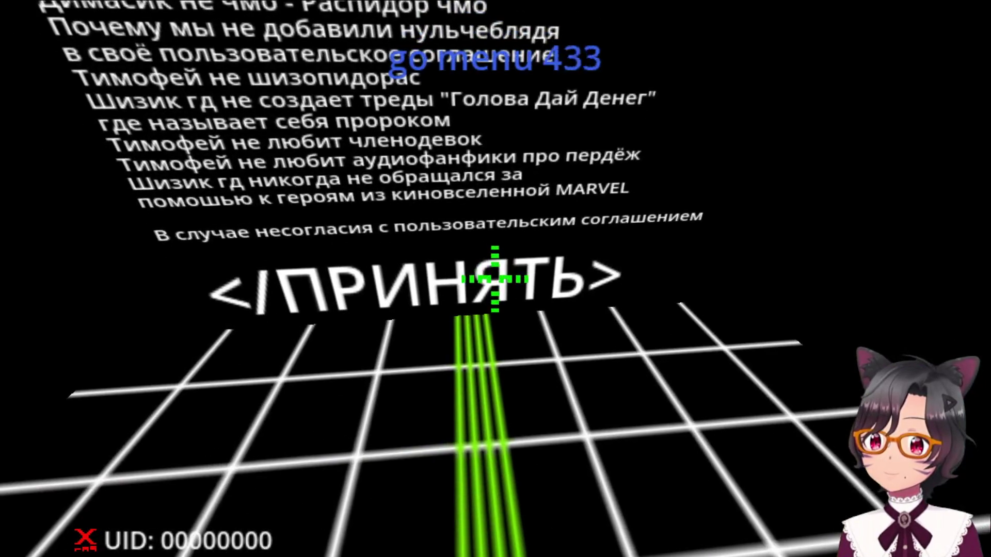
pyautogui.click(495, 279)
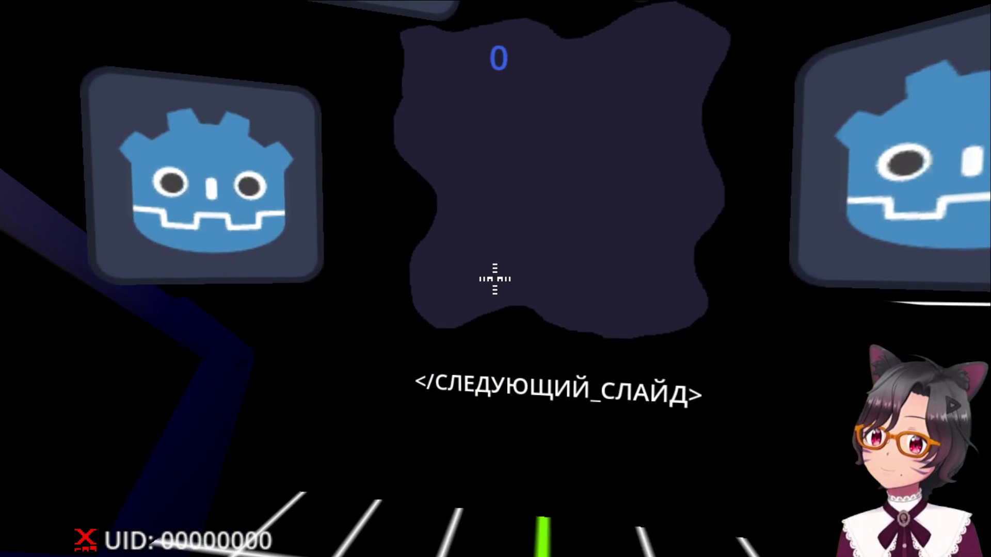
pyautogui.scroll(-5, 75, 233)
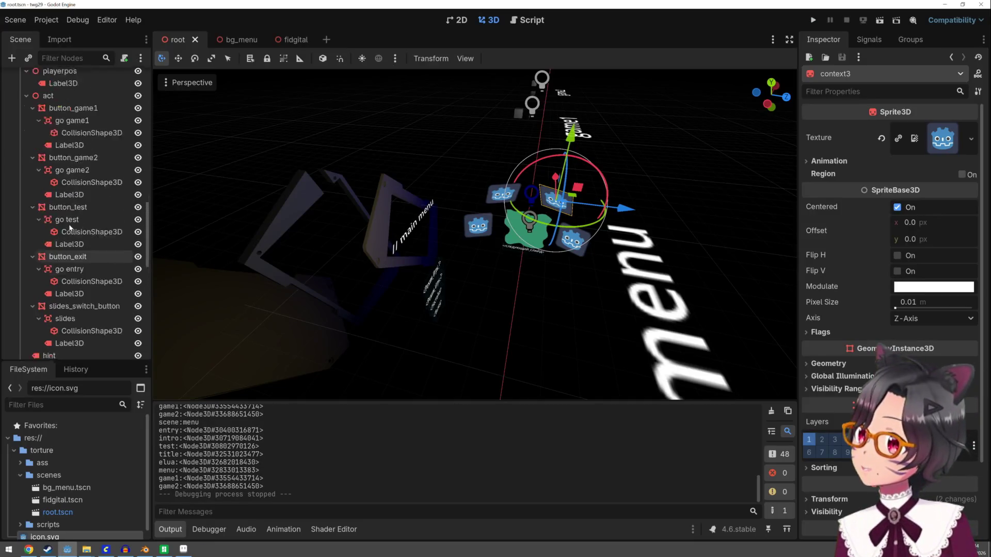
# Step: Select the player node and its camera's debug Label3D, framing the label in the view
pyautogui.scroll(2, 75, 234)
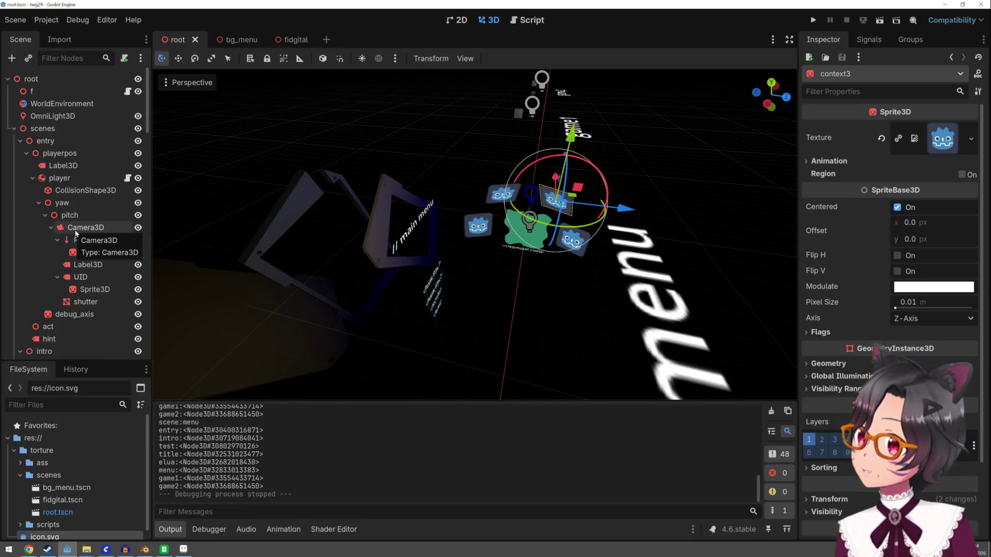
pyautogui.click(93, 178)
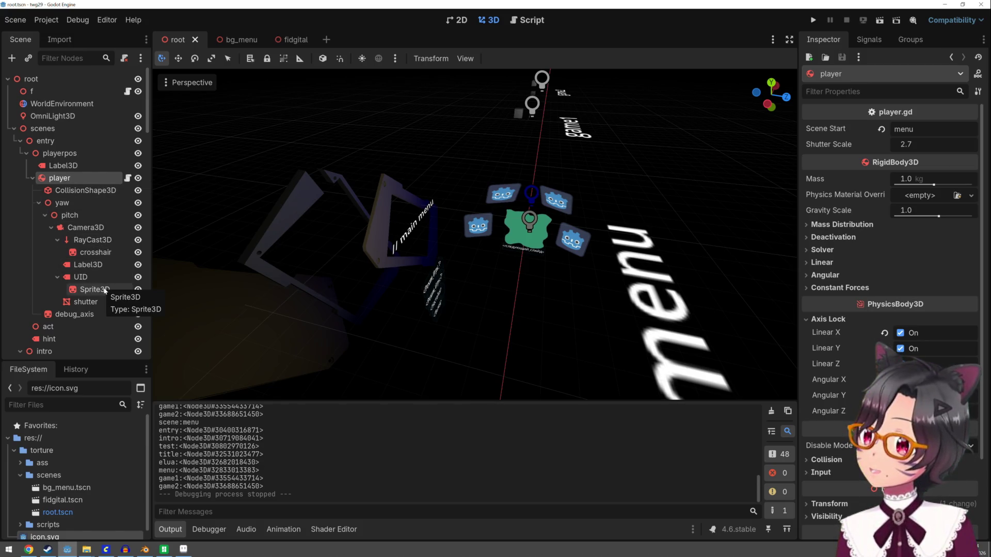
pyautogui.click(119, 265)
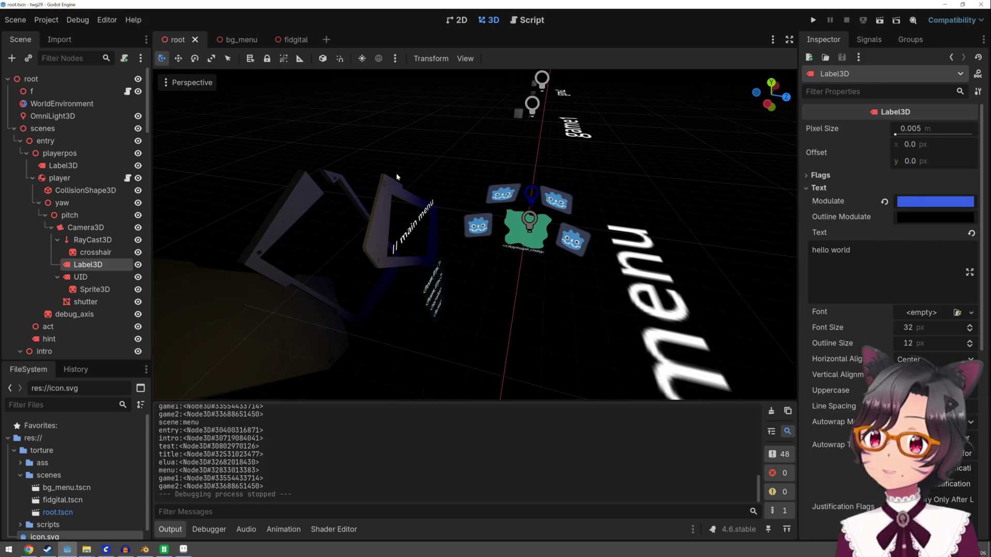
pyautogui.scroll(-5, 396, 177)
pyautogui.scroll(-3, 342, 255)
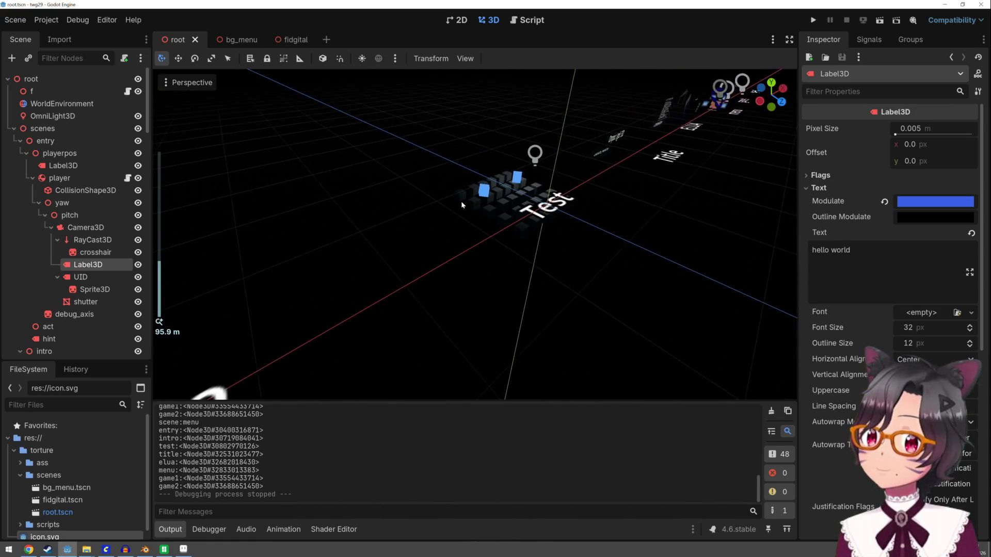
pyautogui.press('f')
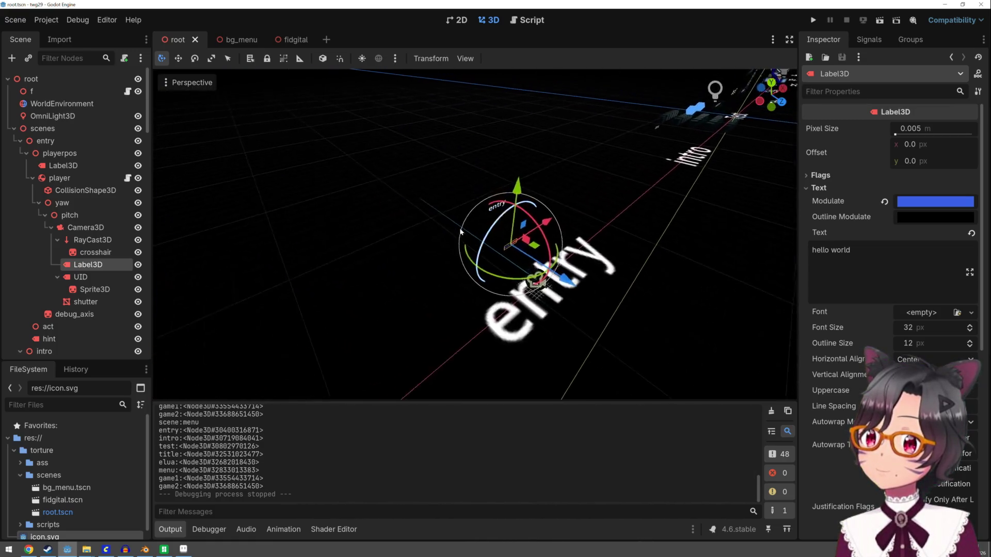
pyautogui.scroll(-2, 456, 228)
pyautogui.moveTo(486, 245); pyautogui.dragTo(480, 235)
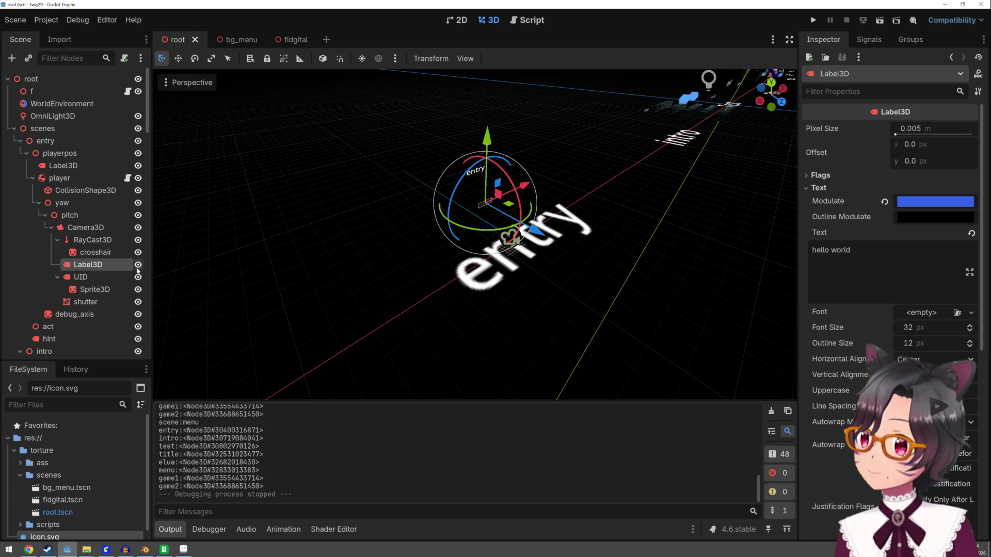
# Step: Preview the scene through the player's Camera3D, then turn the preview off
pyautogui.click(97, 228)
pyautogui.click(166, 102)
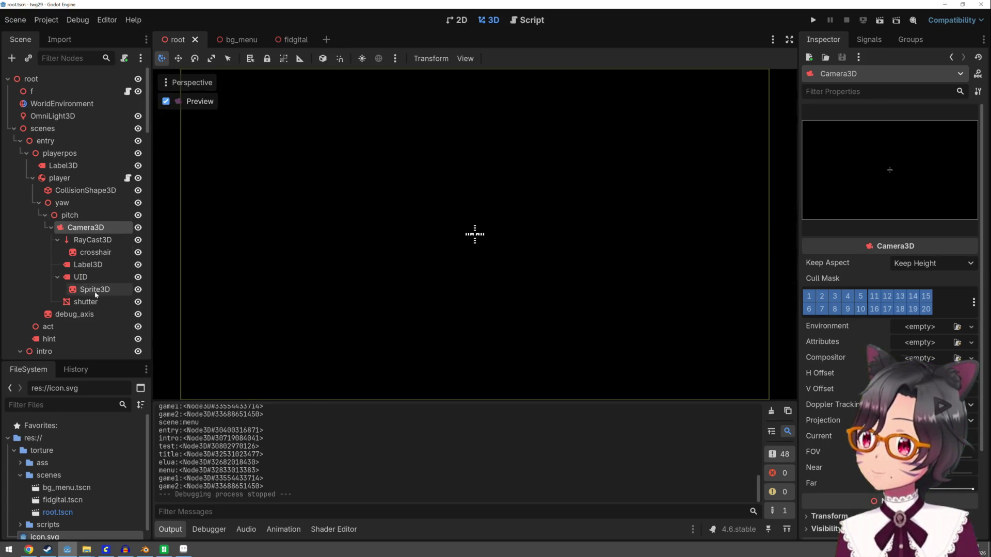
pyautogui.click(100, 265)
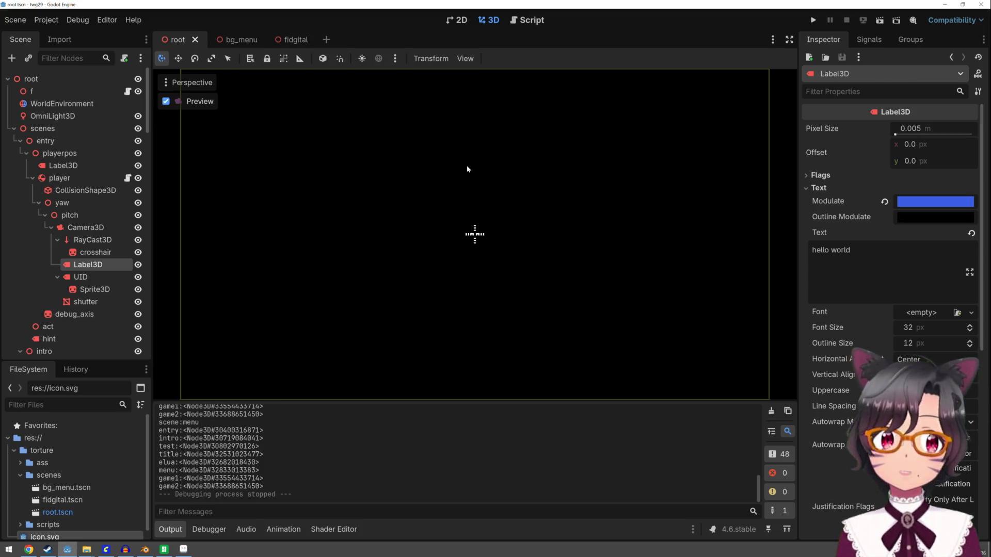
pyautogui.click(165, 101)
# Step: Move the debug label vertically and test its position in a quick game run
pyautogui.scroll(3, 438, 186)
pyautogui.scroll(-3, 438, 187)
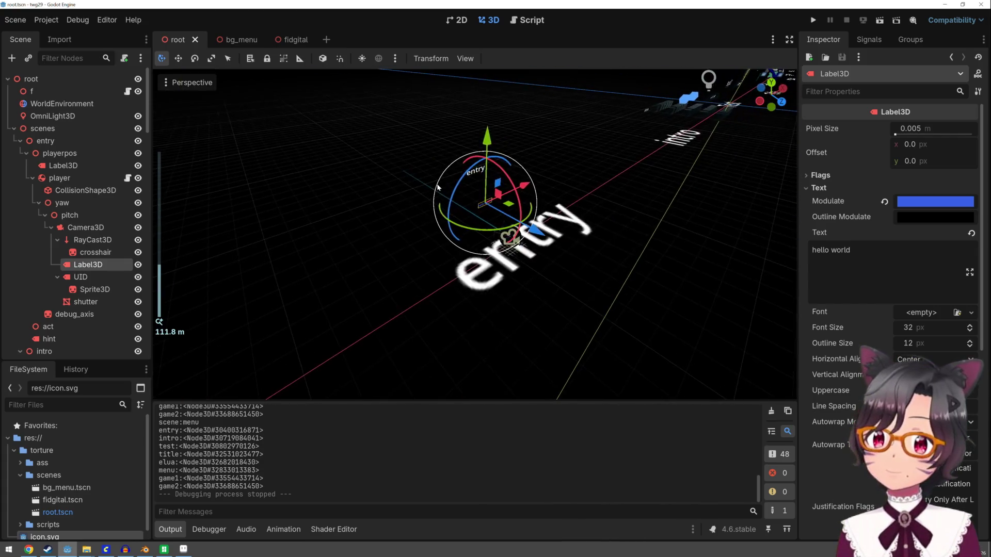
pyautogui.moveTo(487, 141); pyautogui.dragTo(493, 158)
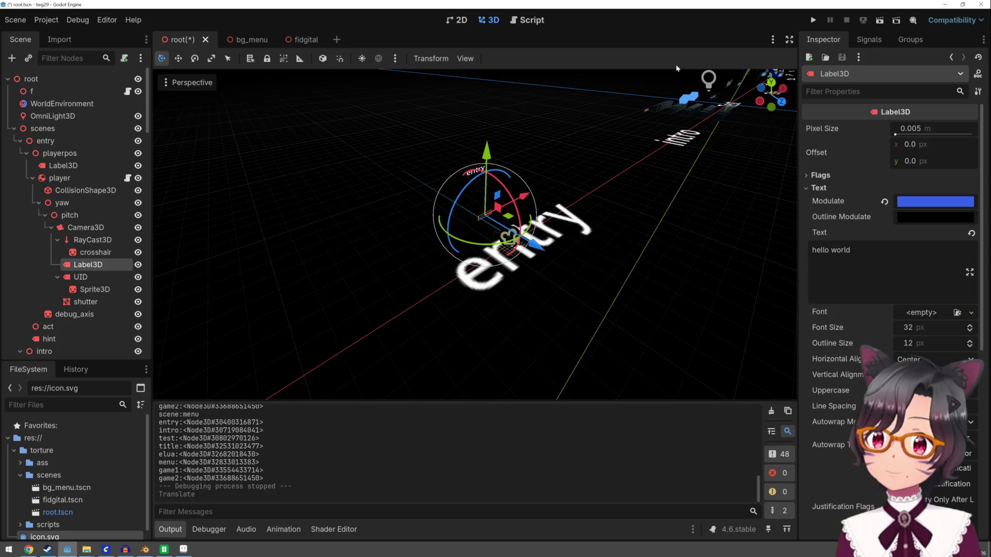
pyautogui.click(814, 21)
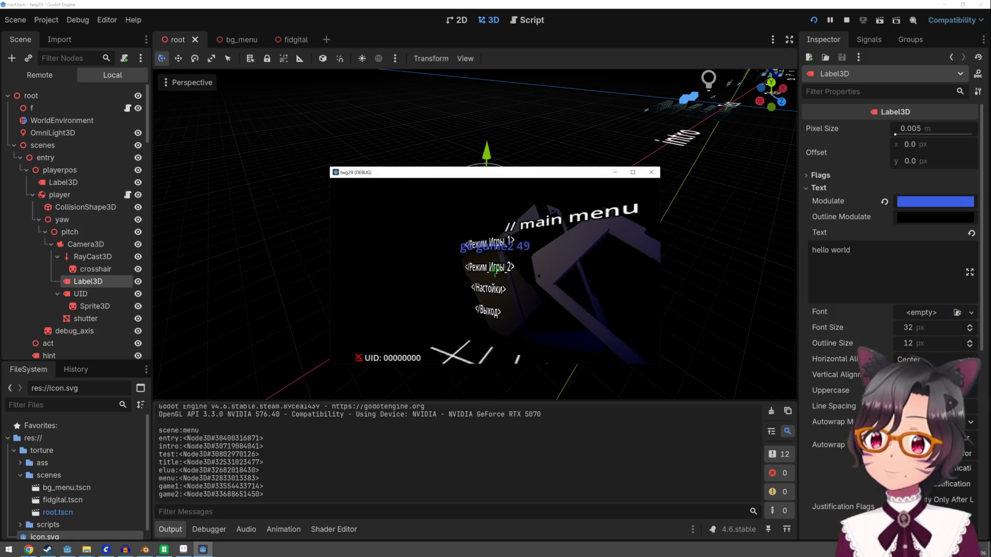
pyautogui.press('Escape')
# Step: Shift the debug label up and sideways, and set its Horizontal Alignment to Left
pyautogui.moveTo(489, 187); pyautogui.dragTo(498, 168)
pyautogui.moveTo(523, 204); pyautogui.dragTo(532, 197)
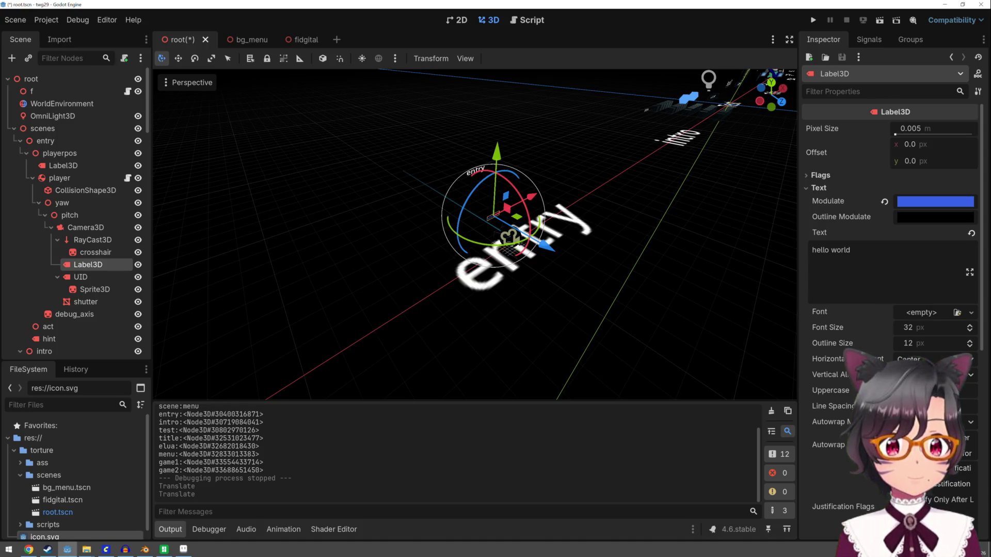
pyautogui.click(934, 359)
pyautogui.click(924, 373)
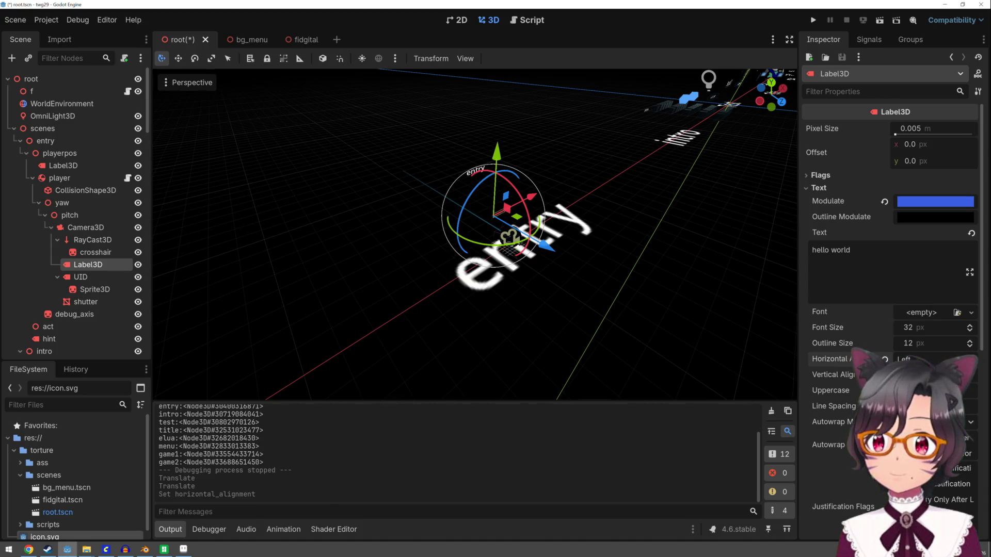
pyautogui.moveTo(535, 196); pyautogui.dragTo(538, 201)
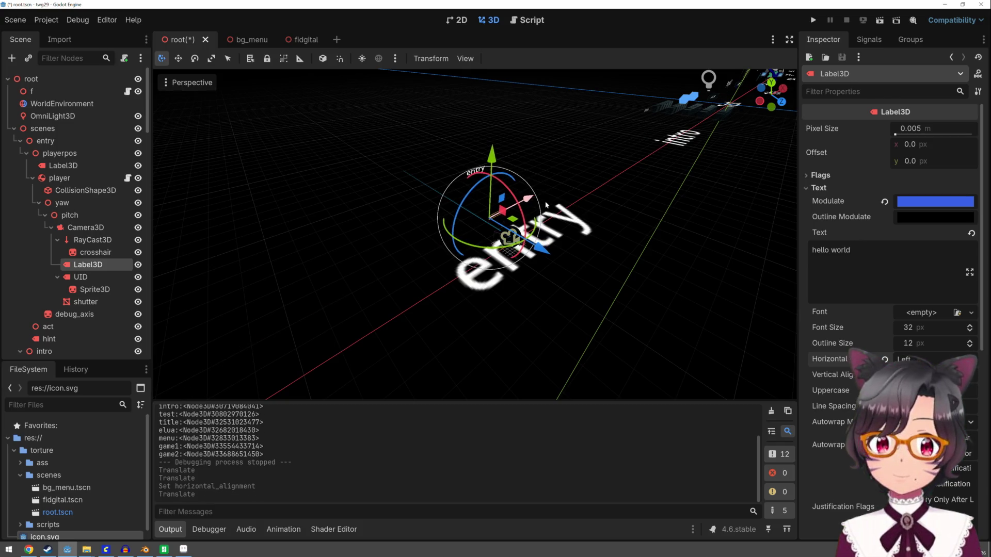
# Step: Tint the label bright green via Modulate, then run the game and enter the slides
pyautogui.click(929, 200)
pyautogui.moveTo(973, 291)
pyautogui.mouseDown()
pyautogui.moveTo(973, 299)
pyautogui.moveTo(977, 260)
pyautogui.mouseUp()
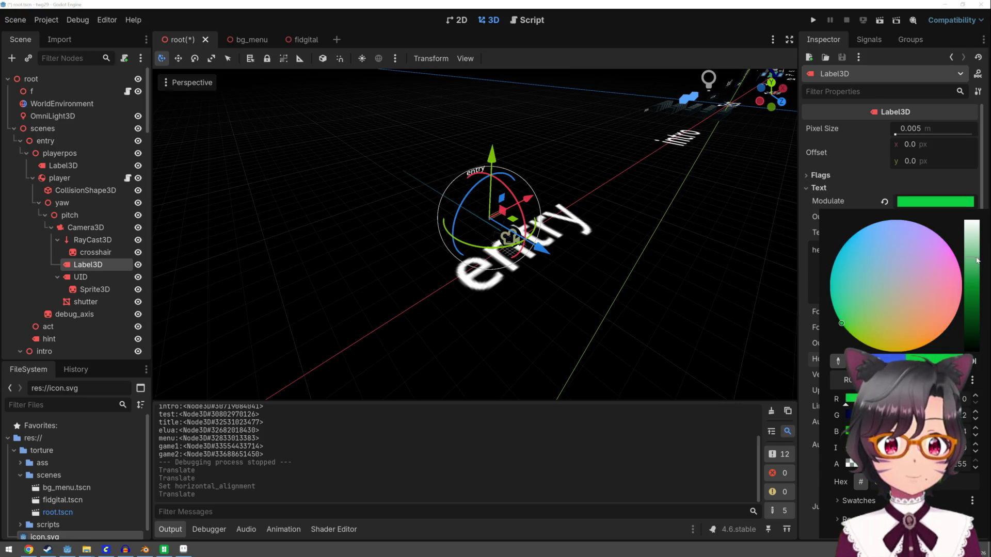
pyautogui.click(715, 237)
pyautogui.click(816, 25)
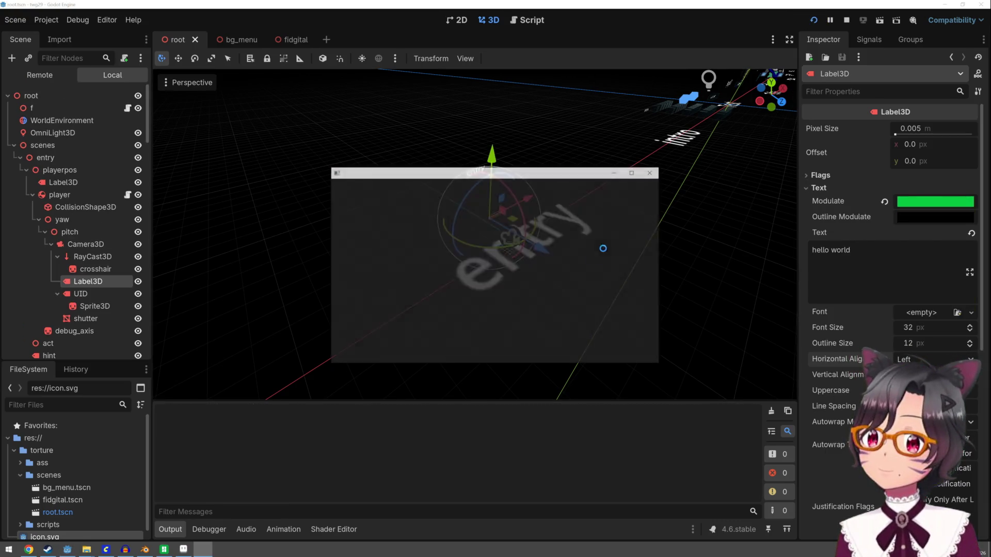
pyautogui.click(577, 286)
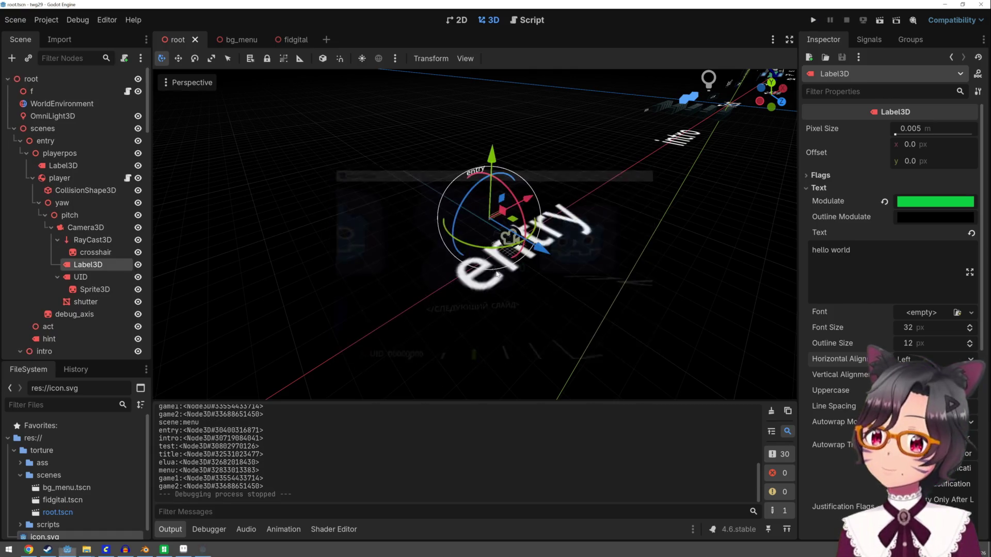
# Step: Stop the running game and bring up slides.gd in the script editor
pyautogui.press('F8')
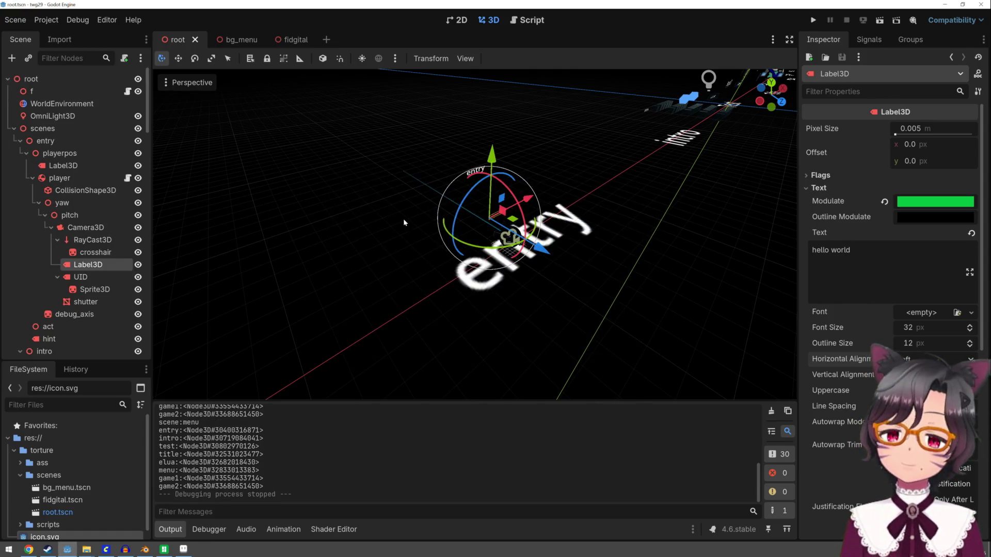
pyautogui.click(531, 20)
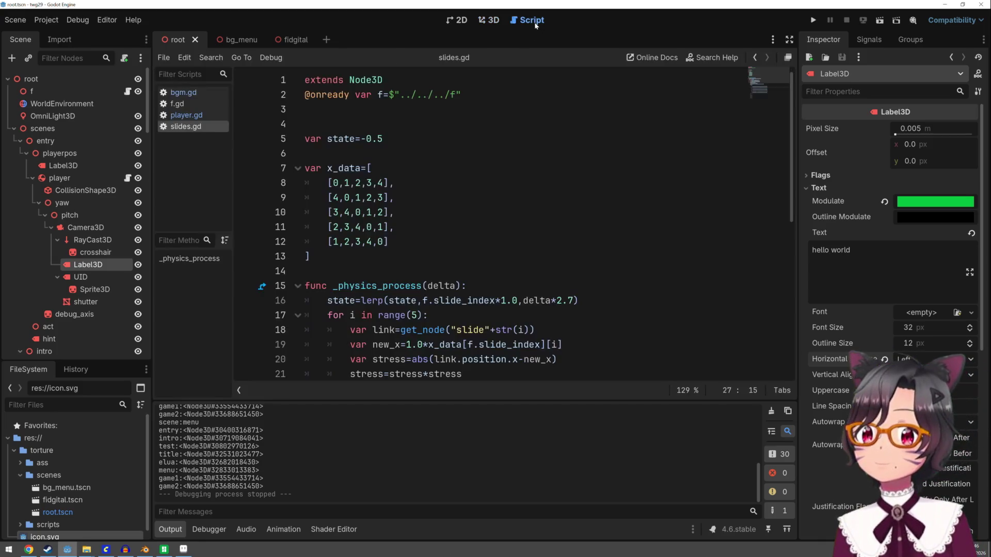
# Step: Open player.gd and highlight every use of debug_str
pyautogui.scroll(-7, 534, 177)
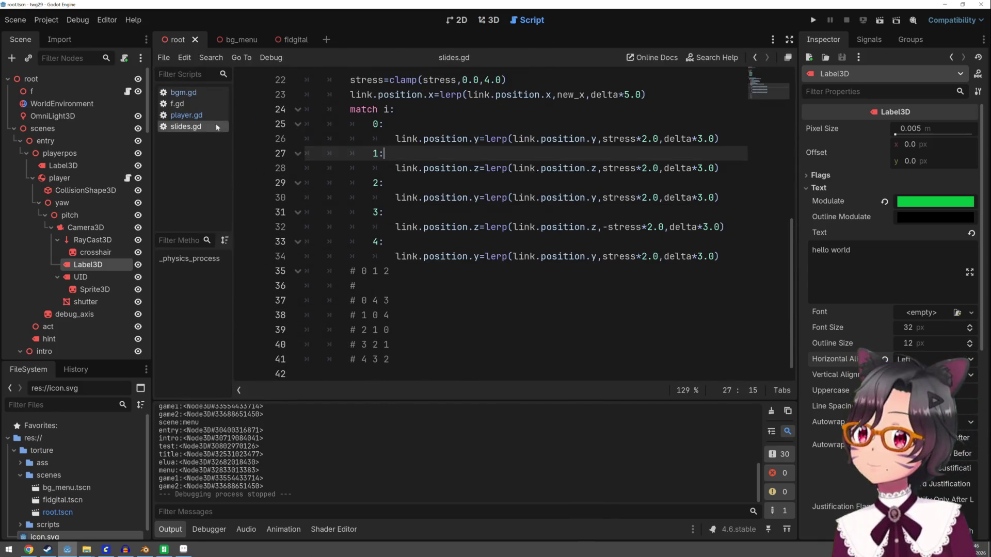
pyautogui.click(195, 115)
pyautogui.scroll(-10, 458, 264)
pyautogui.scroll(-5, 457, 264)
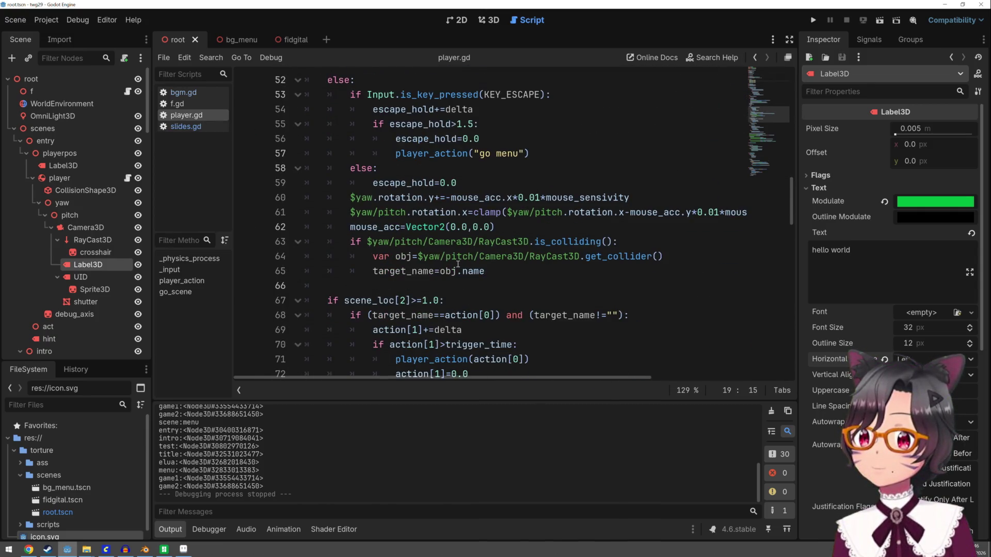
pyautogui.scroll(-2, 458, 264)
pyautogui.scroll(-4, 458, 264)
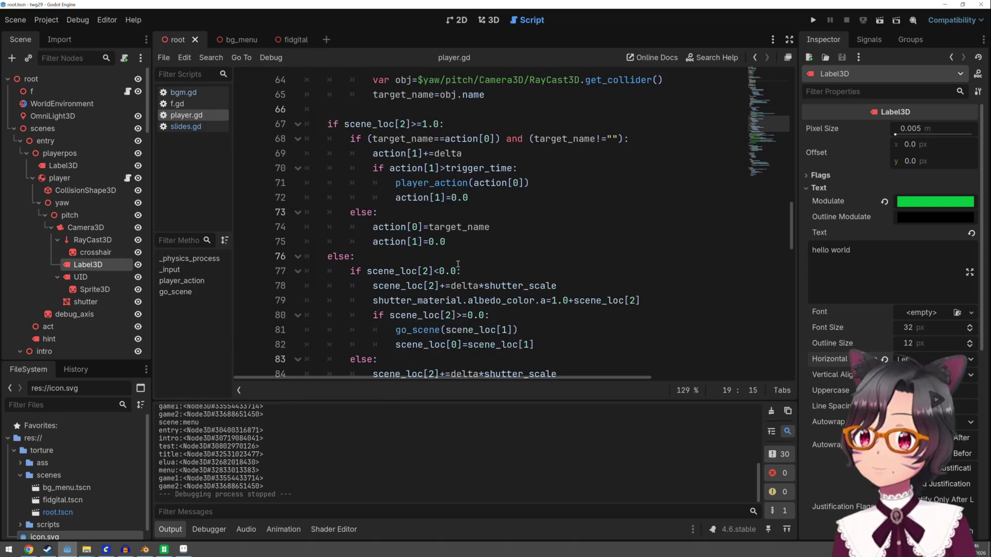
pyautogui.scroll(-2, 458, 264)
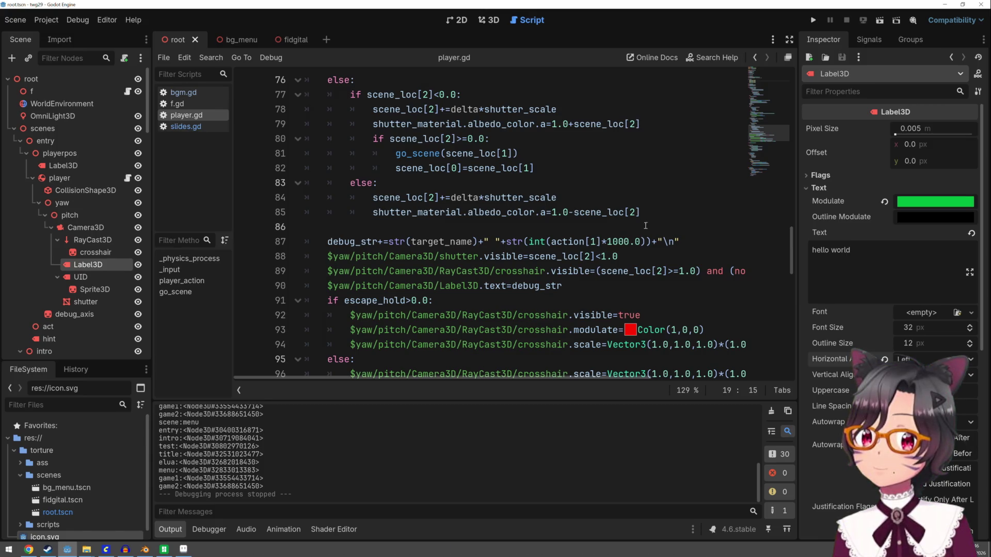
pyautogui.doubleClick(363, 241)
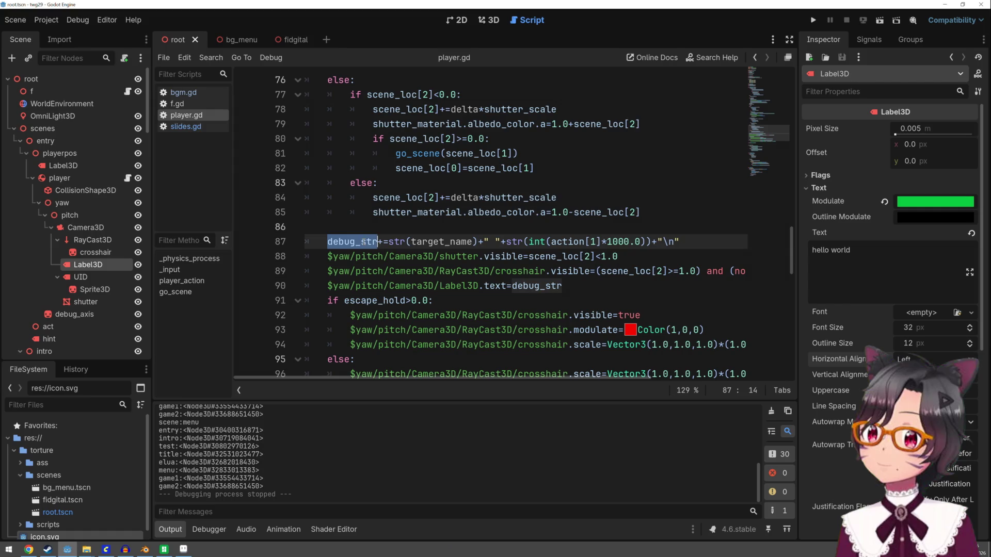
# Step: Guard the debug_str line with `if target_name!="":`, indent it, and run the game
pyautogui.click(442, 231)
pyautogui.write('if tar')
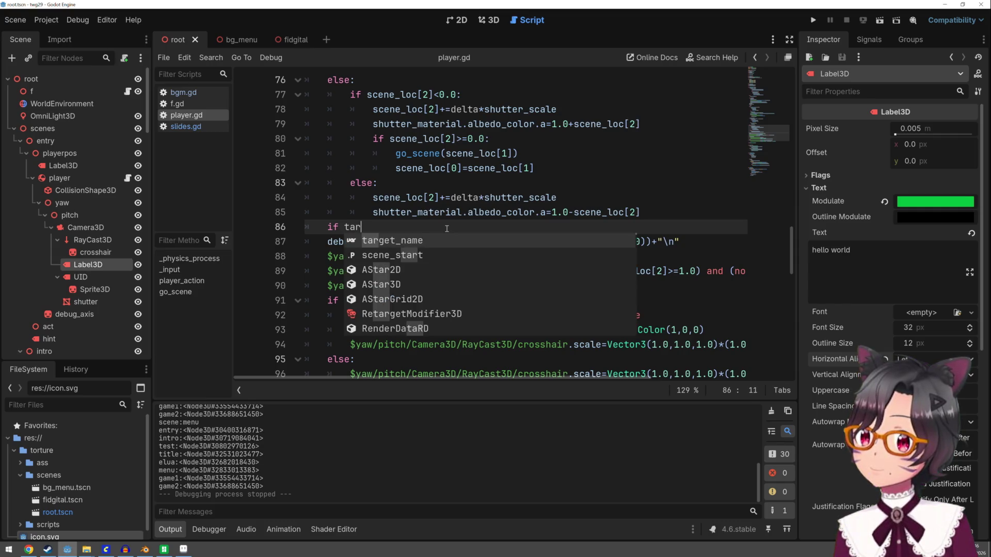
pyautogui.press('Return')
pyautogui.write('"')
pyautogui.press('Escape')
pyautogui.write(':')
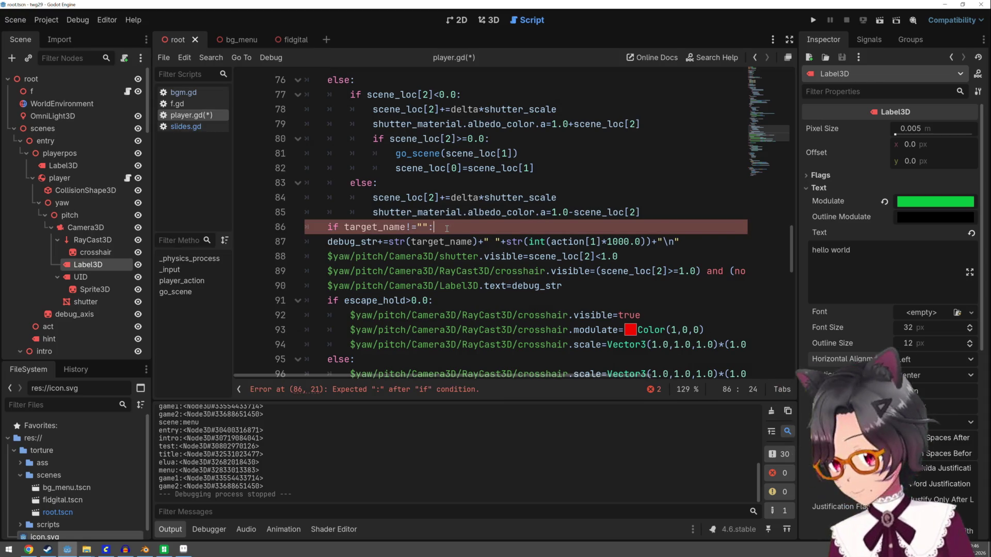
pyautogui.press('Down')
pyautogui.press('Home')
pyautogui.press('Tab')
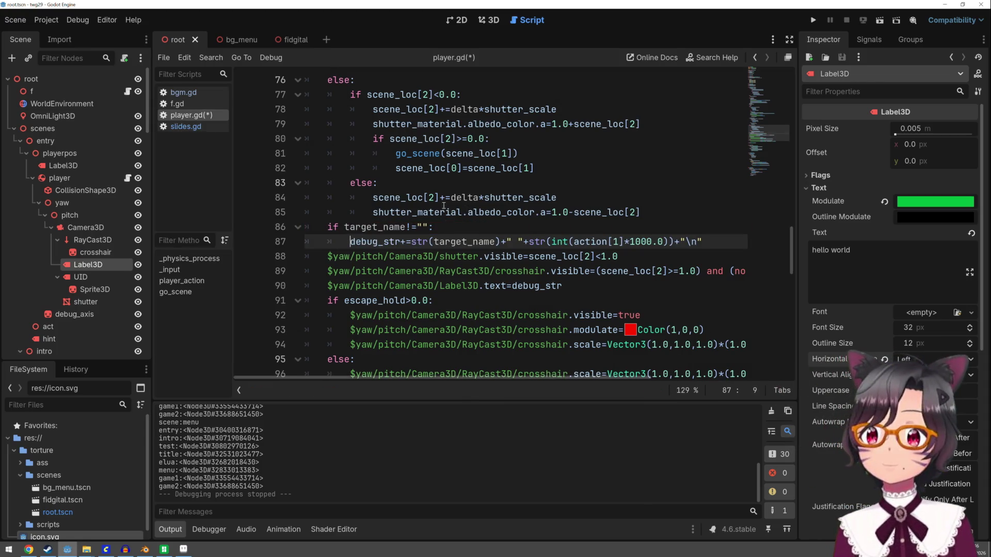
pyautogui.click(812, 21)
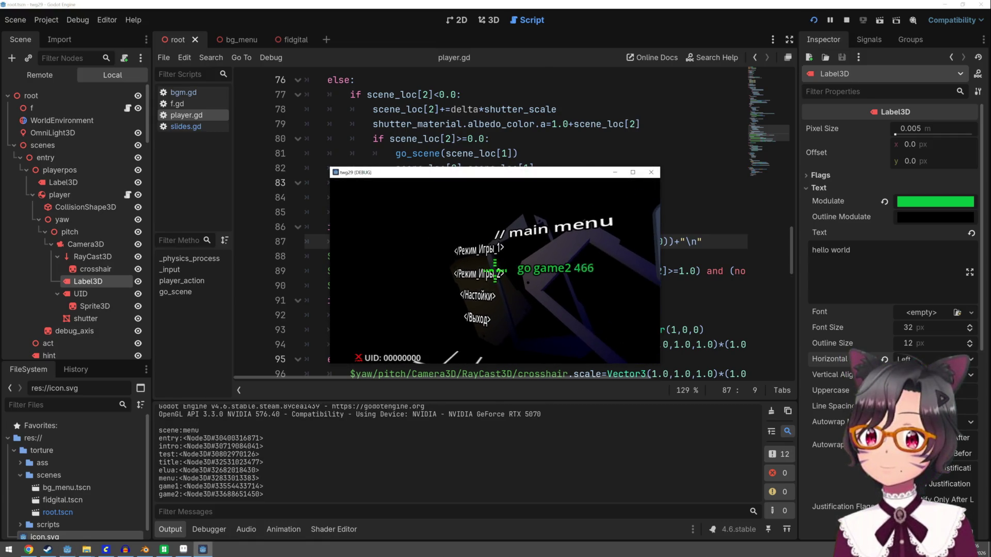
# Step: Play through the menu, test, title, agreement and slide scenes, then stop the game
pyautogui.click(495, 271)
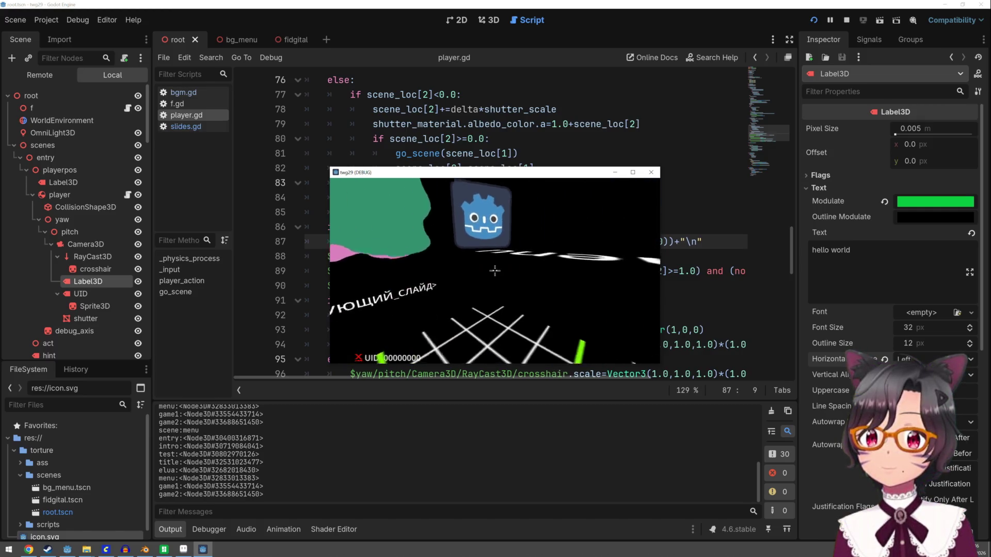
pyautogui.click(495, 269)
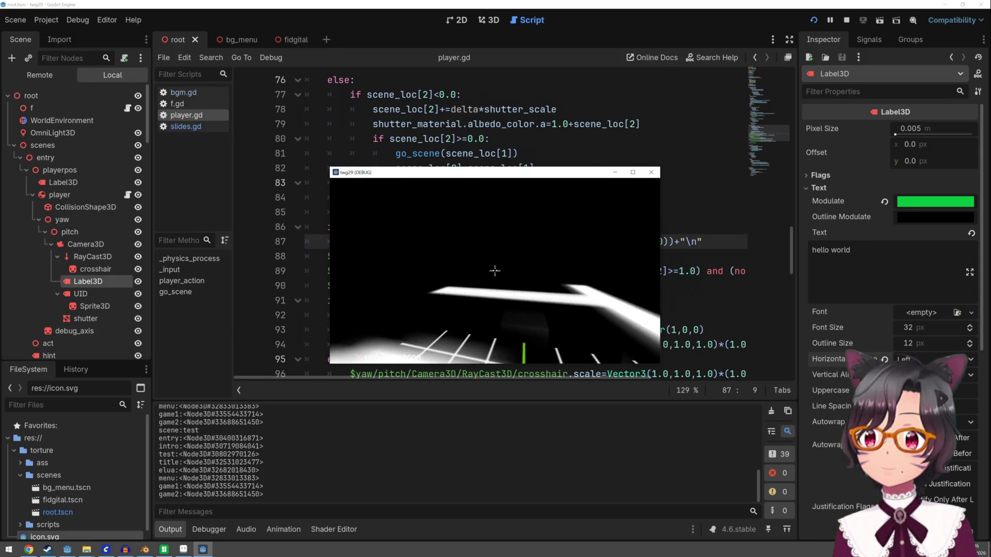
pyautogui.click(495, 270)
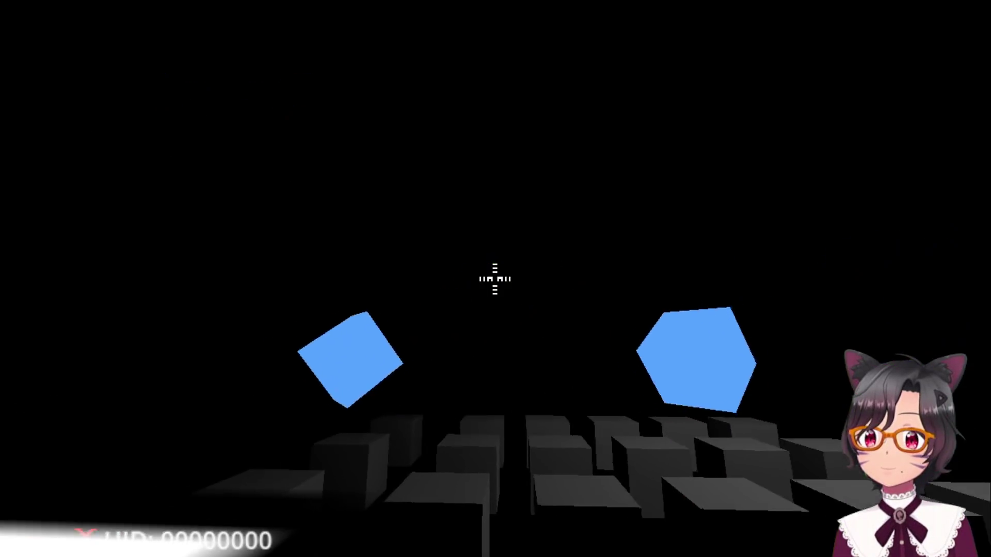
pyautogui.click(495, 278)
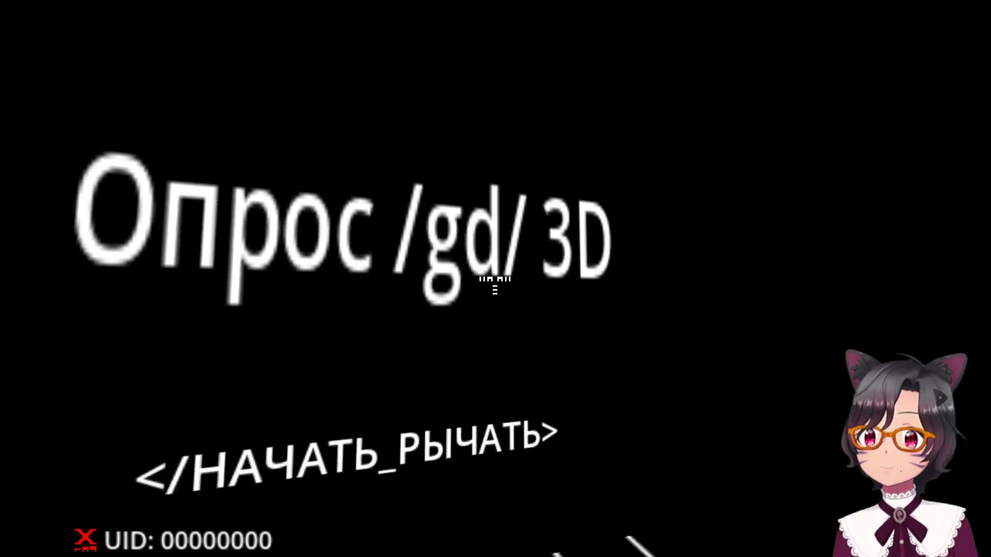
pyautogui.click(495, 278)
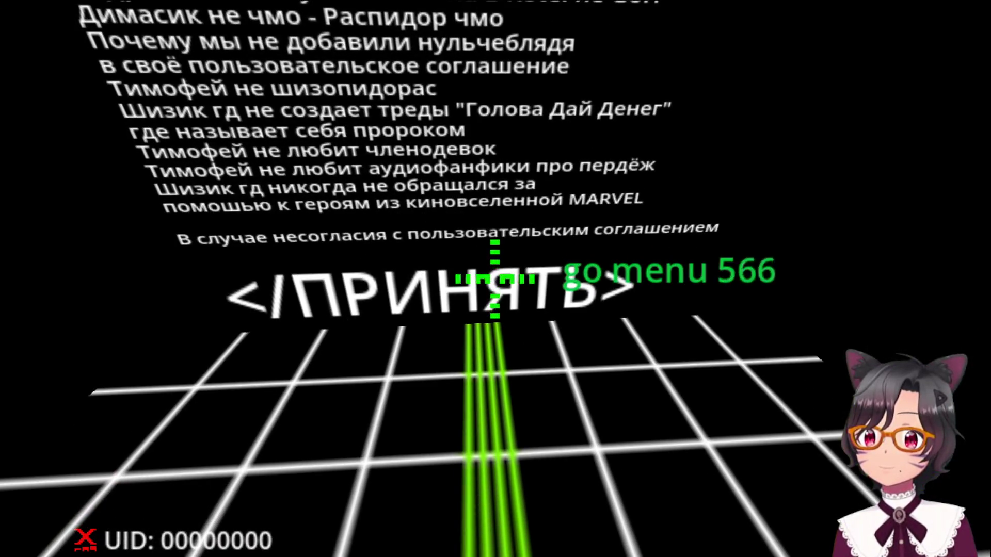
pyautogui.click(494, 279)
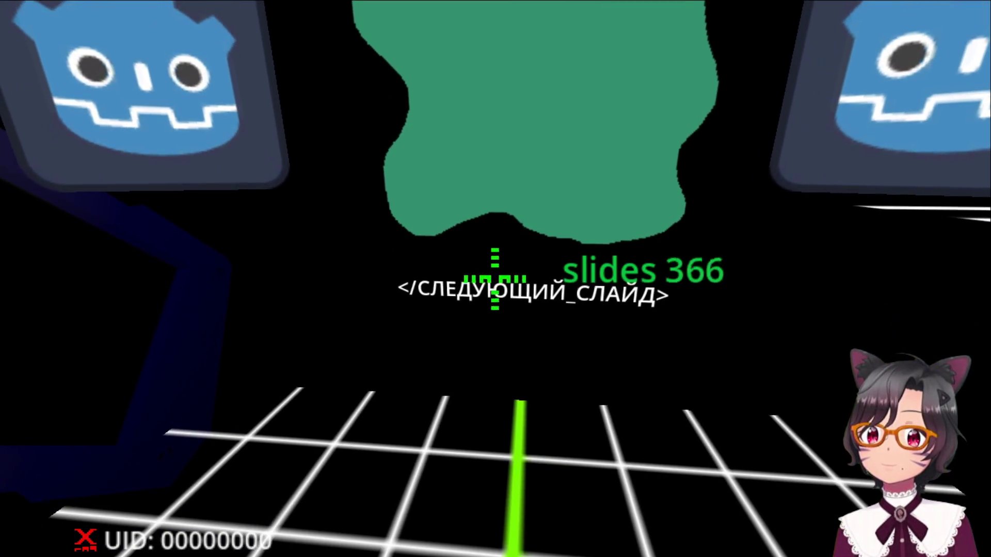
pyautogui.click(495, 279)
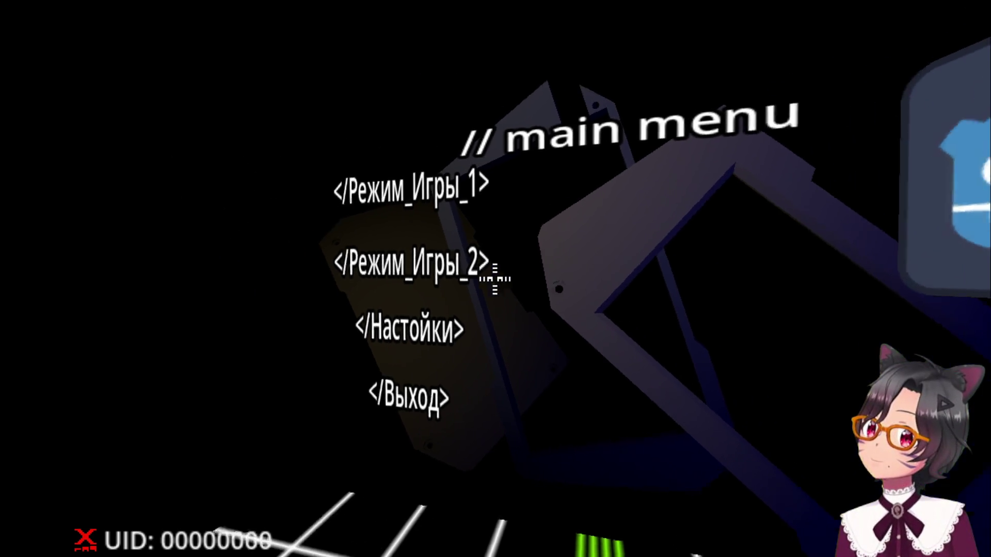
pyautogui.moveTo(494, 279)
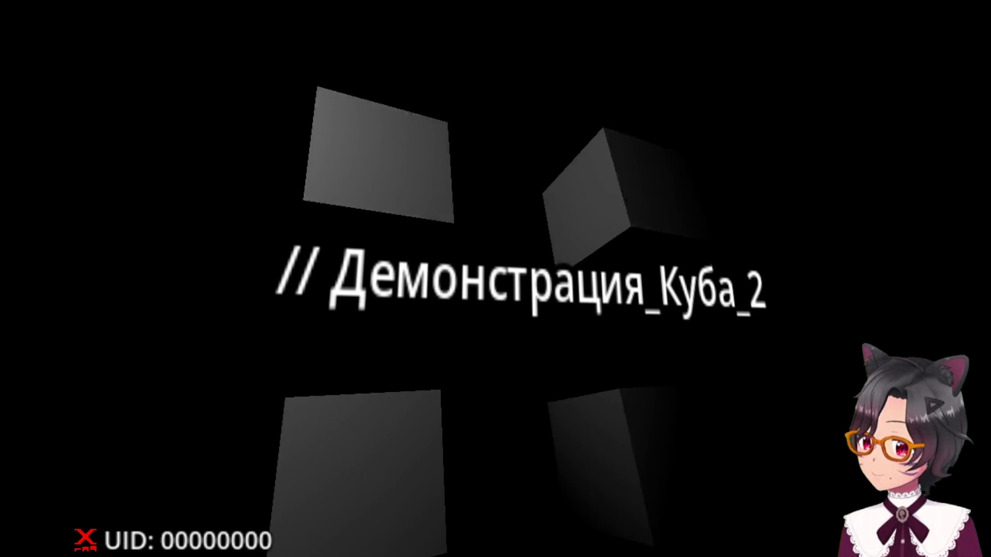
pyautogui.press('Escape')
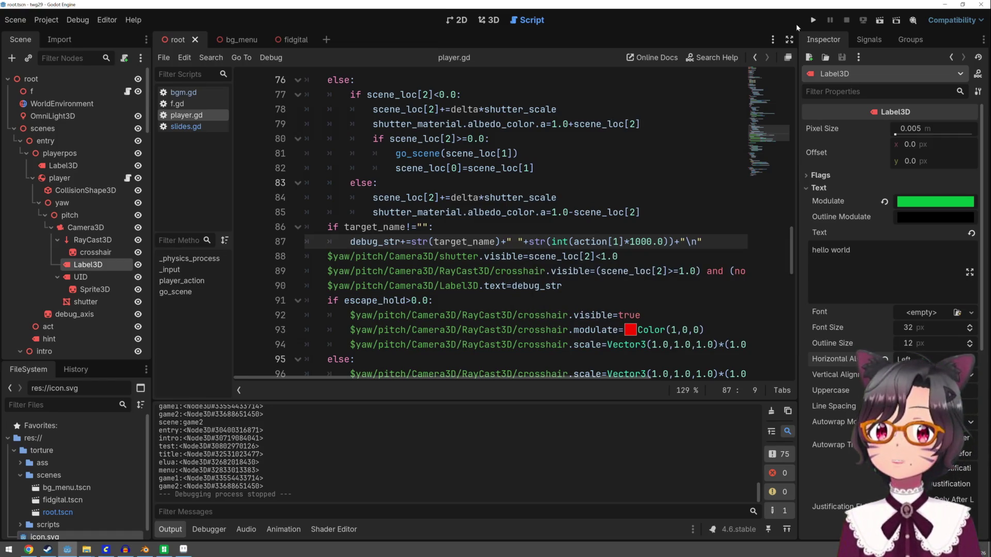
# Step: Run the project through the test, title and agreement scenes, then stop it
pyautogui.click(813, 20)
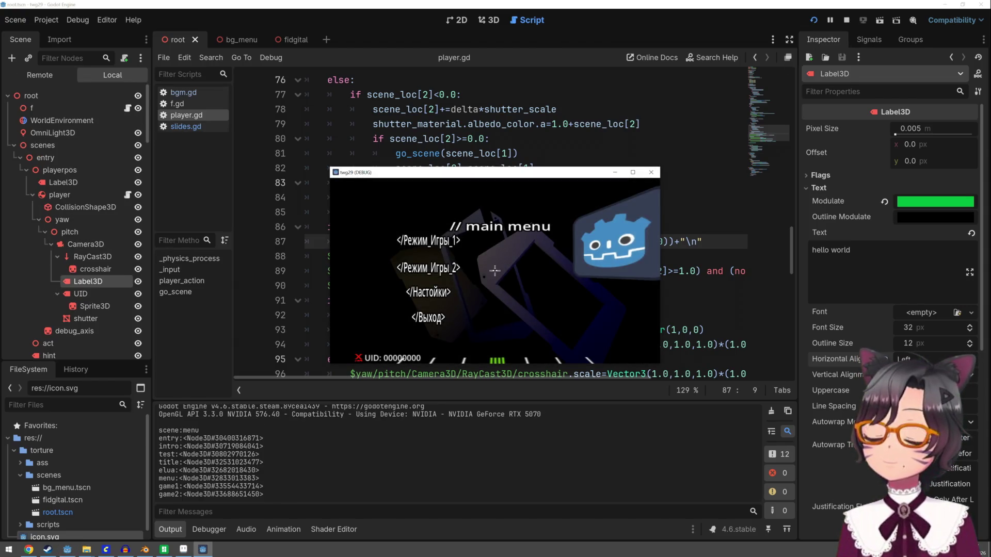
pyautogui.click(494, 271)
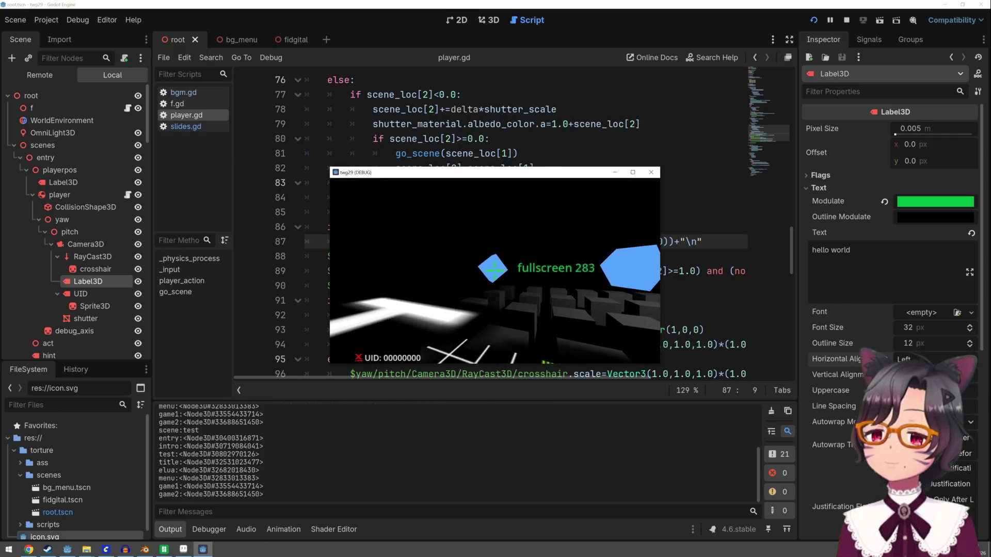
pyautogui.click(494, 270)
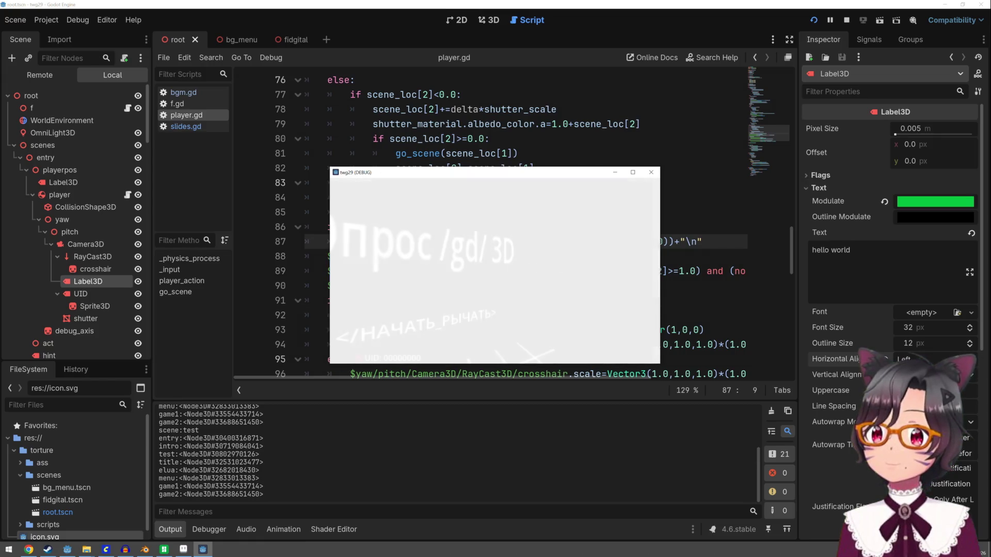
pyautogui.click(495, 270)
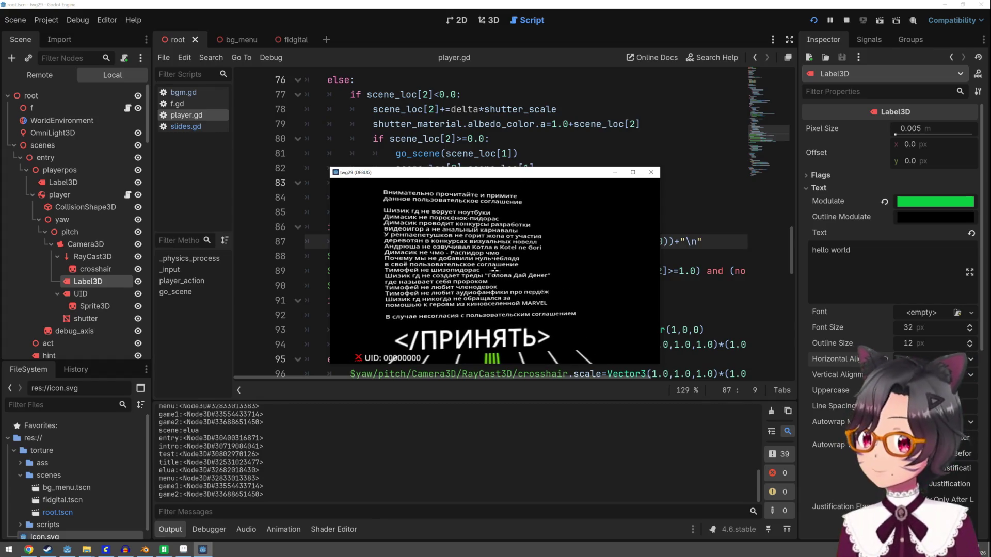
pyautogui.click(494, 269)
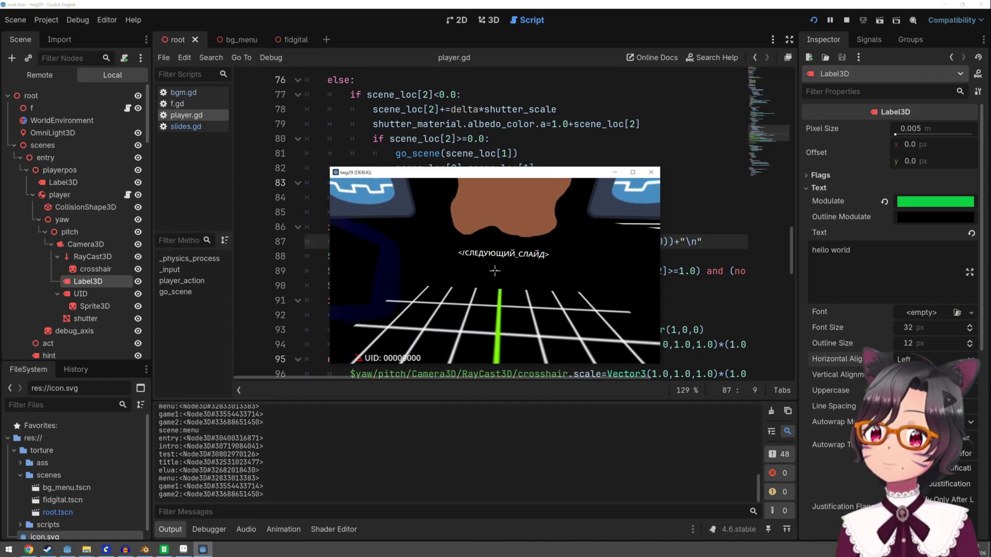
pyautogui.moveTo(495, 271)
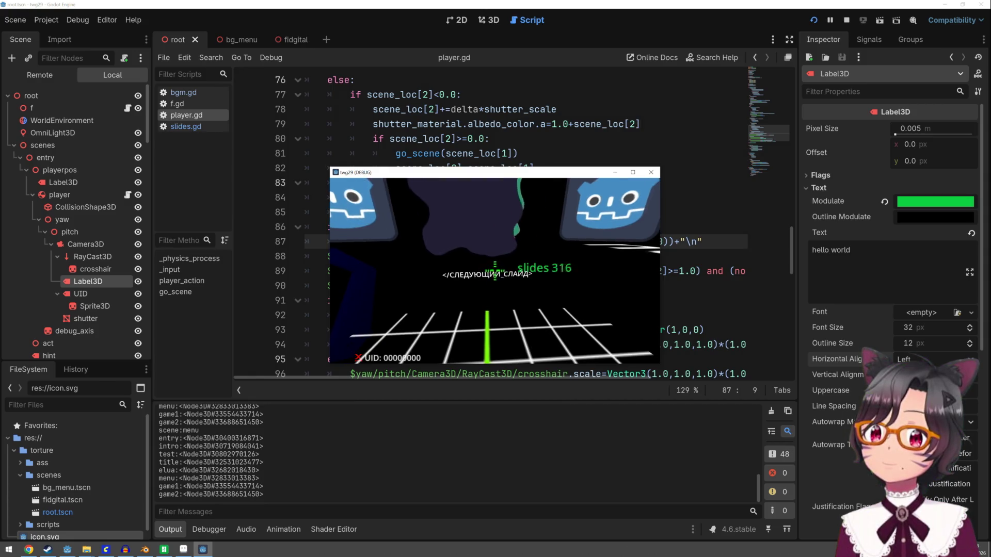
pyautogui.press('Escape')
# Step: In the 3D view, move the Label3D along its vertical axis, then save and relaunch
pyautogui.click(501, 20)
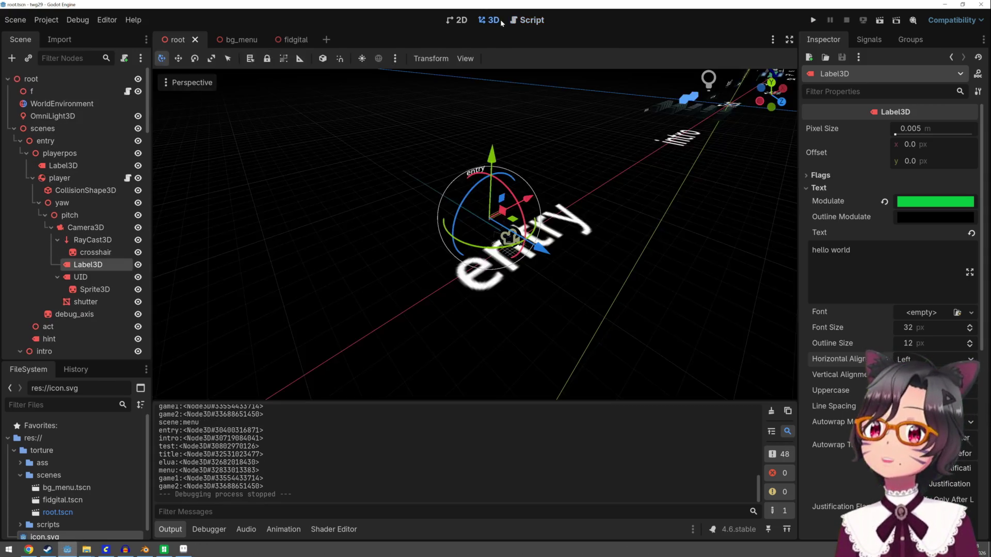
pyautogui.scroll(-5, 497, 196)
pyautogui.press('f')
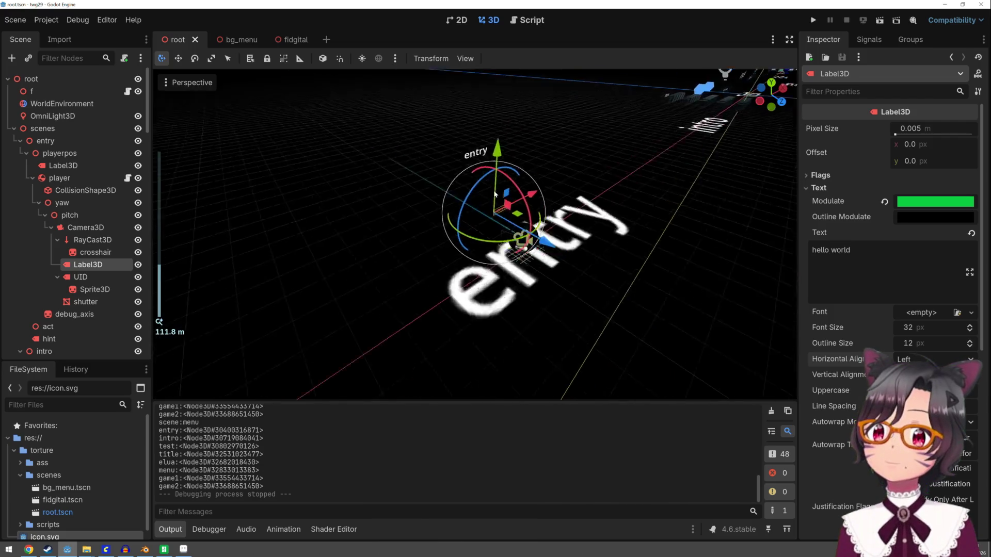
pyautogui.moveTo(493, 162)
pyautogui.mouseDown()
pyautogui.moveTo(502, 178)
pyautogui.moveTo(506, 170)
pyautogui.mouseUp()
pyautogui.click(813, 20)
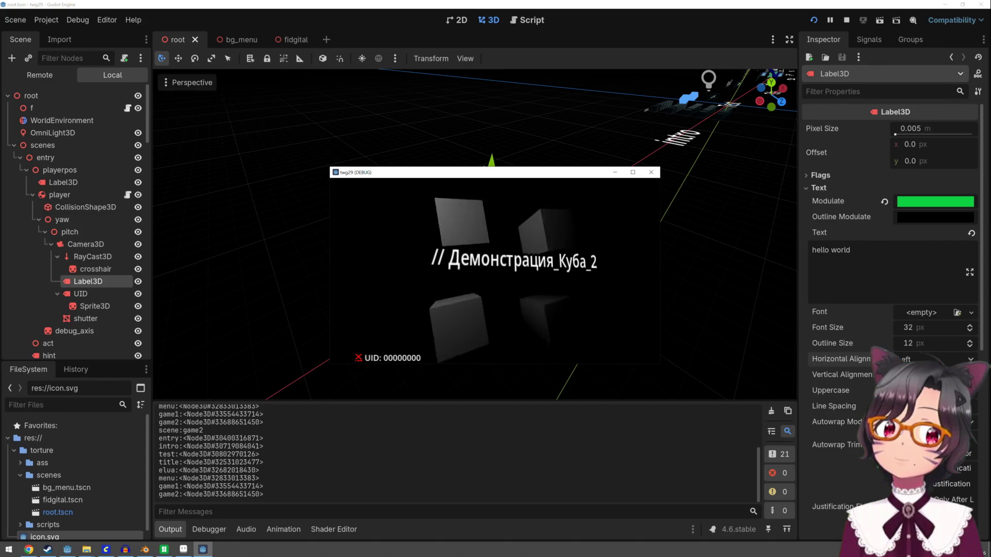
pyautogui.press('Escape')
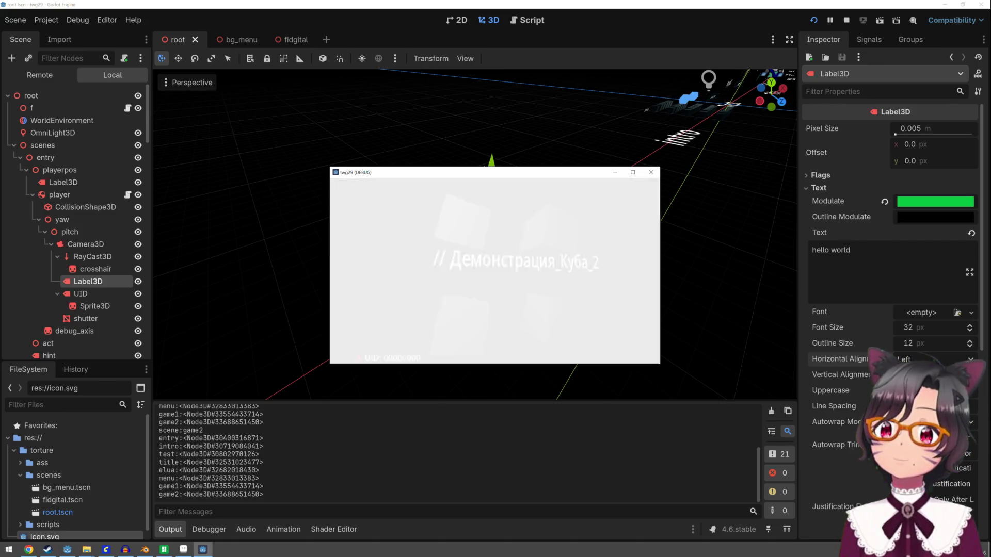
pyautogui.click(495, 270)
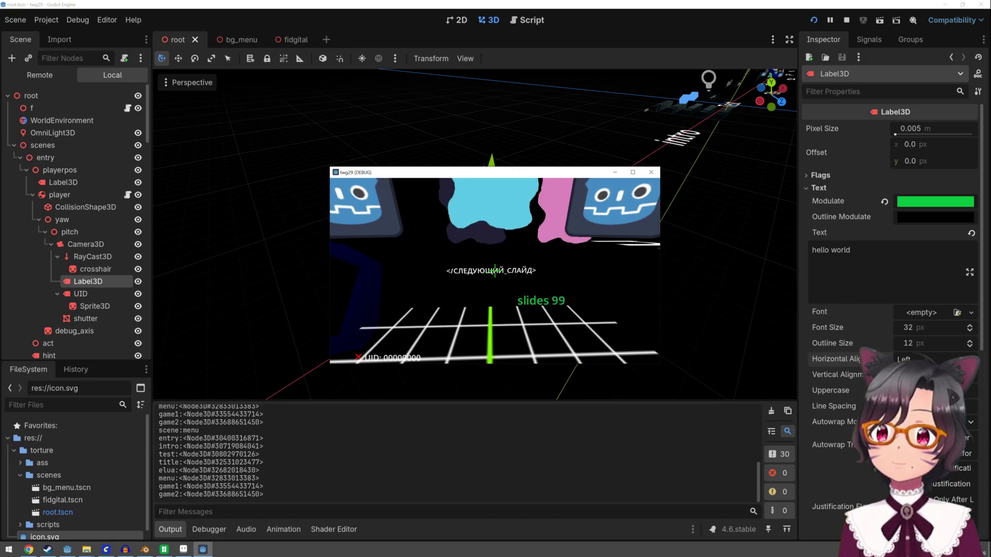
pyautogui.click(495, 270)
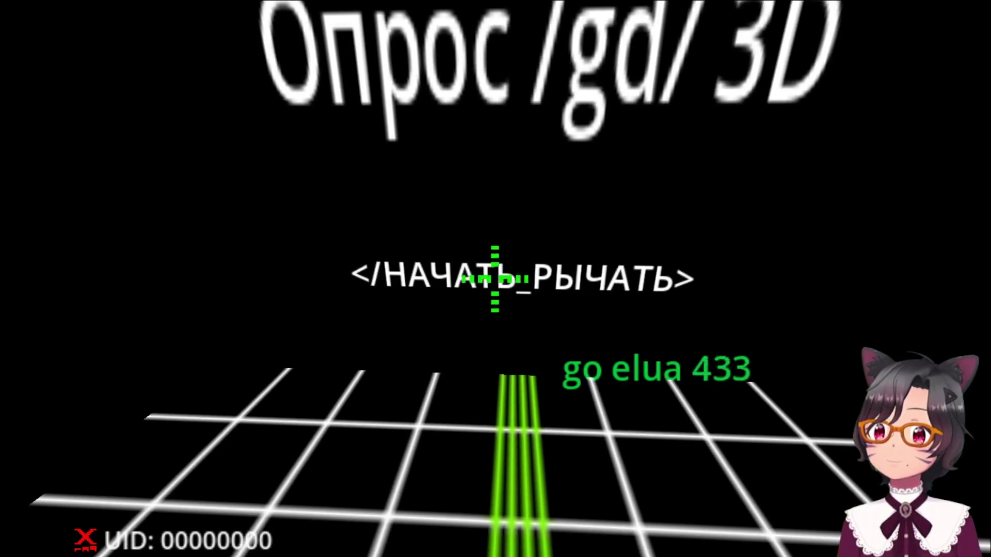
pyautogui.click(495, 278)
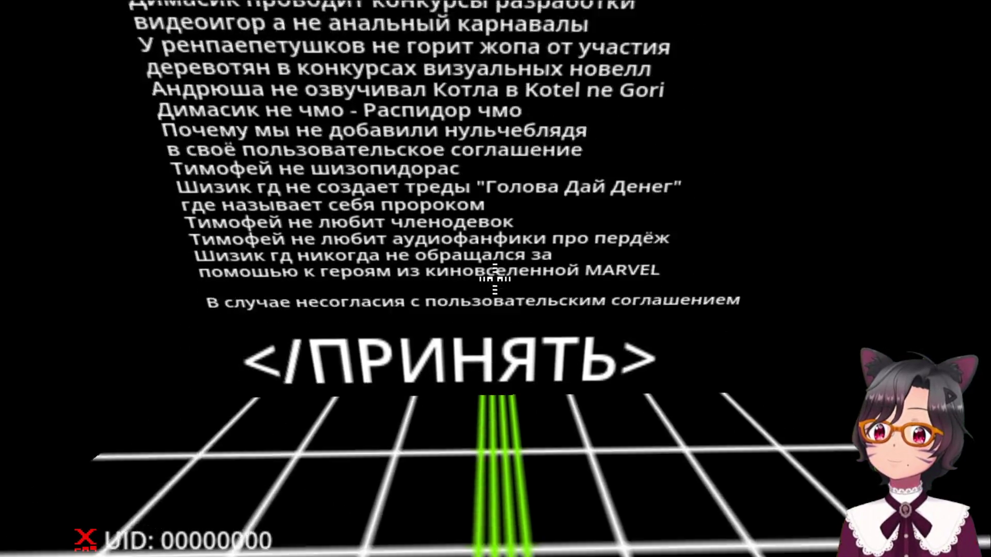
pyautogui.click(494, 279)
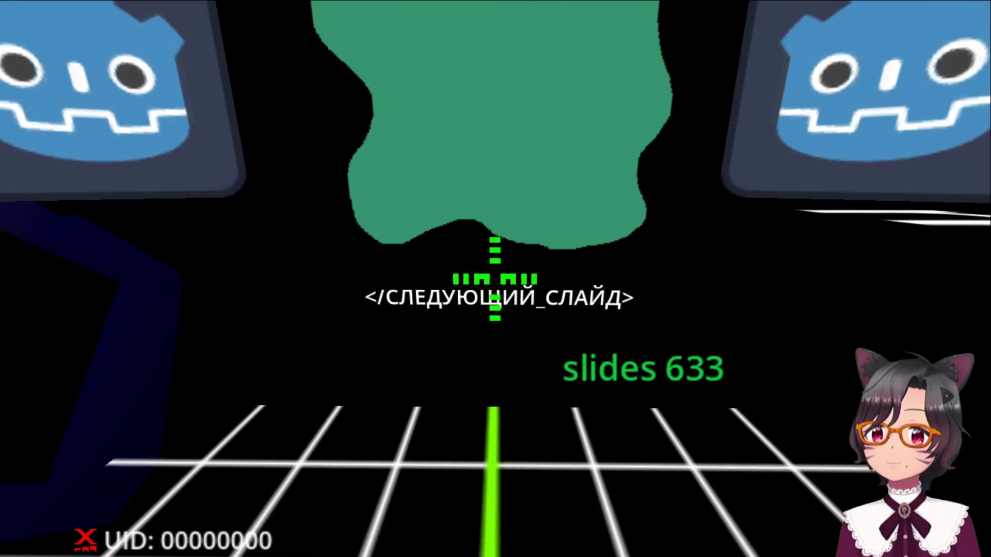
pyautogui.click(494, 279)
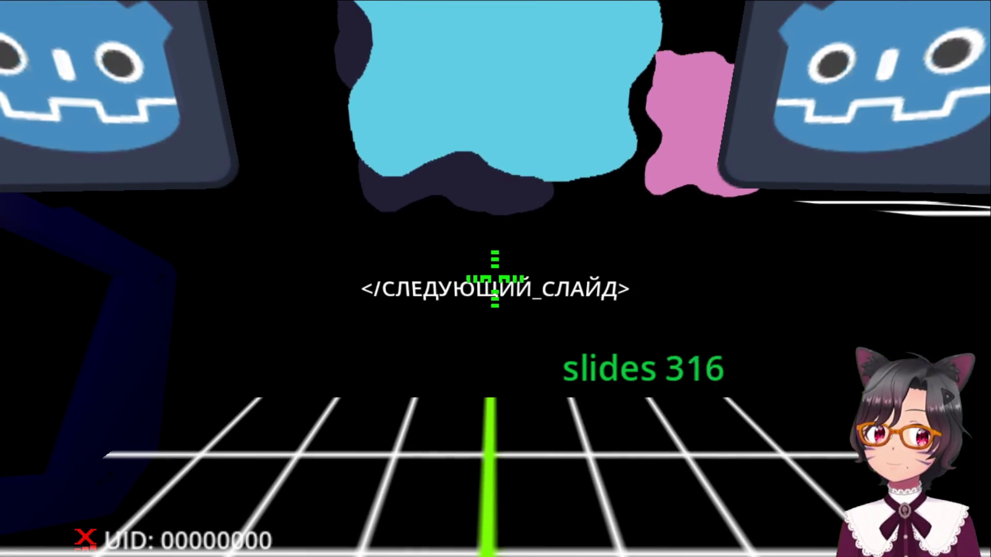
pyautogui.press('F8')
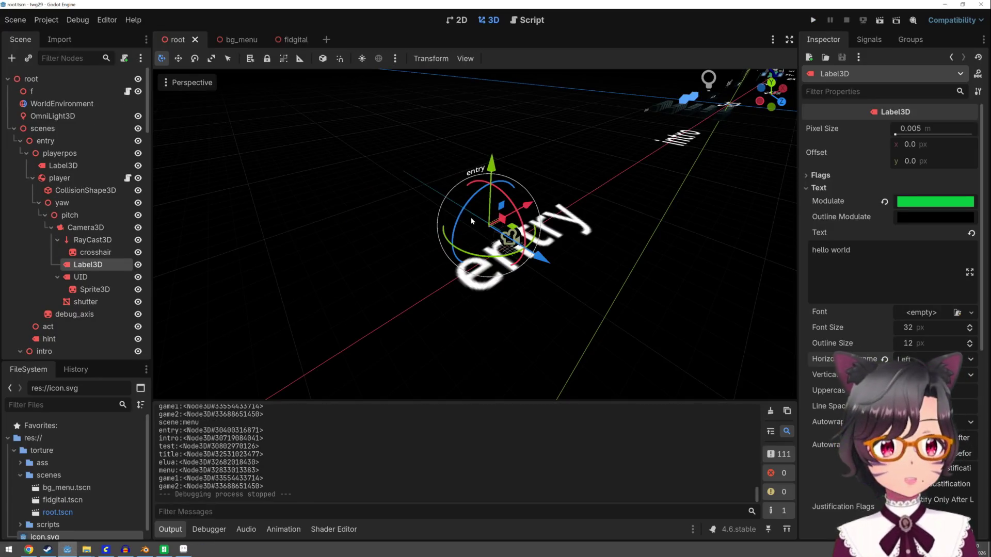
pyautogui.scroll(-8, 353, 206)
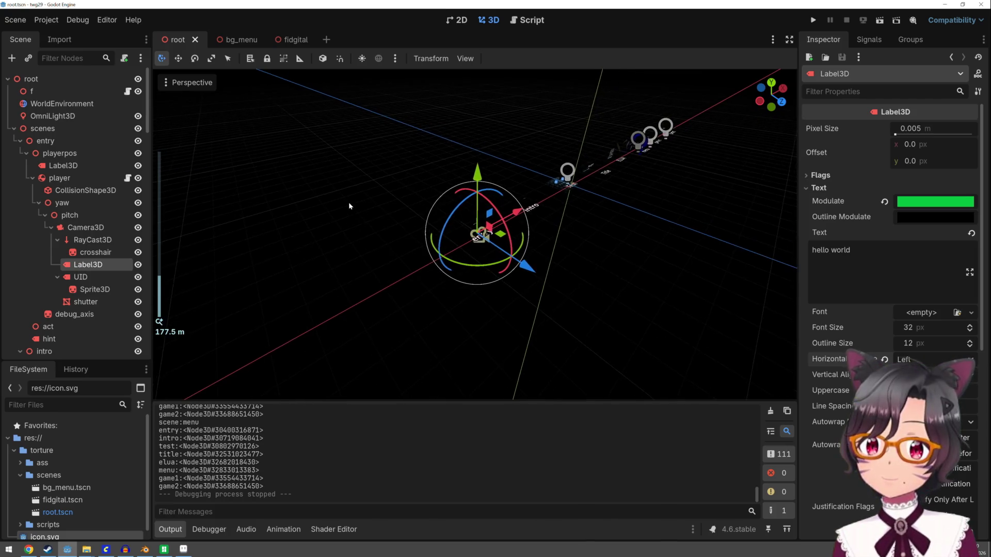
pyautogui.scroll(3, 349, 202)
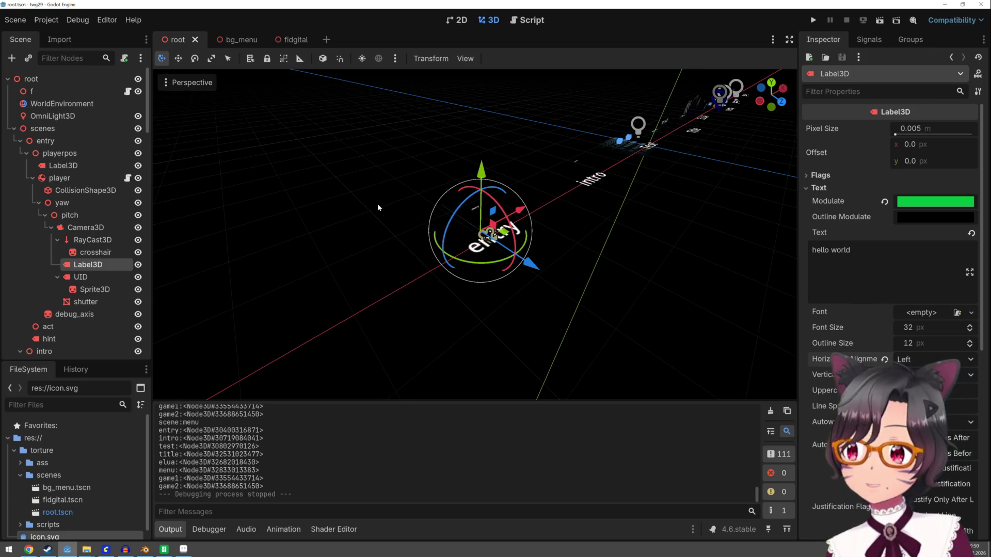
pyautogui.click(161, 549)
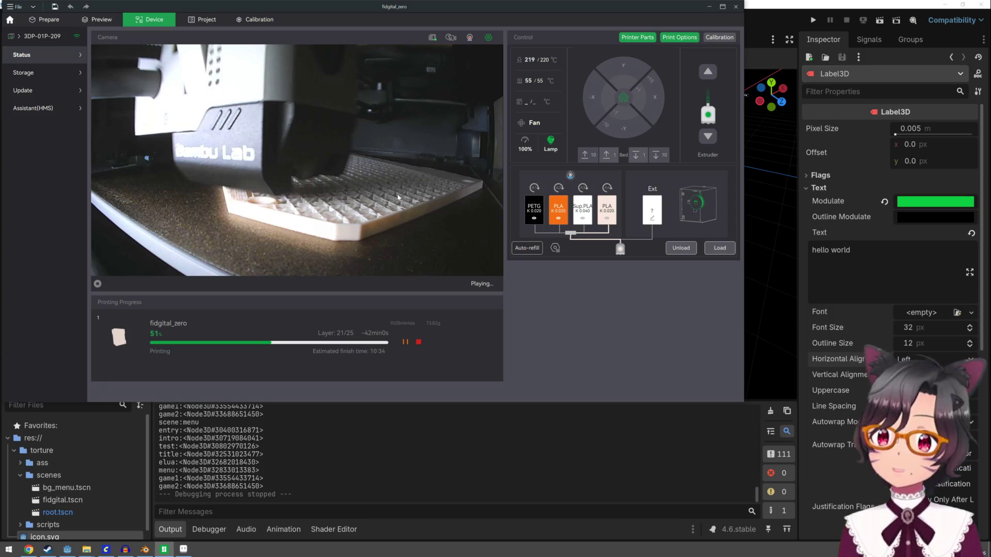
# Step: Check the current AMS humidity level, rated B, then dismiss the reading
pyautogui.click(571, 175)
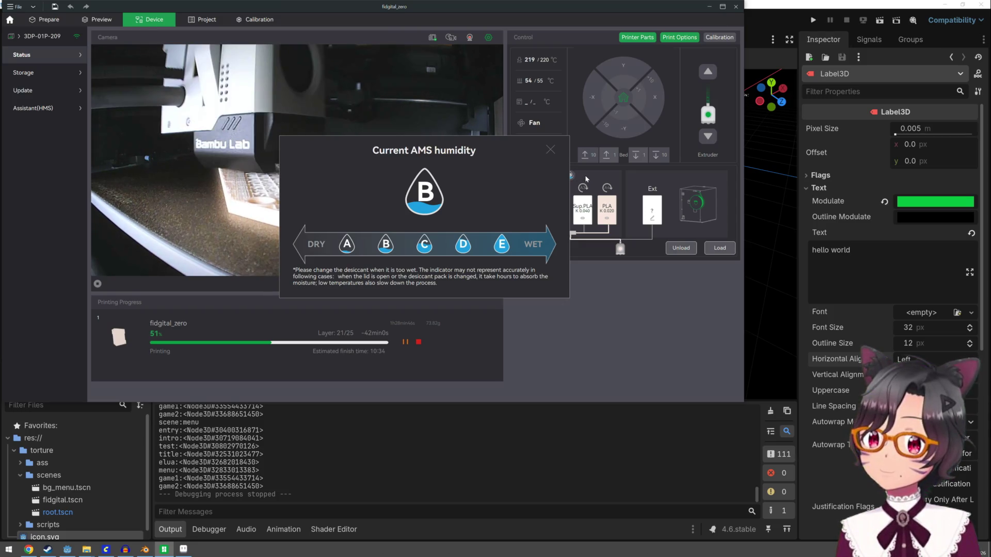
pyautogui.click(587, 177)
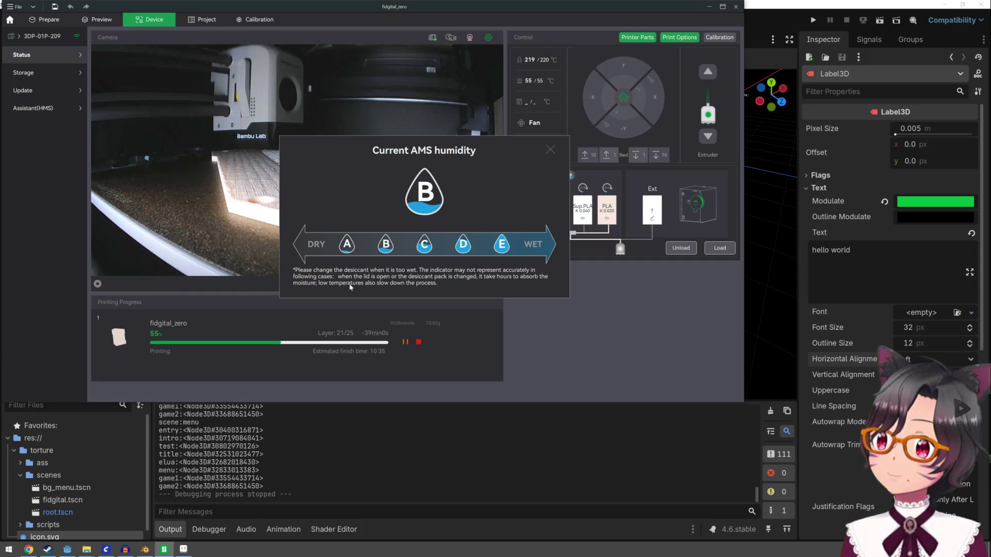
# Step: Close the Current AMS humidity dialog to return to the print status
pyautogui.click(551, 150)
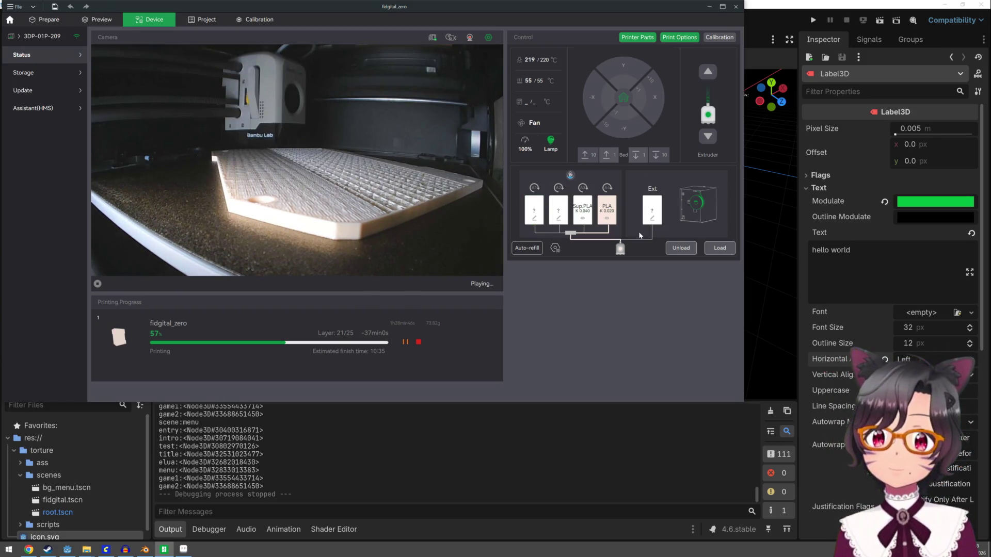
# Step: Open the AMS Materials Setting for the white Bambu Support For PLA slot
pyautogui.click(582, 222)
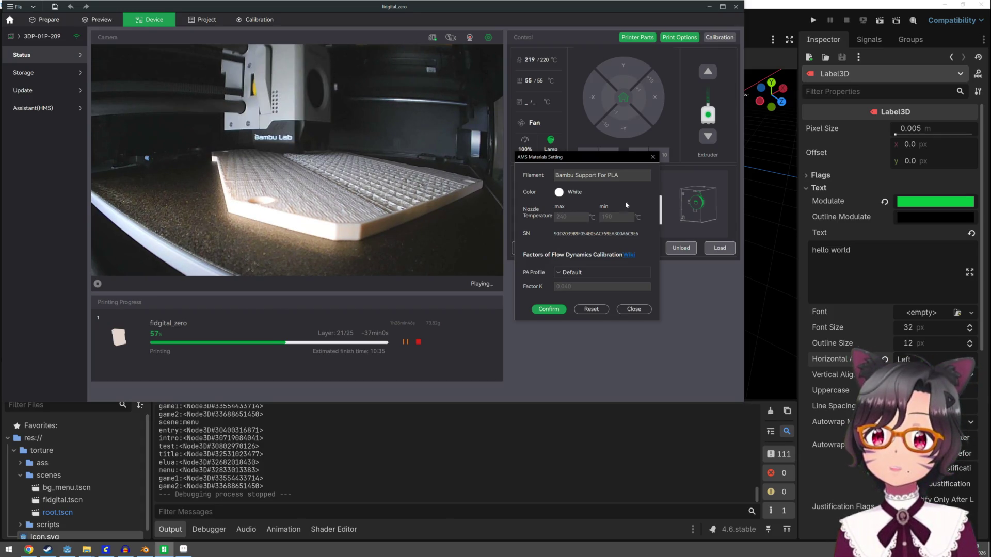
# Step: Close the material settings and quit Bambu Studio without saving the project
pyautogui.click(652, 158)
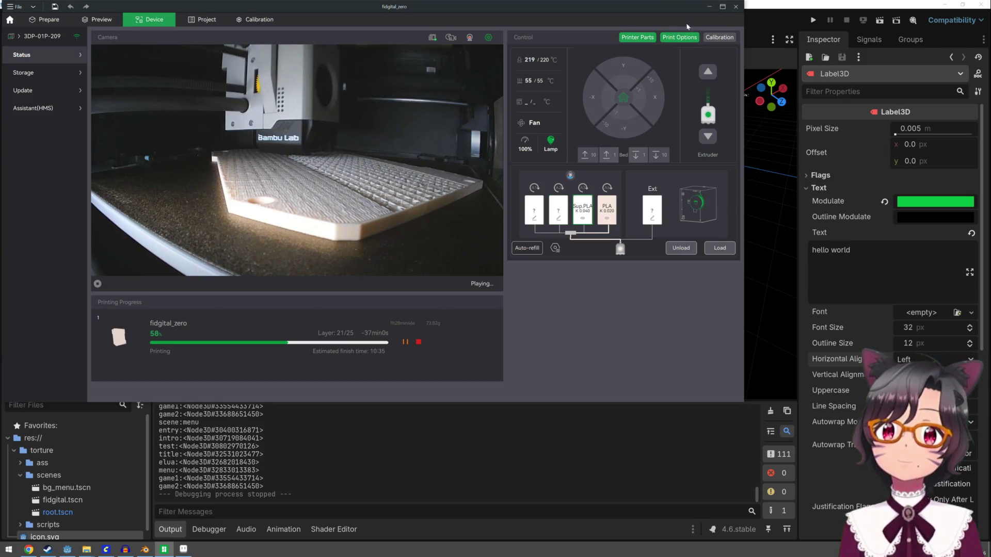
pyautogui.click(736, 7)
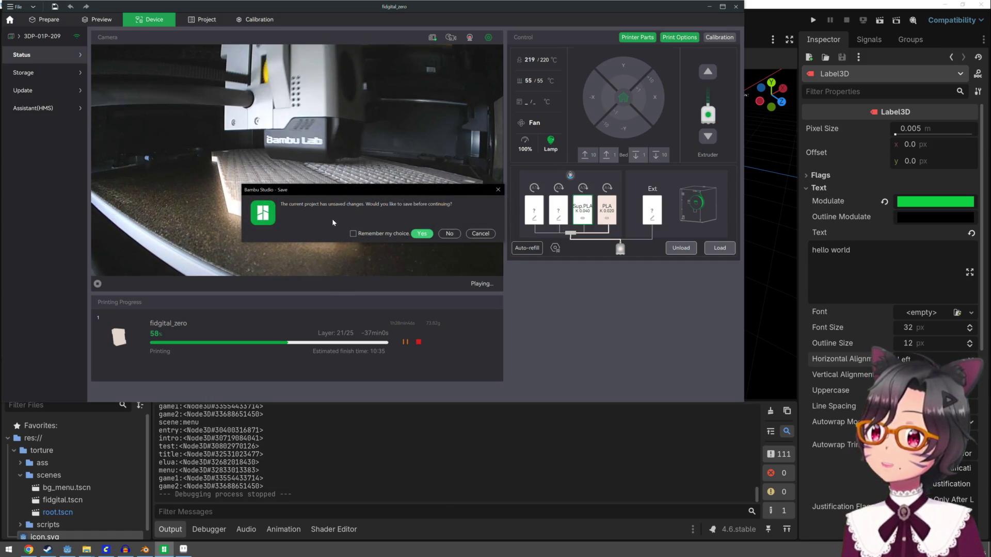
pyautogui.click(443, 234)
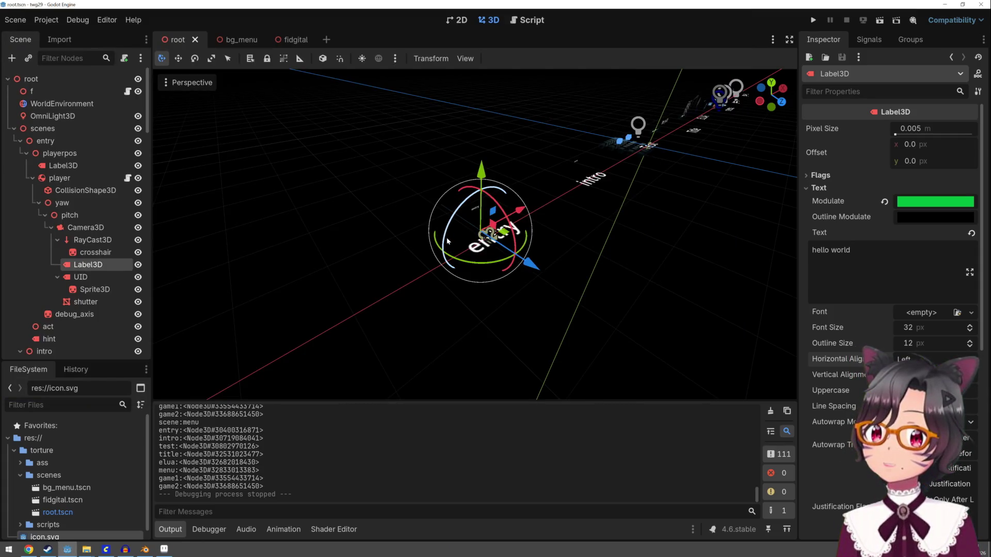
# Step: Run the project, advance through four slides, then stop the game with F8
pyautogui.scroll(-3, 446, 241)
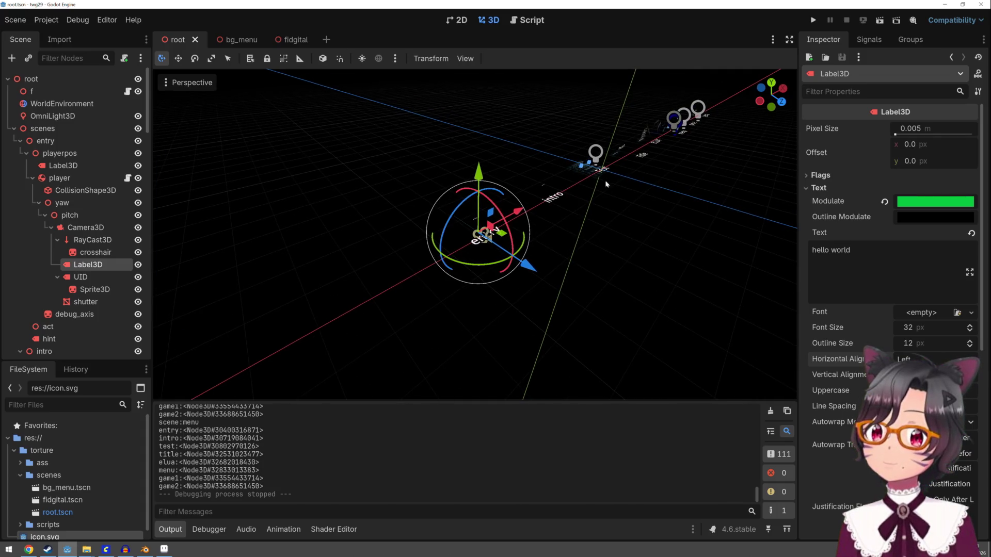
pyautogui.click(813, 21)
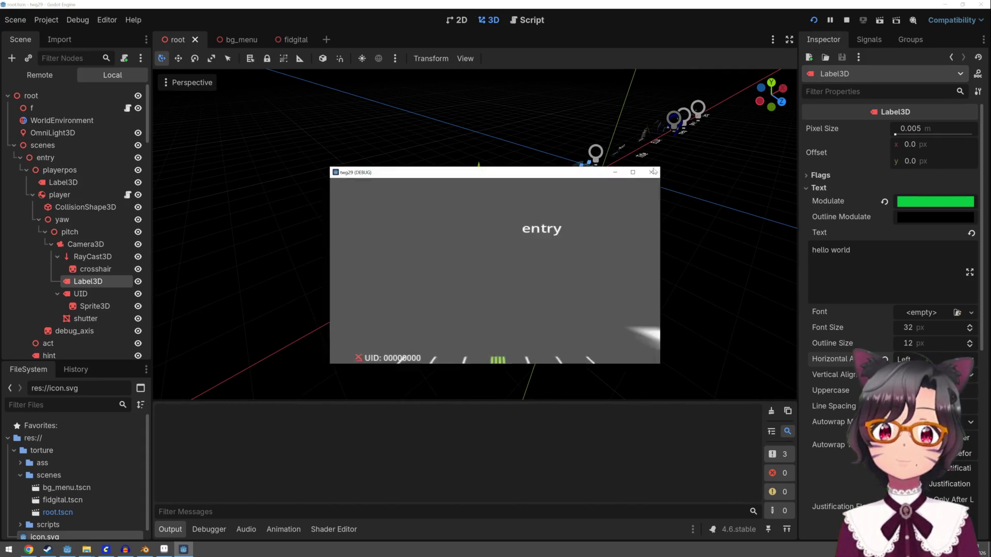
pyautogui.click(495, 271)
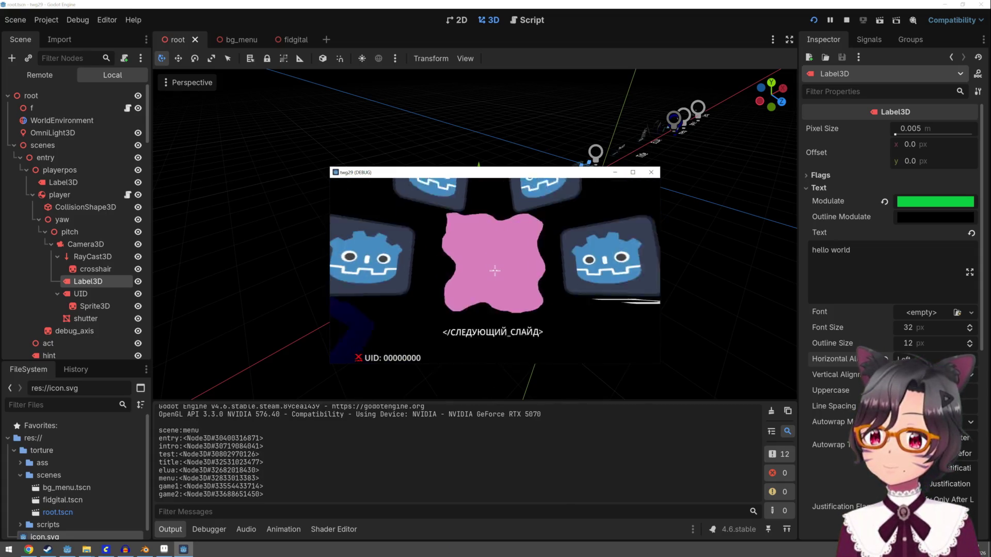
pyautogui.click(495, 271)
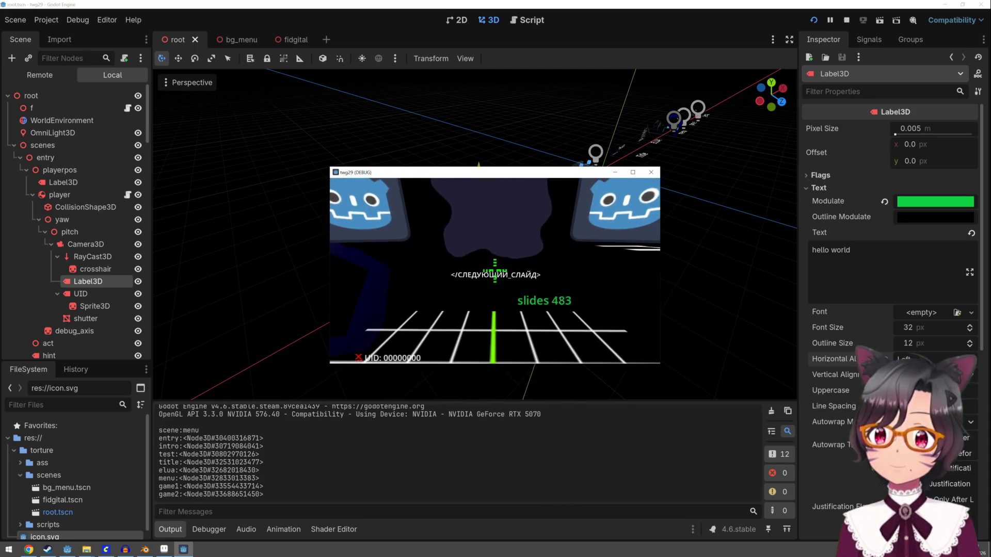
pyautogui.click(494, 270)
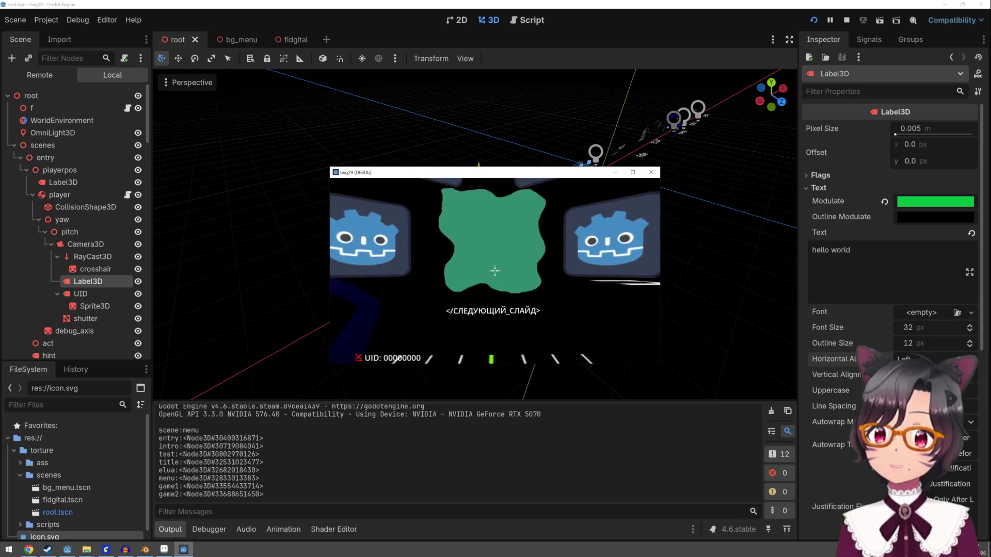
pyautogui.click(495, 270)
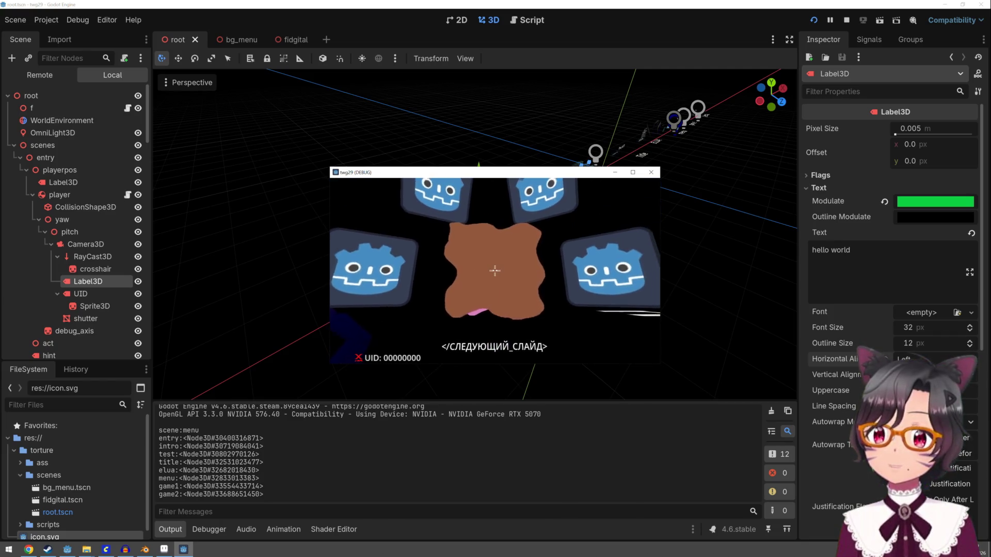
pyautogui.press('F8')
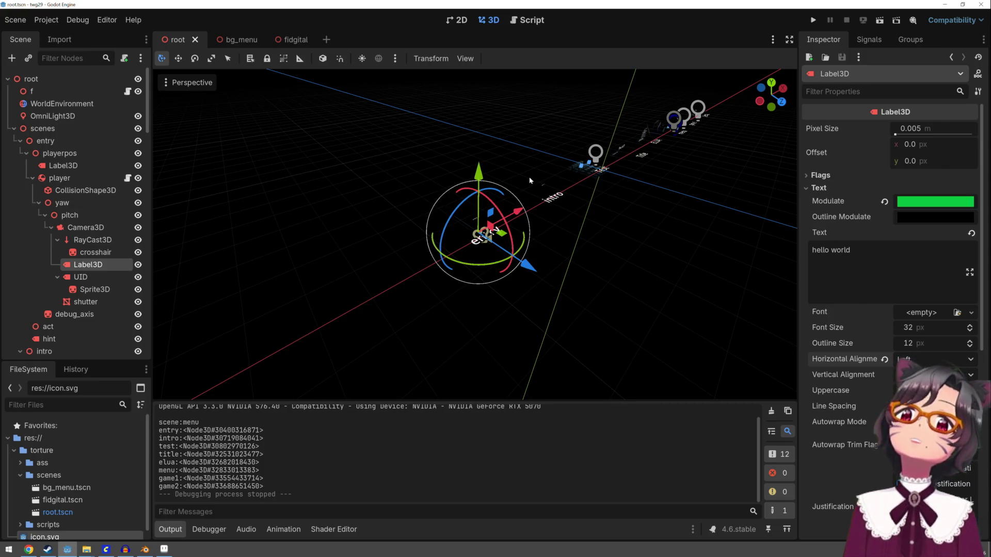
# Step: Open slides.gd and review its match i: and _physics_process positioning code down to the commented rows
pyautogui.click(525, 21)
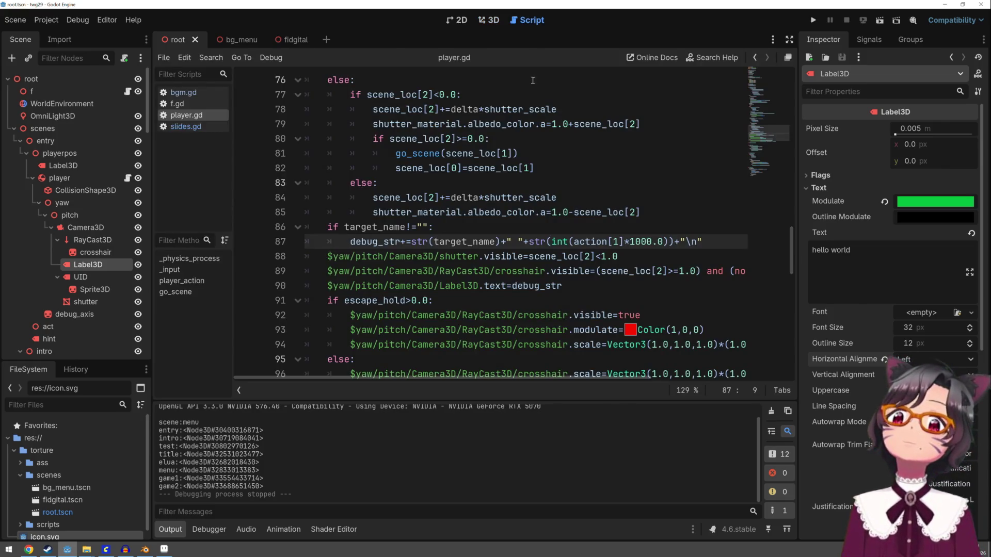
pyautogui.click(184, 127)
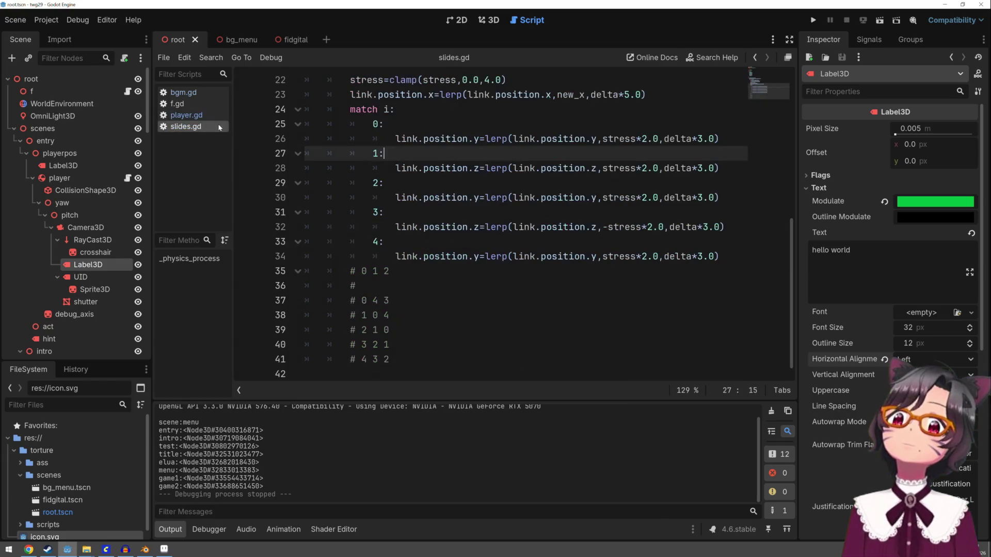
pyautogui.click(453, 241)
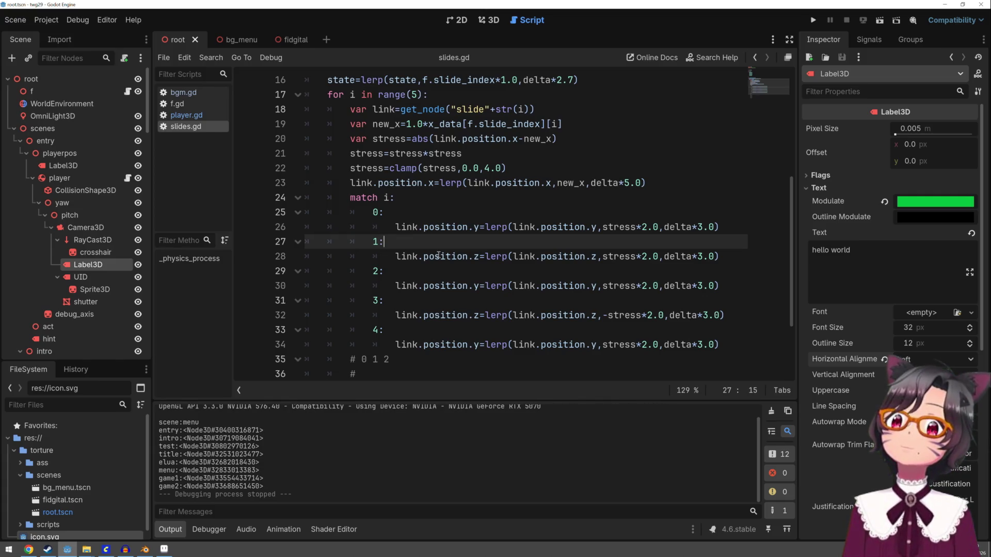
pyautogui.scroll(4, 438, 255)
pyautogui.scroll(-3, 438, 255)
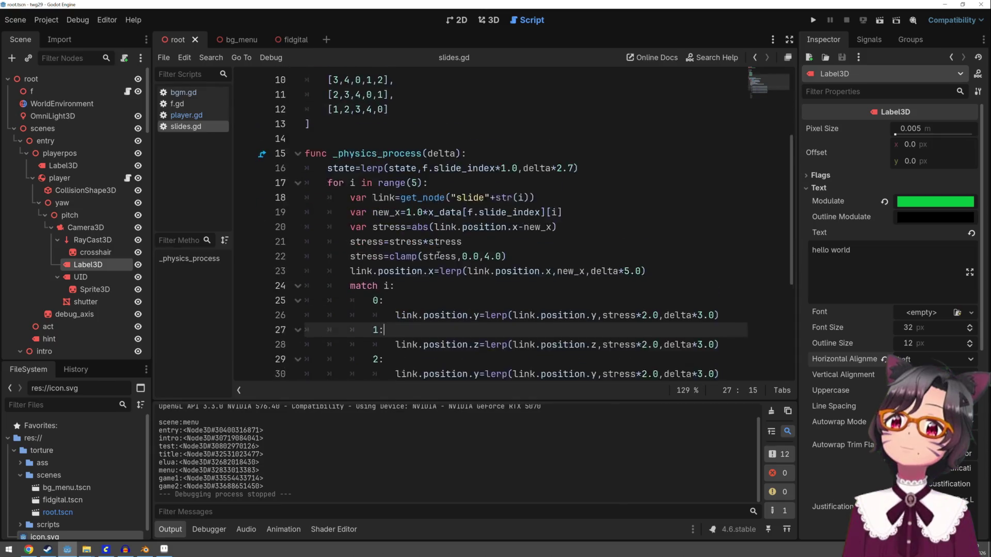
pyautogui.click(433, 247)
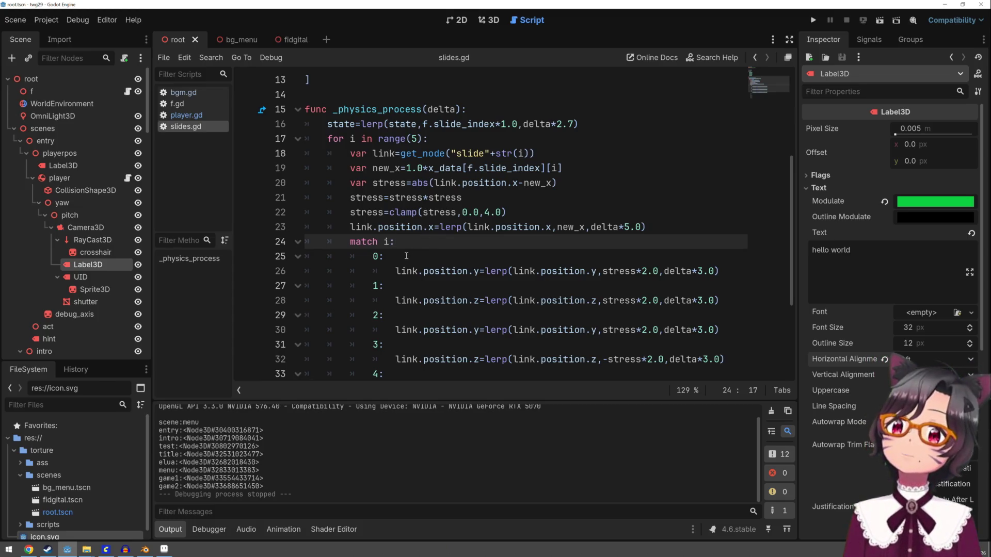
pyautogui.scroll(4, 406, 255)
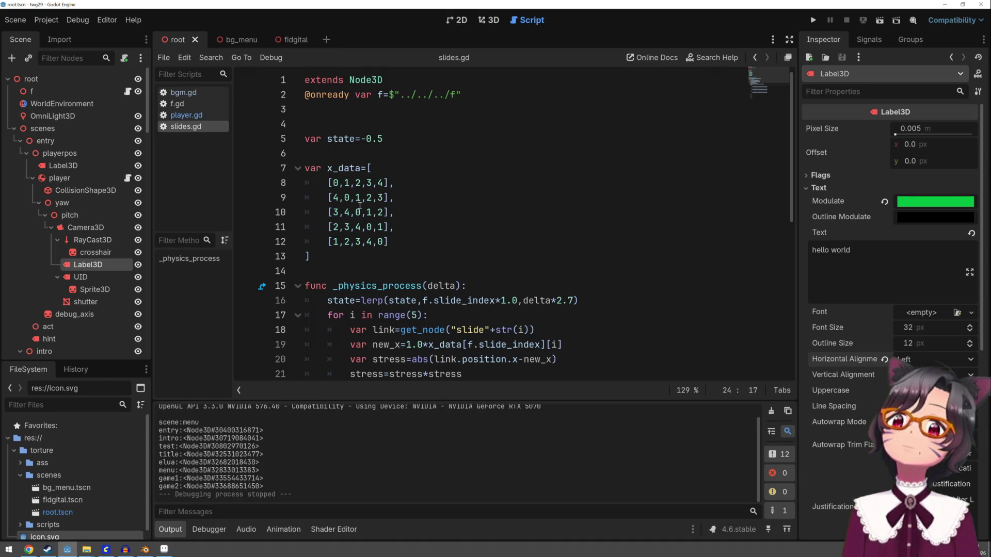
pyautogui.scroll(-1, 359, 205)
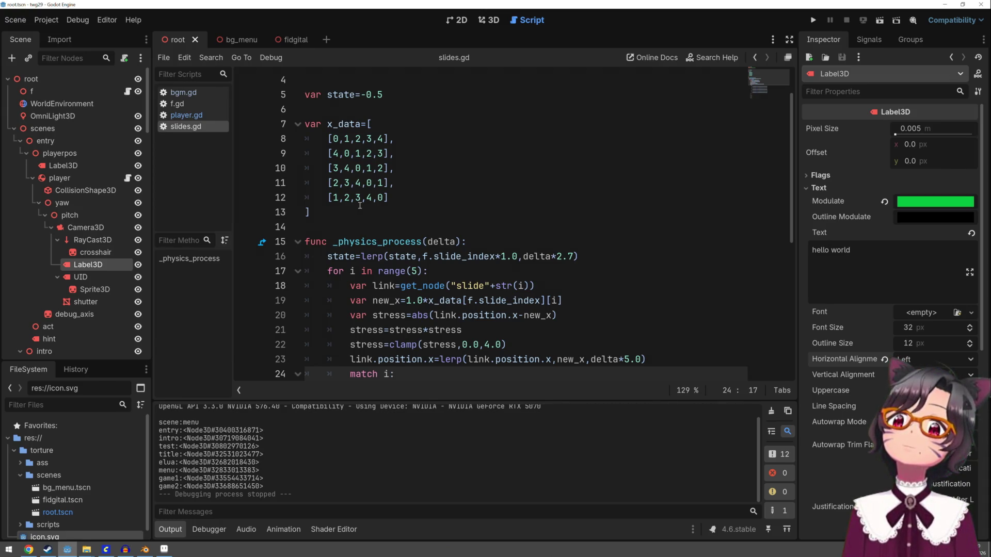
pyautogui.scroll(-2, 360, 205)
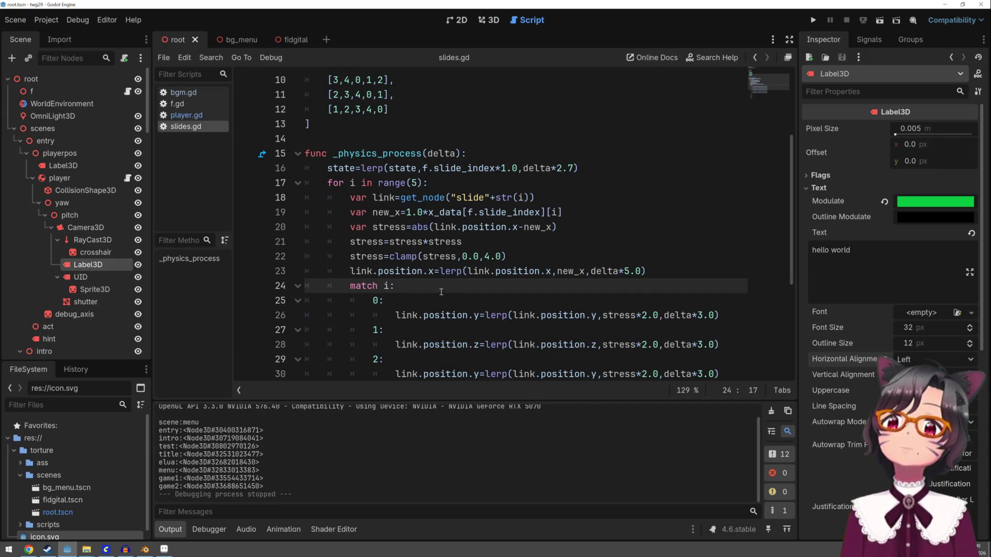
pyautogui.scroll(-4, 441, 291)
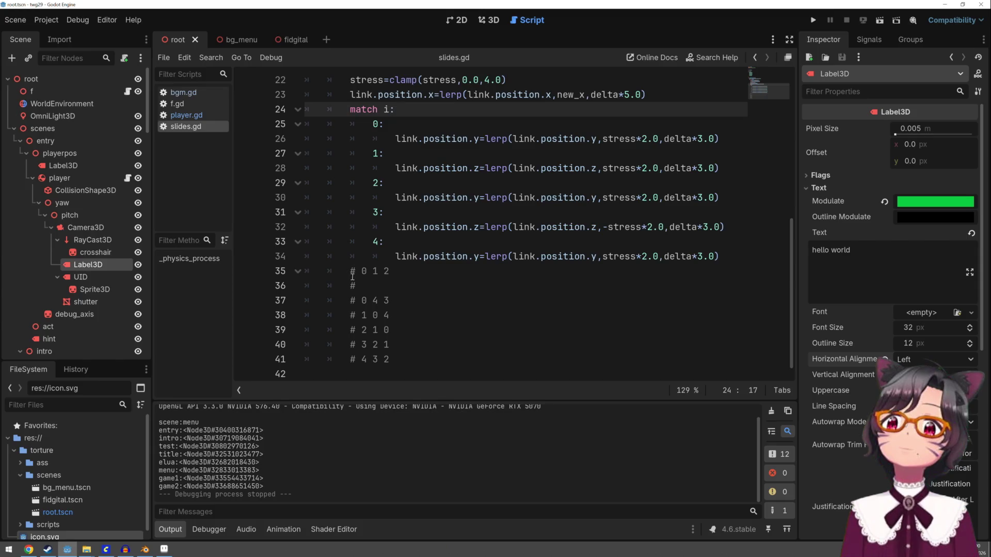
# Step: Delete leftover lines 35–41 in slides.gd and end the script with a '# context' comment
pyautogui.moveTo(306, 270); pyautogui.dragTo(426, 373)
pyautogui.press('BackSpace')
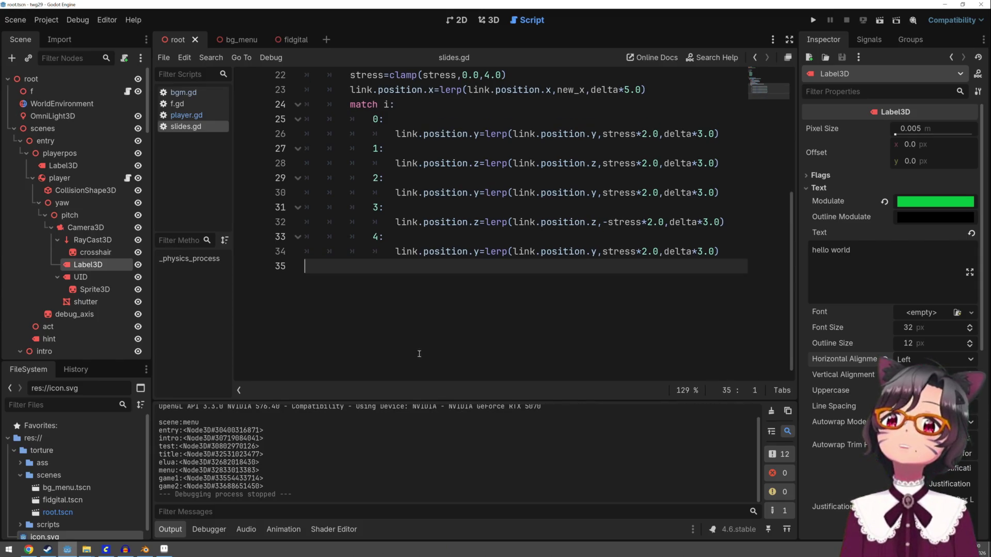
pyautogui.scroll(4, 419, 351)
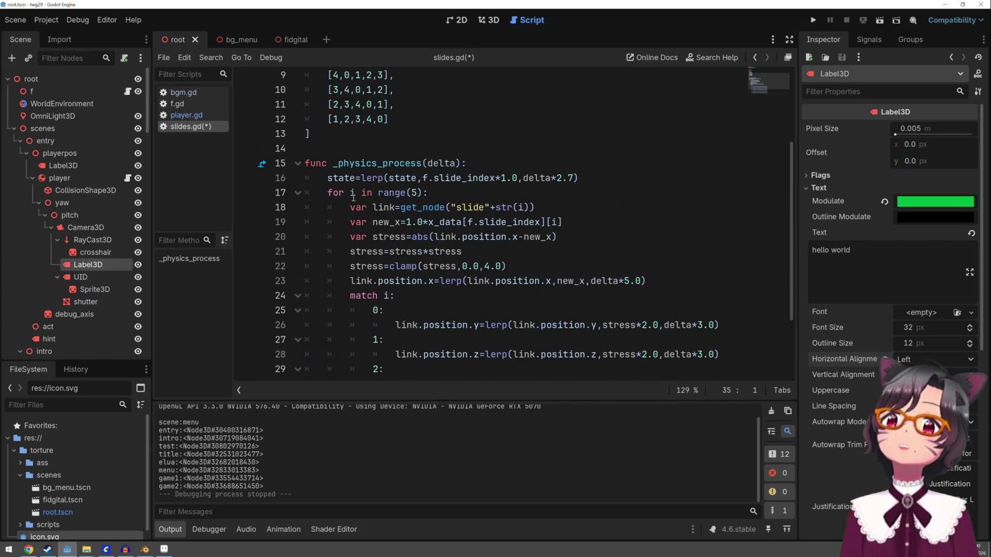
pyautogui.moveTo(415, 203)
pyautogui.scroll(-2, 415, 202)
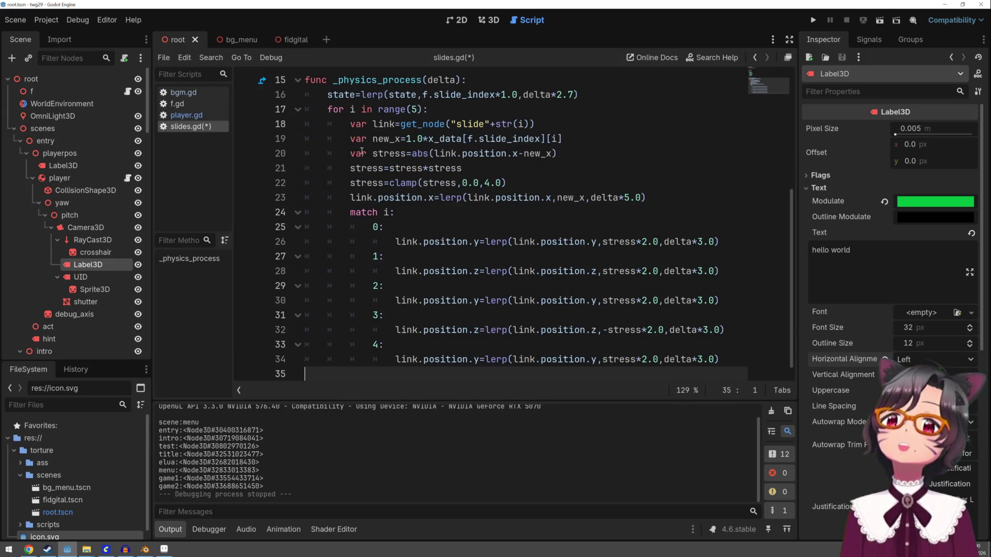
pyautogui.press('Tab')
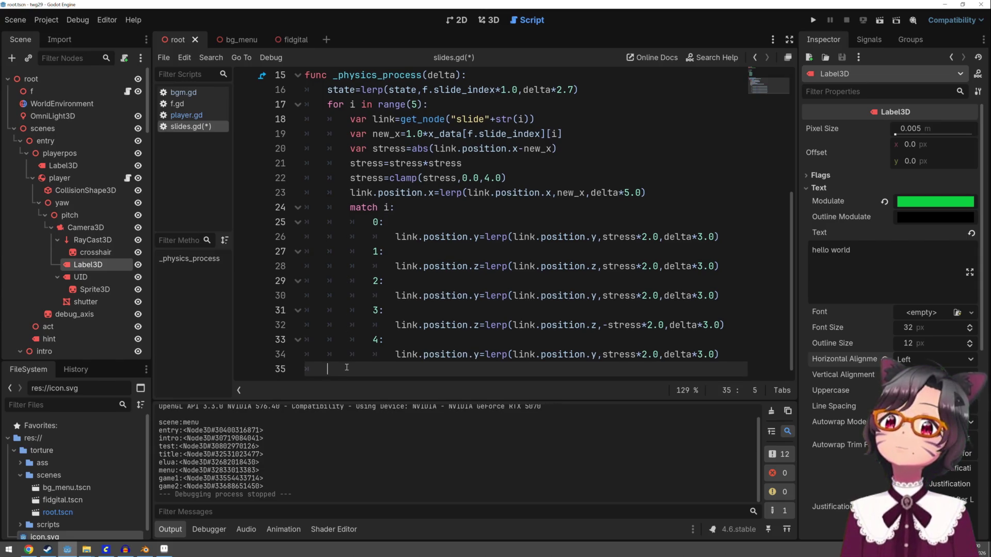
pyautogui.write('# ')
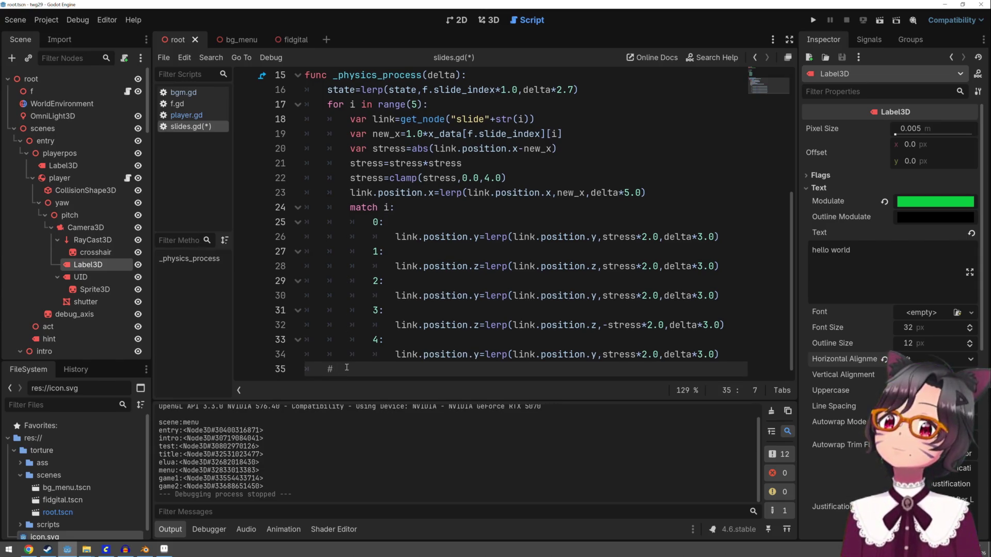
pyautogui.write('context')
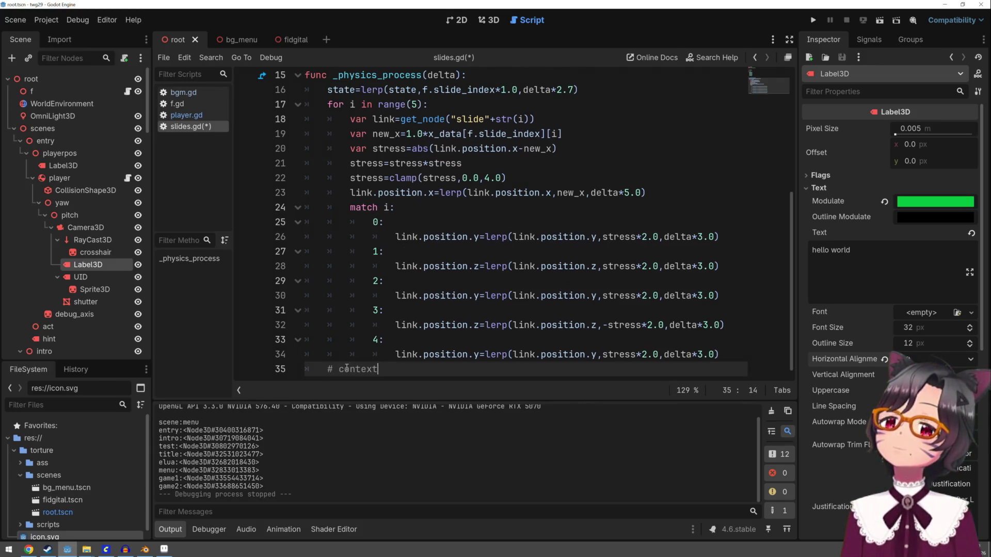
pyautogui.press('Return')
pyautogui.write('var')
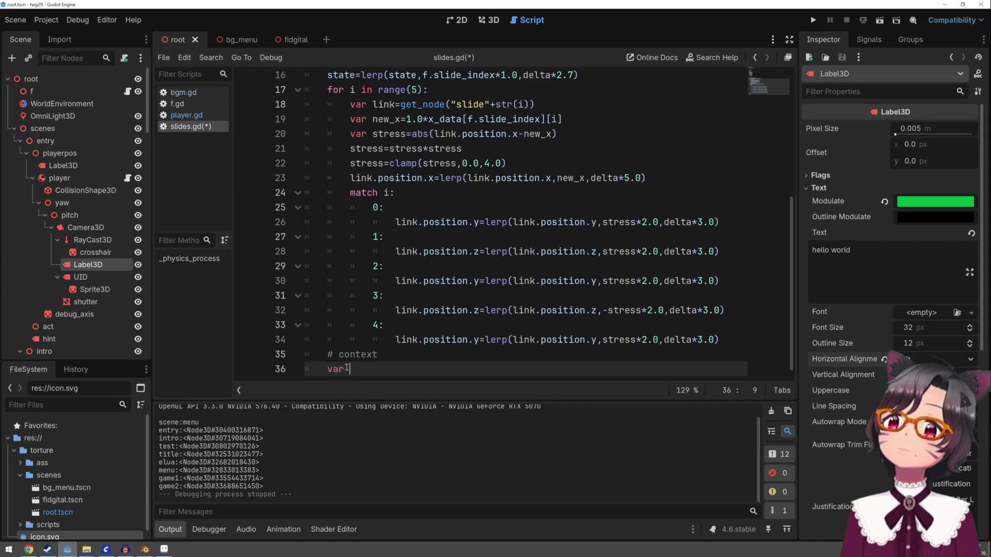
pyautogui.press('BackSpace')
pyautogui.press('BackSpace')
pyautogui.press('BackSpace')
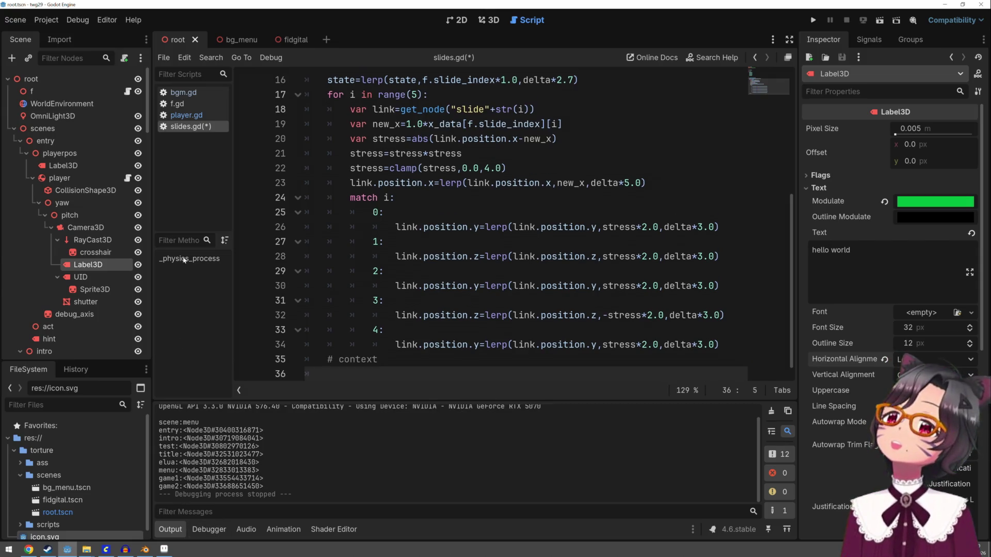
# Step: Comment out print(child) on line 141 of player.gd's go_scene, then relaunch the game
pyautogui.click(187, 115)
pyautogui.scroll(-8, 461, 227)
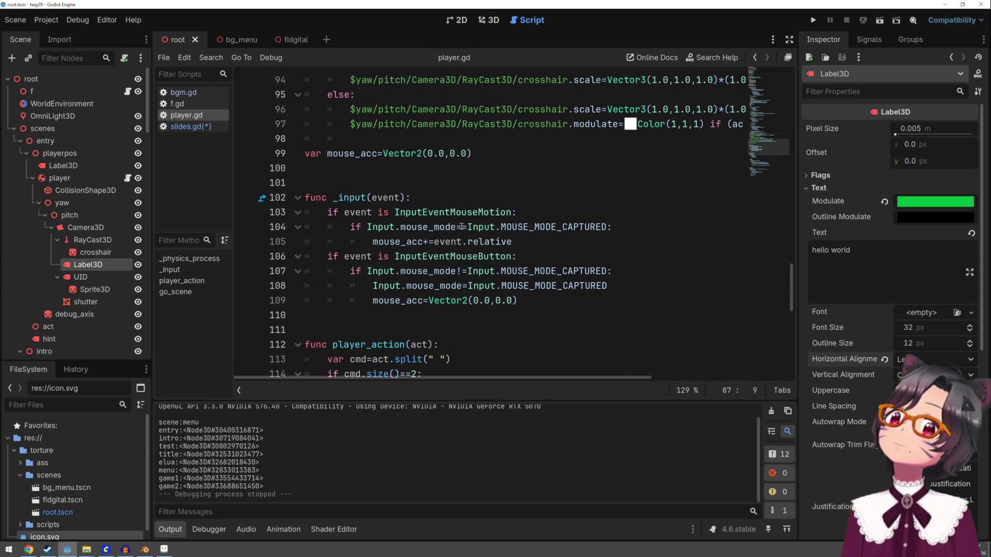
pyautogui.scroll(-6, 461, 226)
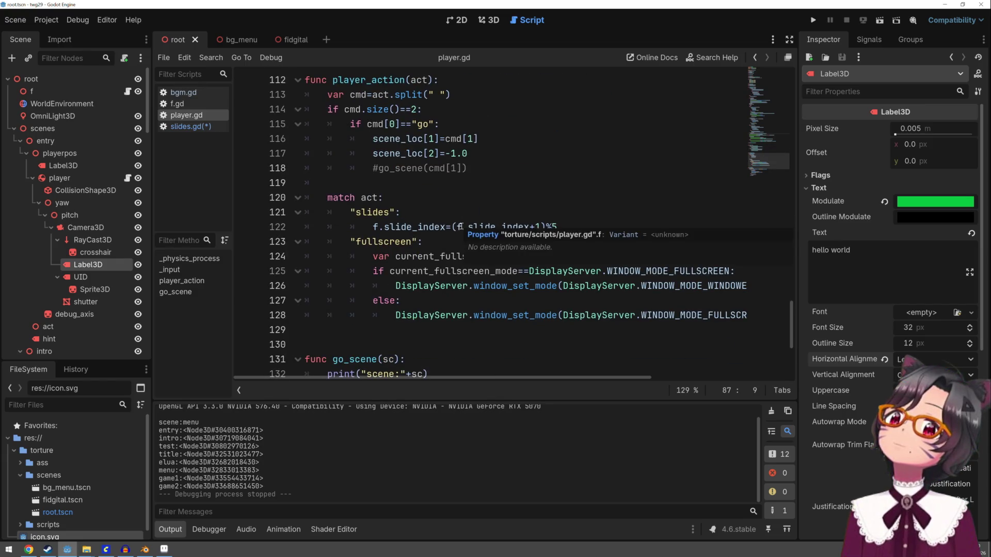
pyautogui.scroll(-1, 461, 225)
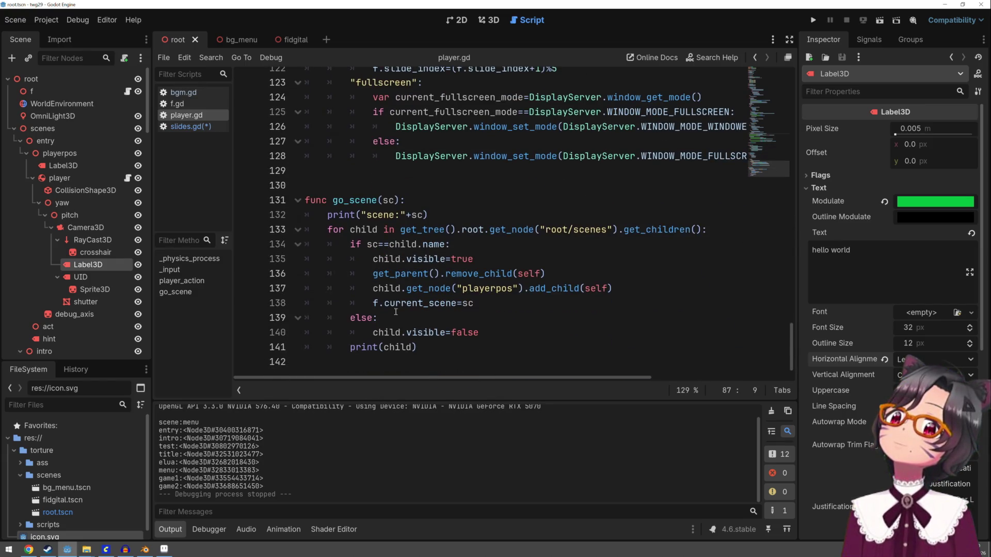
pyautogui.click(353, 349)
pyautogui.write('#')
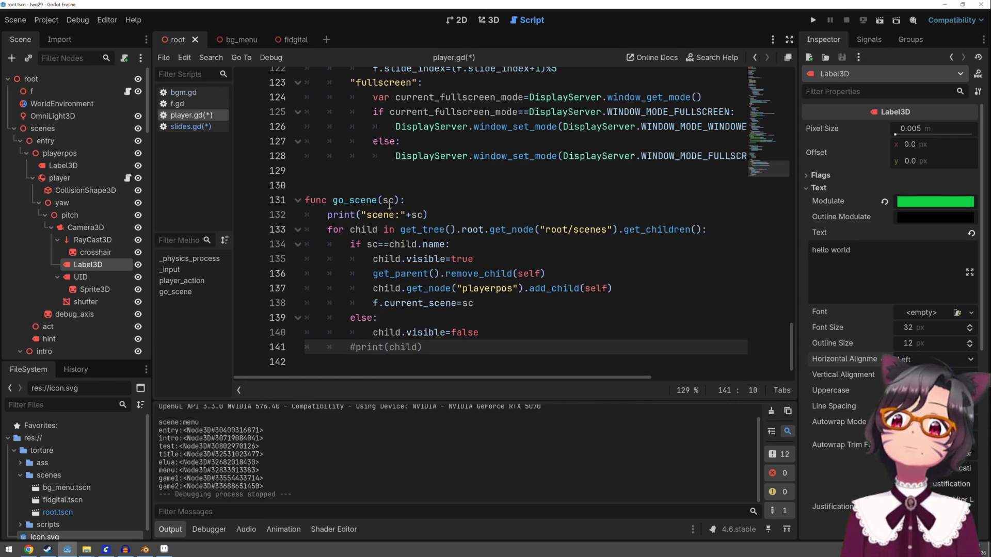
pyautogui.click(812, 20)
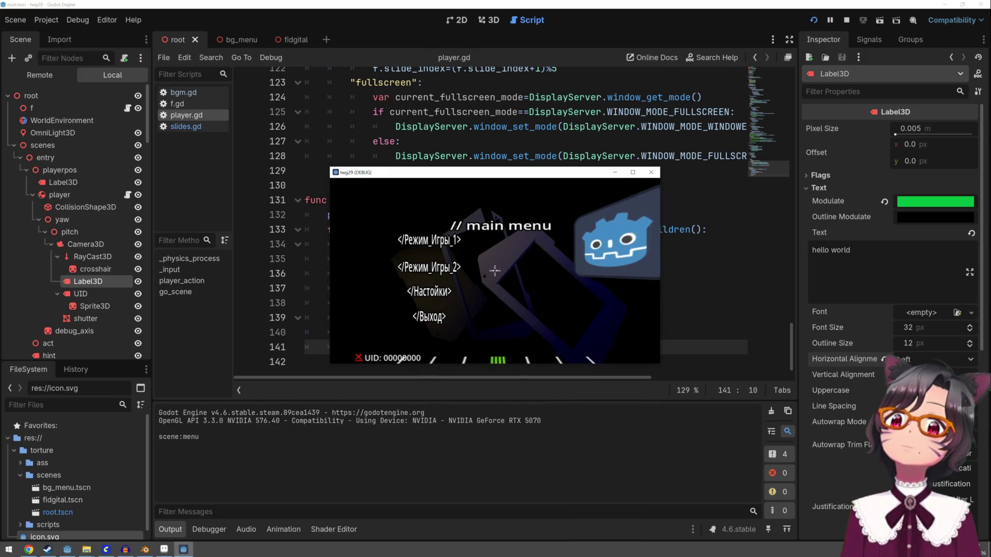
# Step: Play the game fullscreen from the test scene through title and agreement, advance one slide, then stop
pyautogui.click(494, 271)
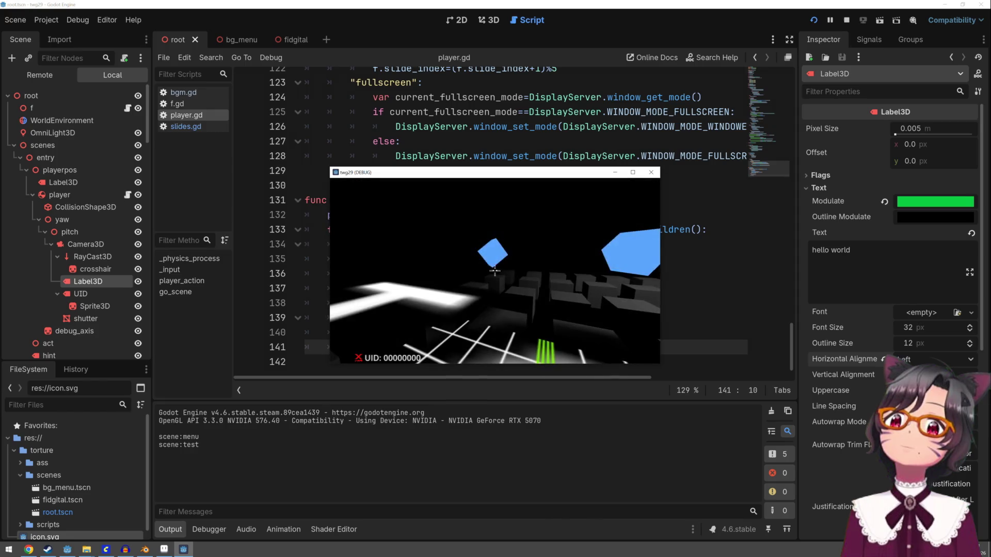
pyautogui.press('F11')
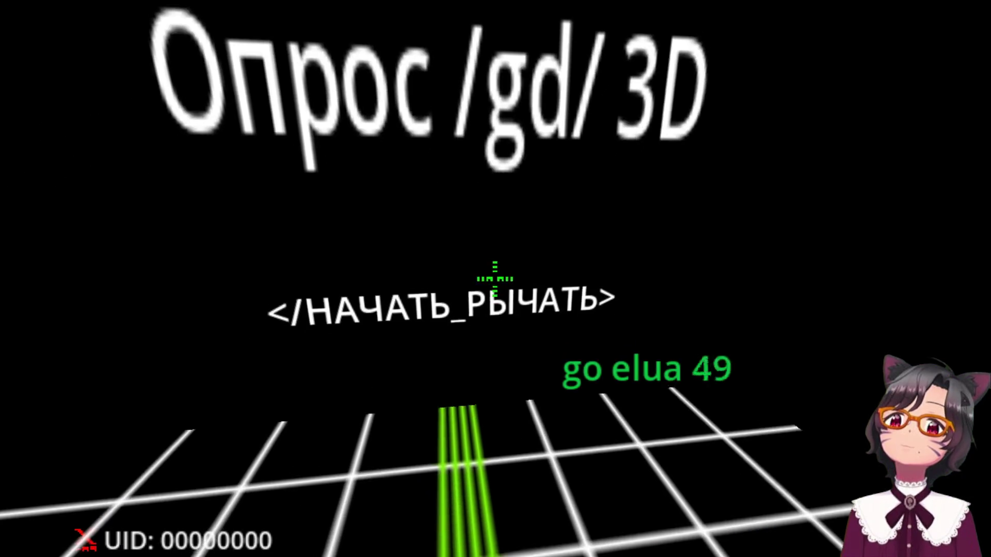
pyautogui.click(495, 279)
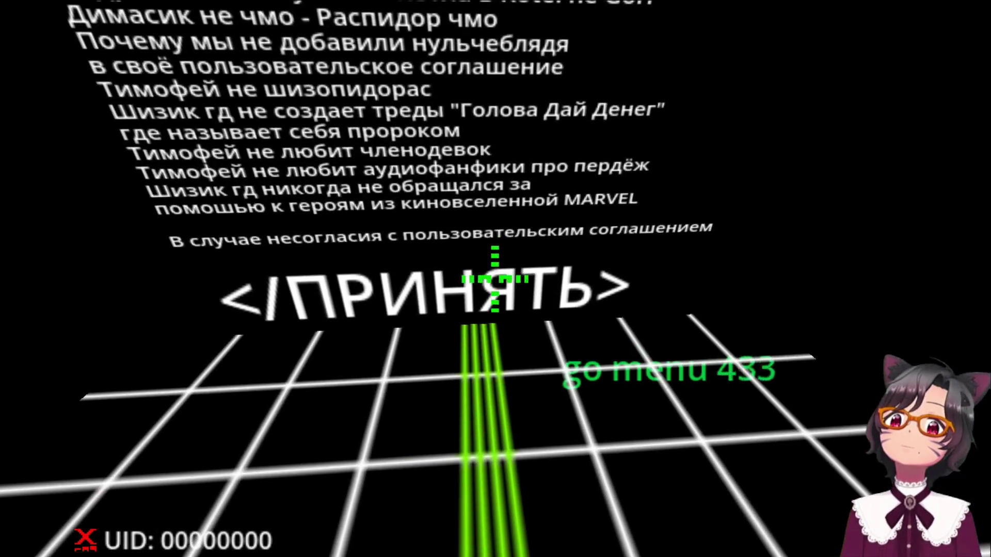
pyautogui.click(494, 279)
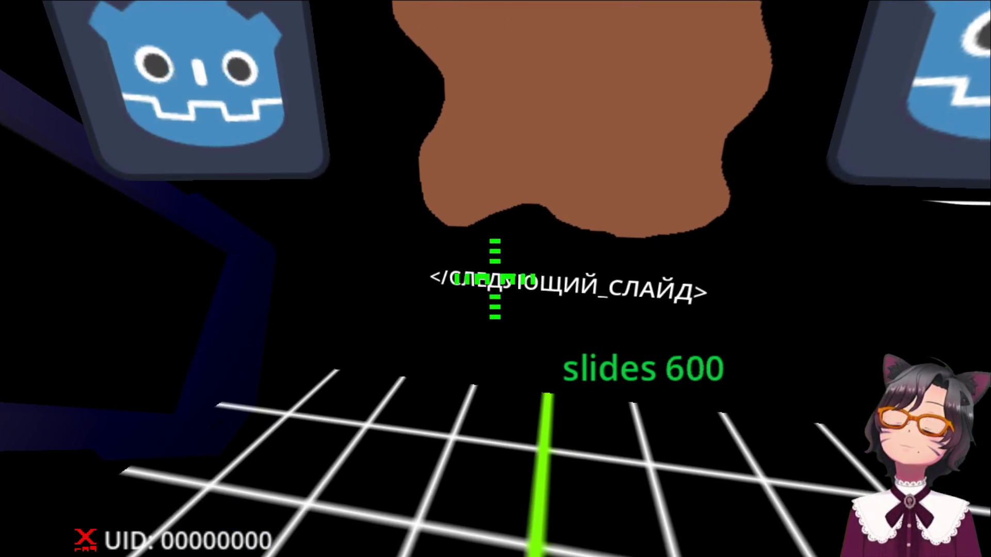
pyautogui.click(494, 279)
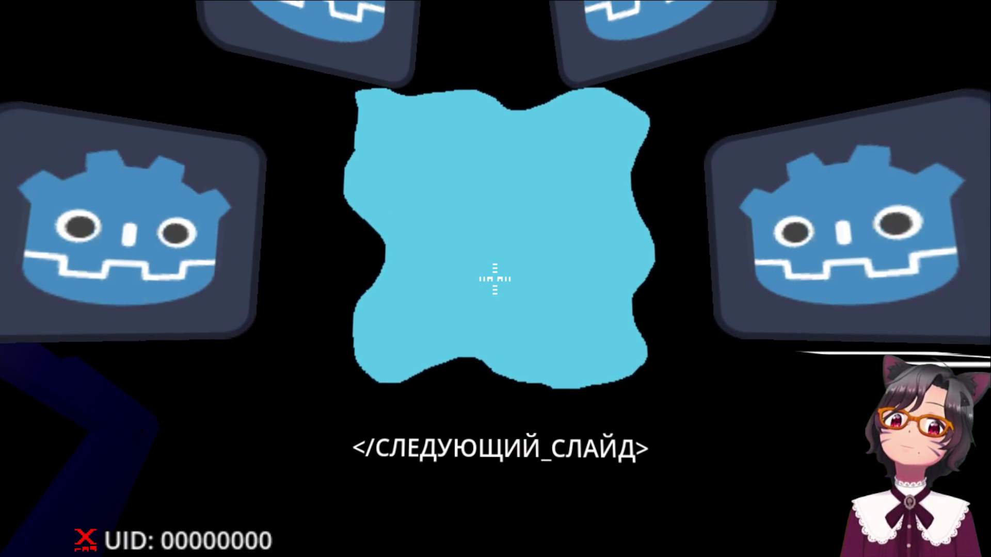
pyautogui.press('F8')
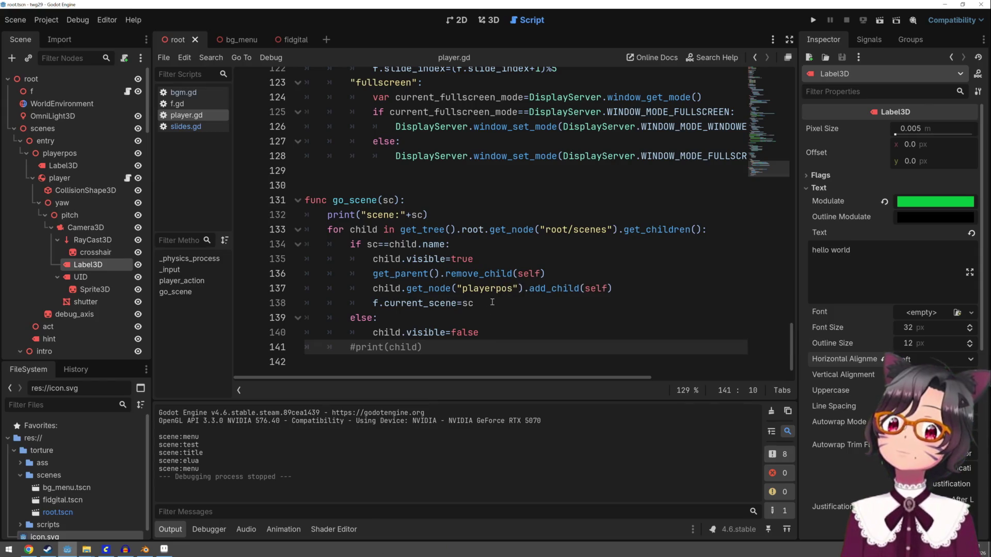
# Step: Start a 'var context_anim_state=' declaration at the end of slides.gd
pyautogui.click(202, 129)
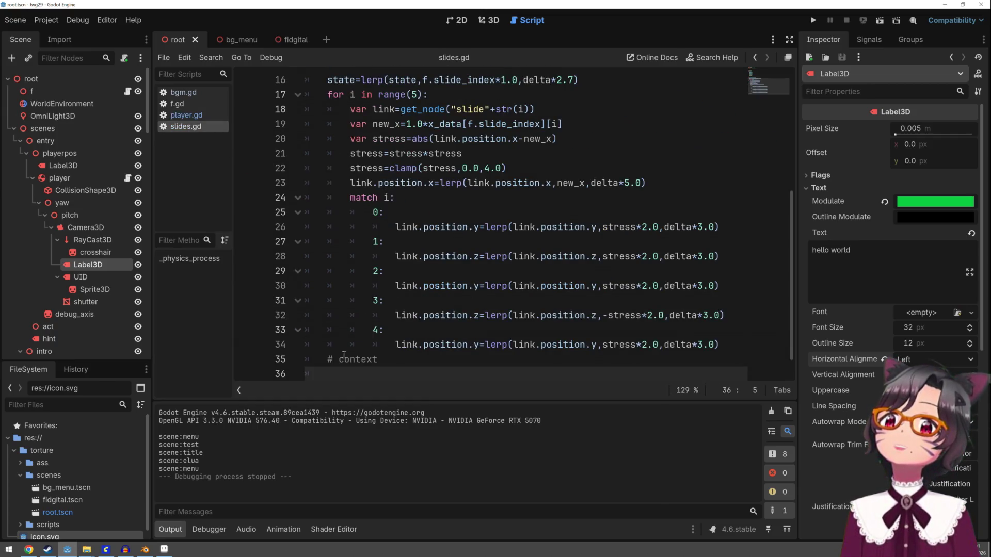
pyautogui.scroll(-1, 349, 372)
pyautogui.moveTo(506, 333)
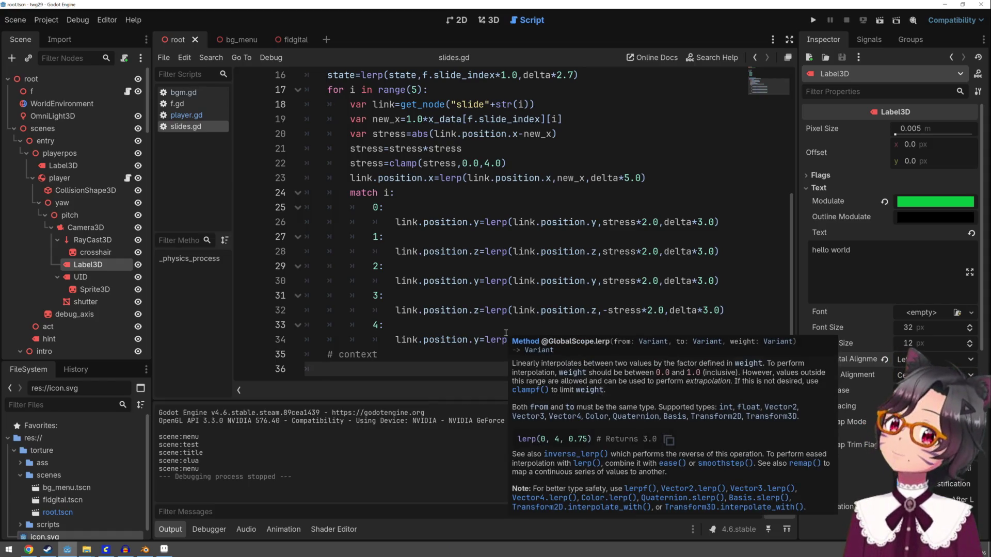
pyautogui.write('var ')
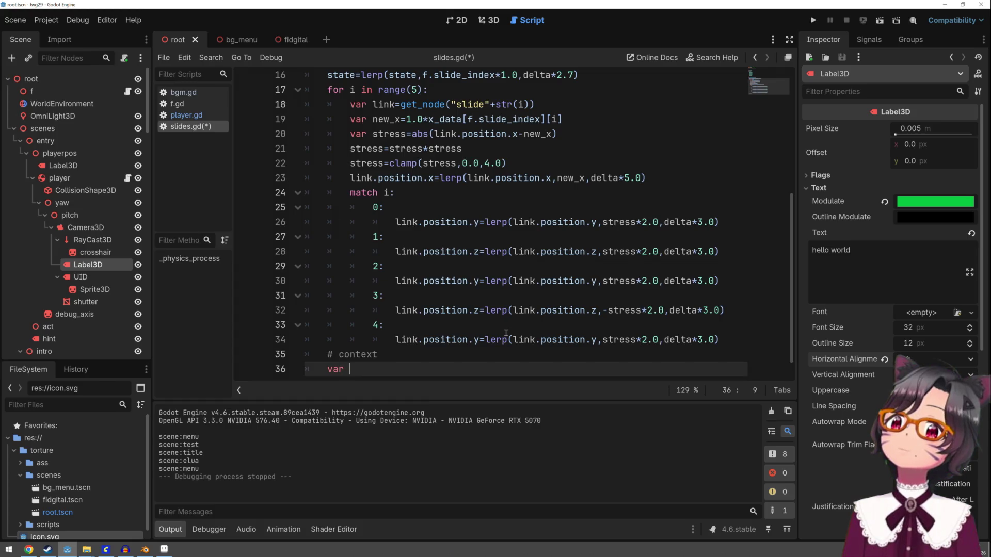
pyautogui.write('context_')
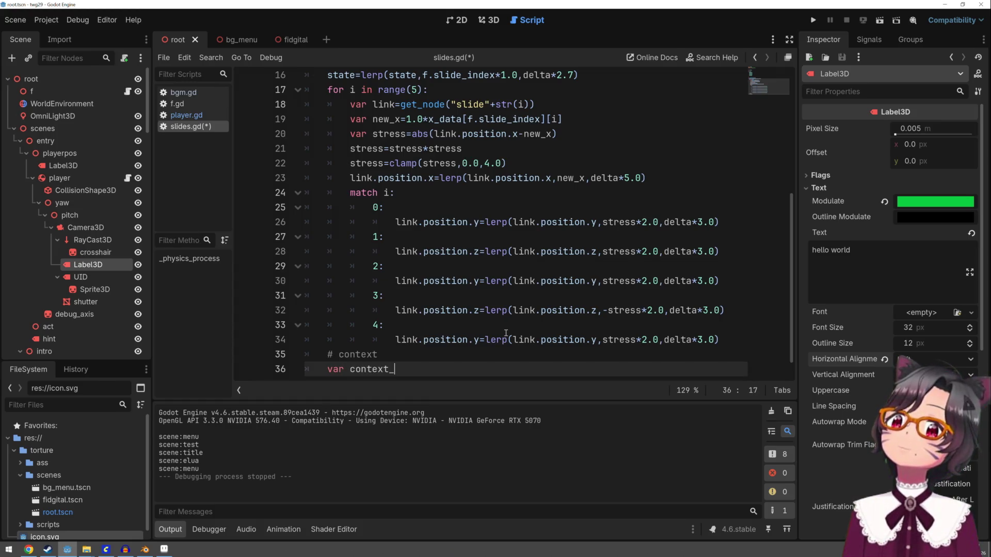
pyautogui.write('anim_')
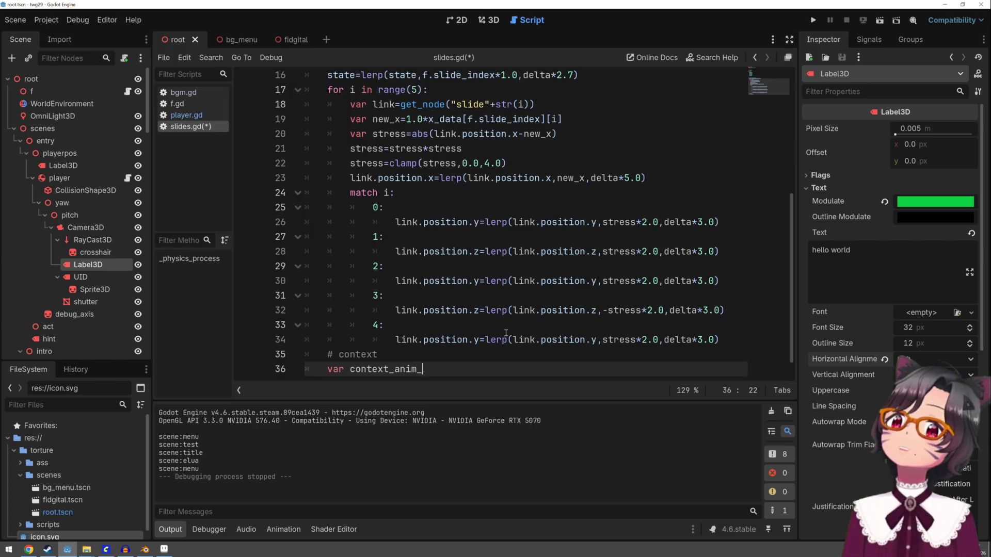
pyautogui.write('state=')
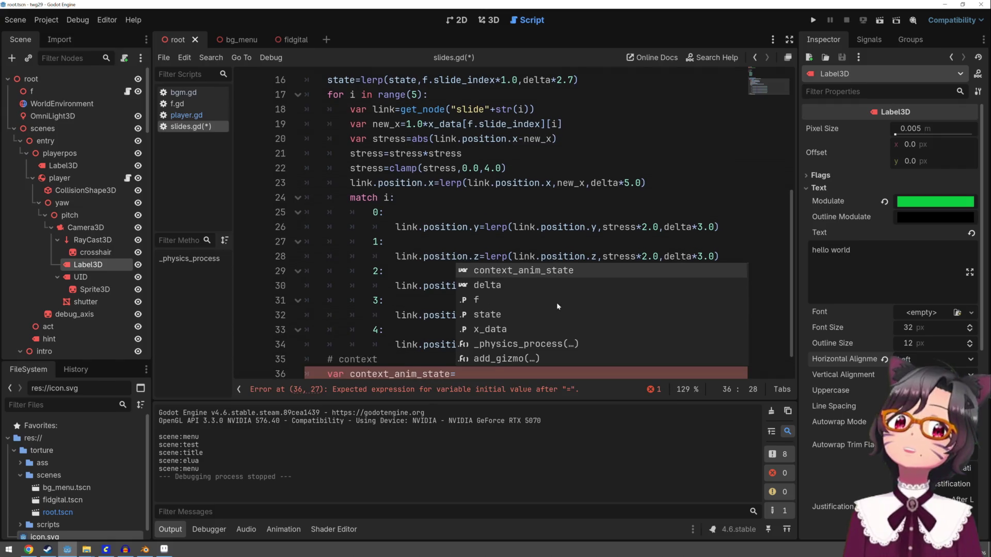
pyautogui.press('Escape')
pyautogui.scroll(-1, 475, 364)
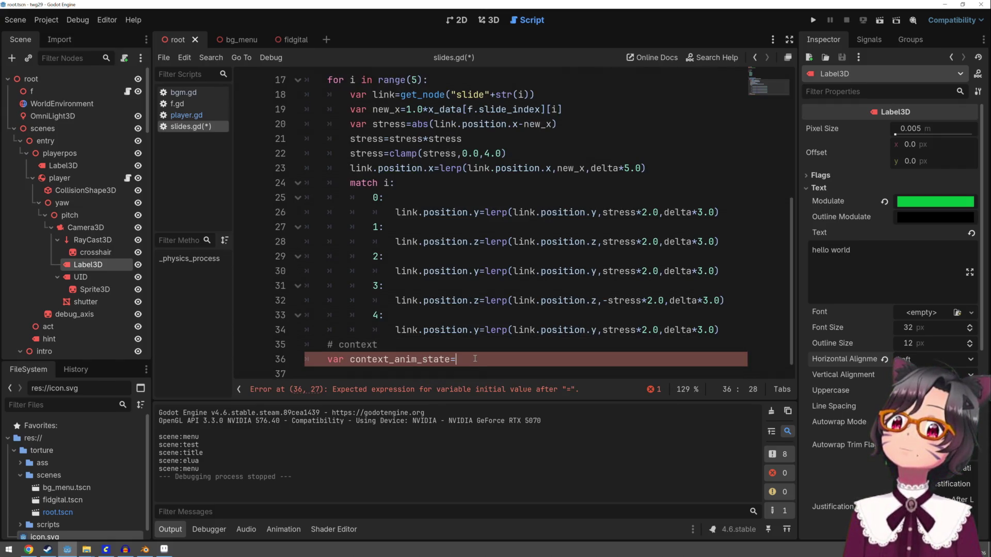
pyautogui.scroll(4, 474, 359)
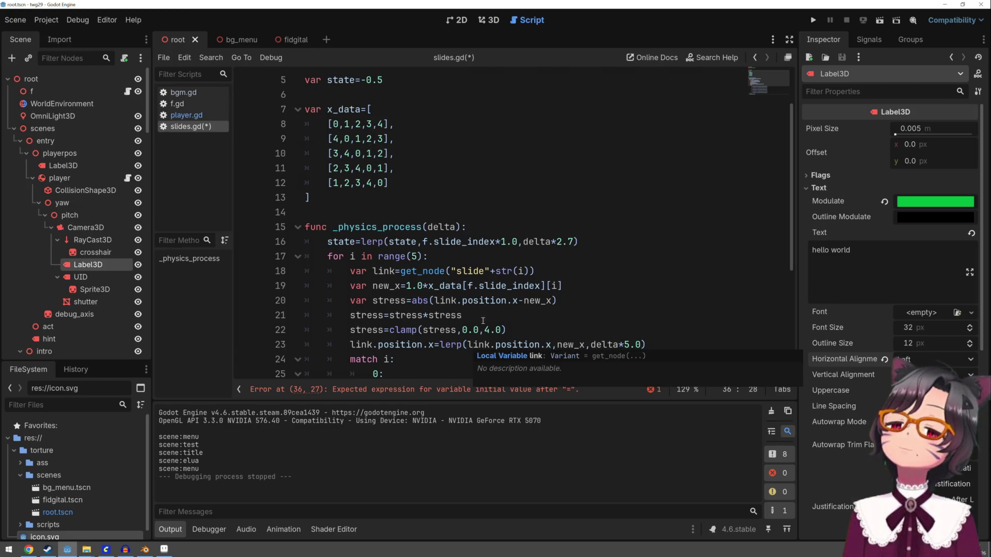
pyautogui.scroll(-4, 481, 326)
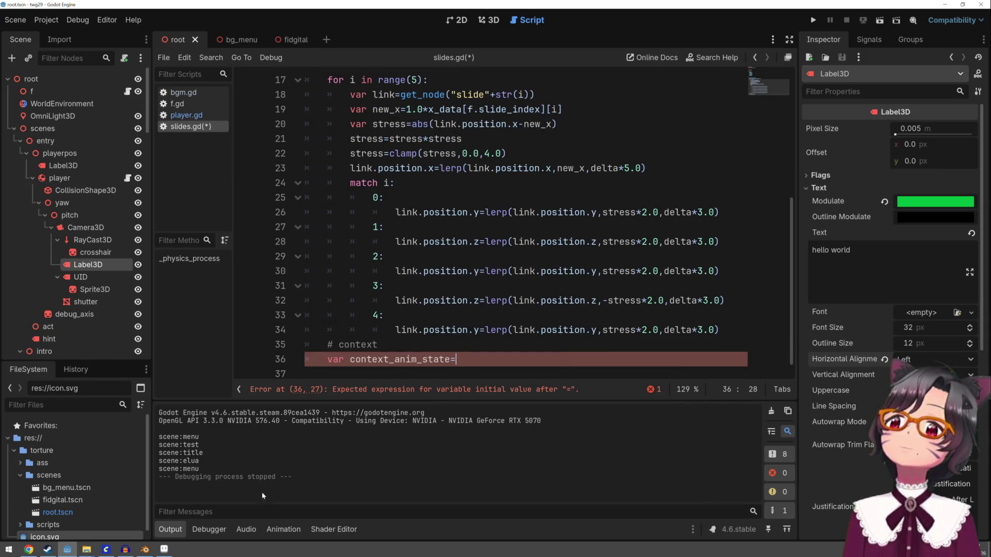
# Step: Close the Aseprite sprite window, discarding its unsaved changes
pyautogui.click(170, 551)
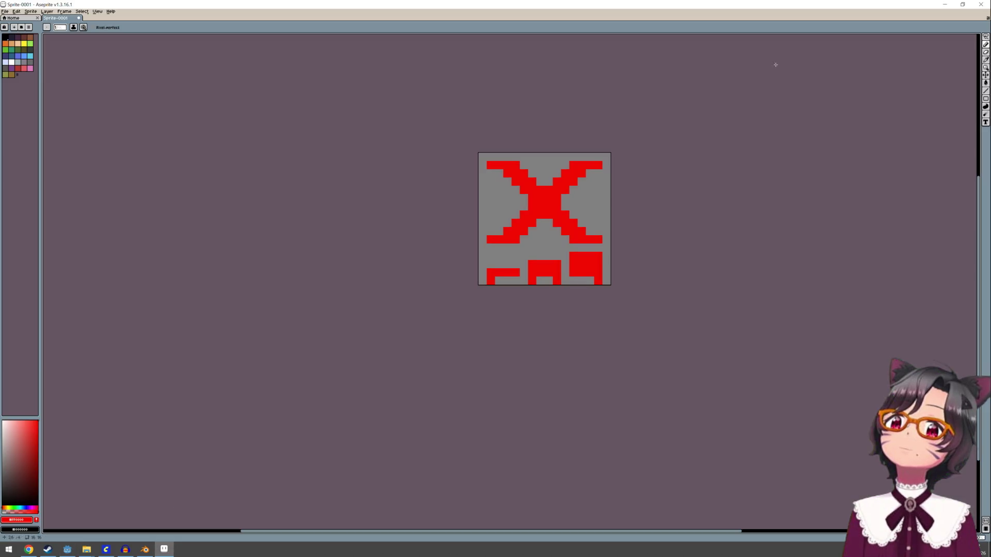
pyautogui.click(980, 4)
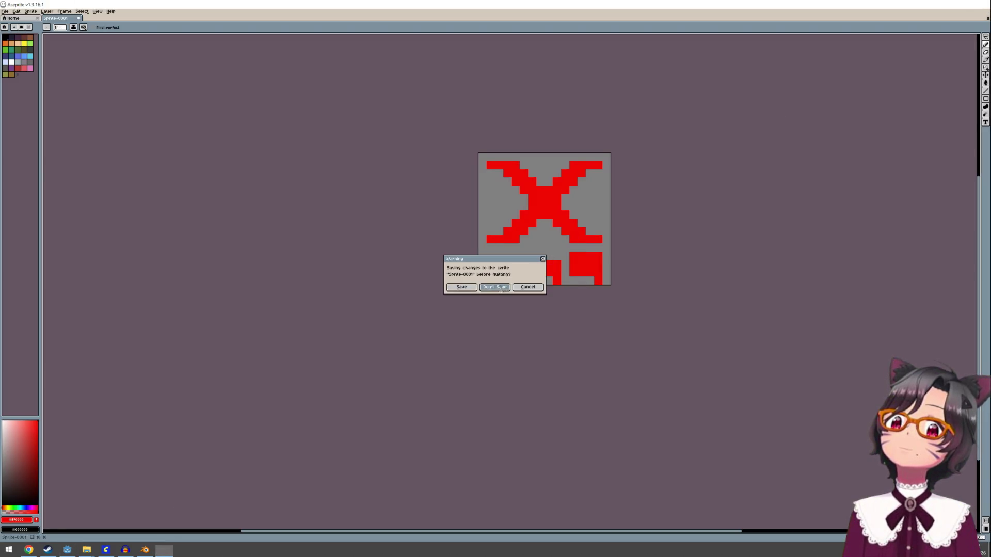
pyautogui.click(502, 287)
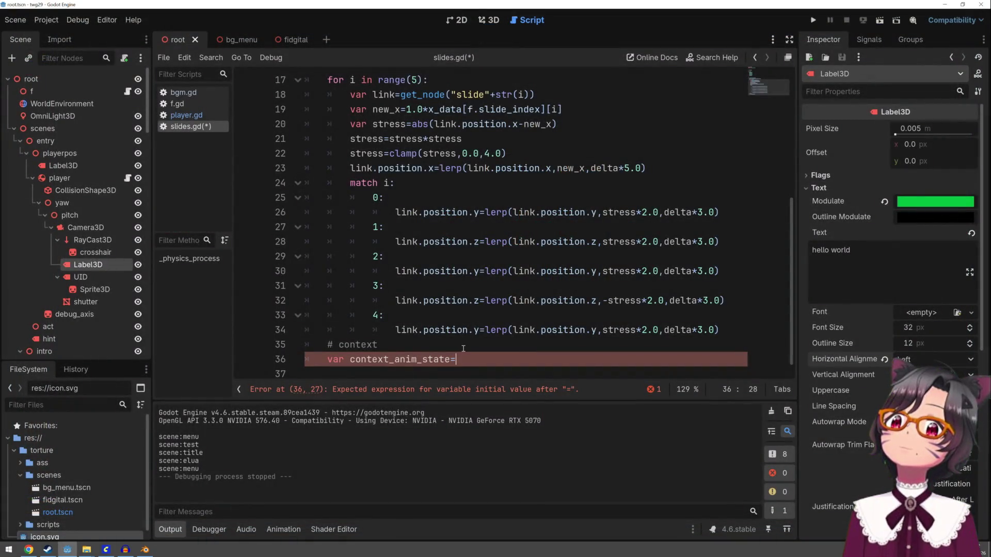
# Step: Set context_anim_state on line 36 to state minus int(state), reusing 'state' copied from line 16
pyautogui.scroll(3, 463, 348)
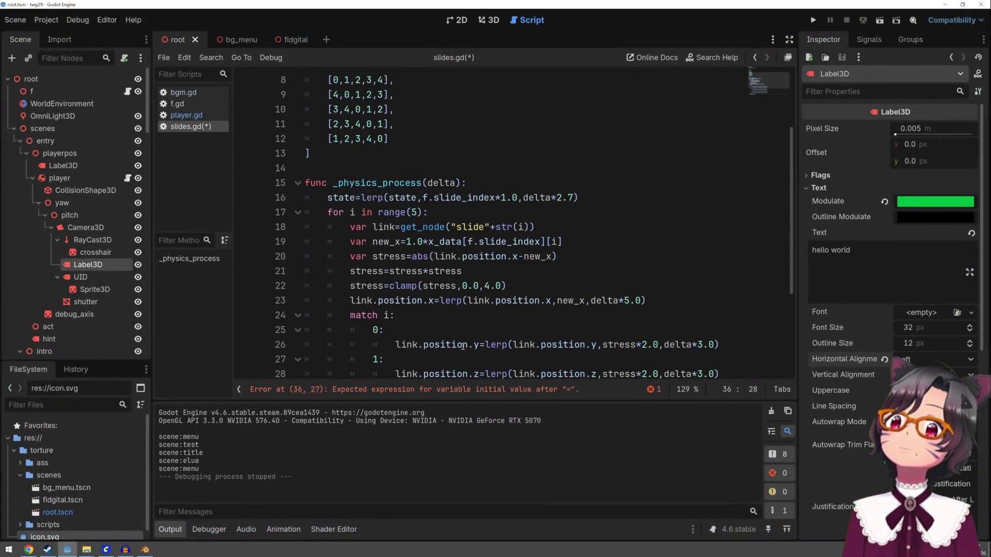
pyautogui.scroll(1, 463, 346)
pyautogui.doubleClick(341, 243)
pyautogui.hotkey('ctrl', 'c')
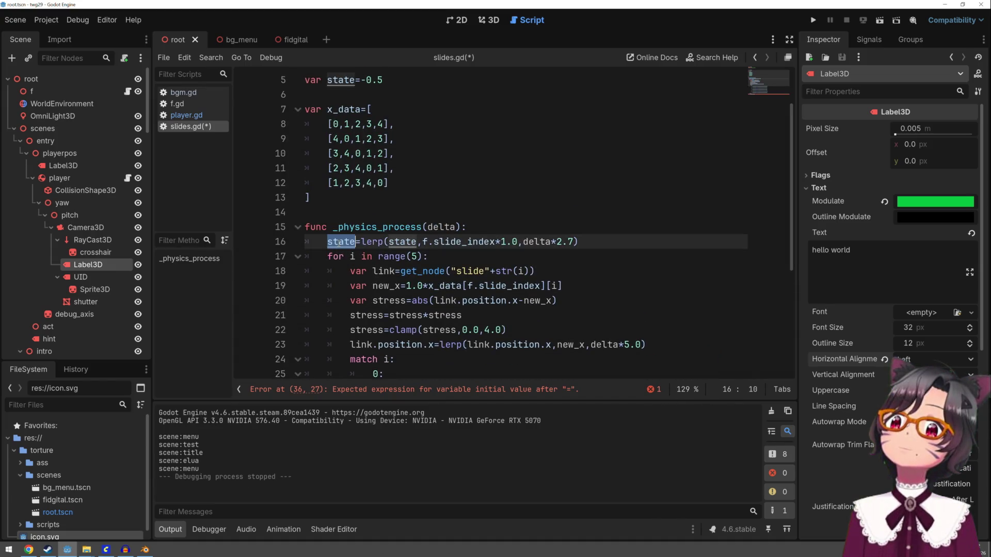
pyautogui.scroll(-4, 402, 292)
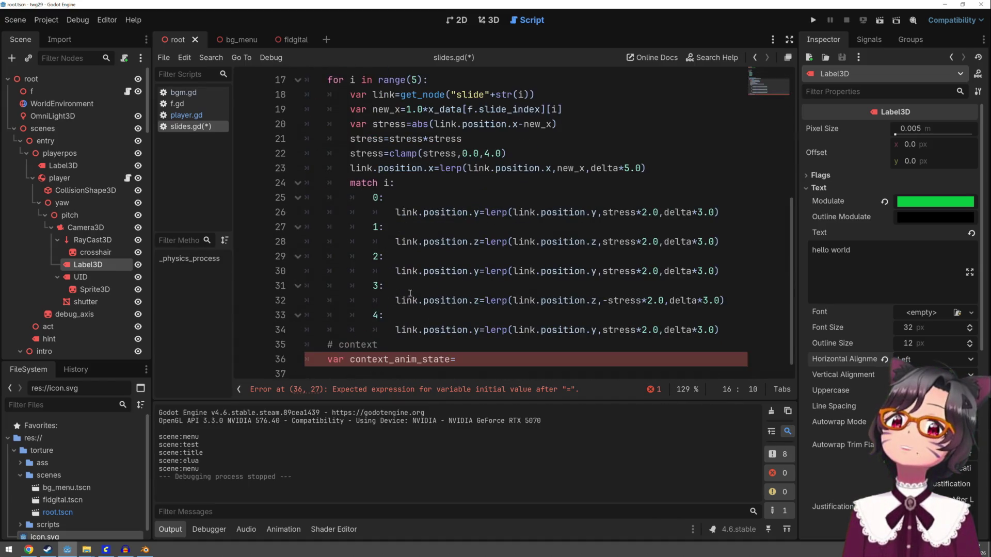
pyautogui.click(464, 353)
pyautogui.hotkey('ctrl', 'v')
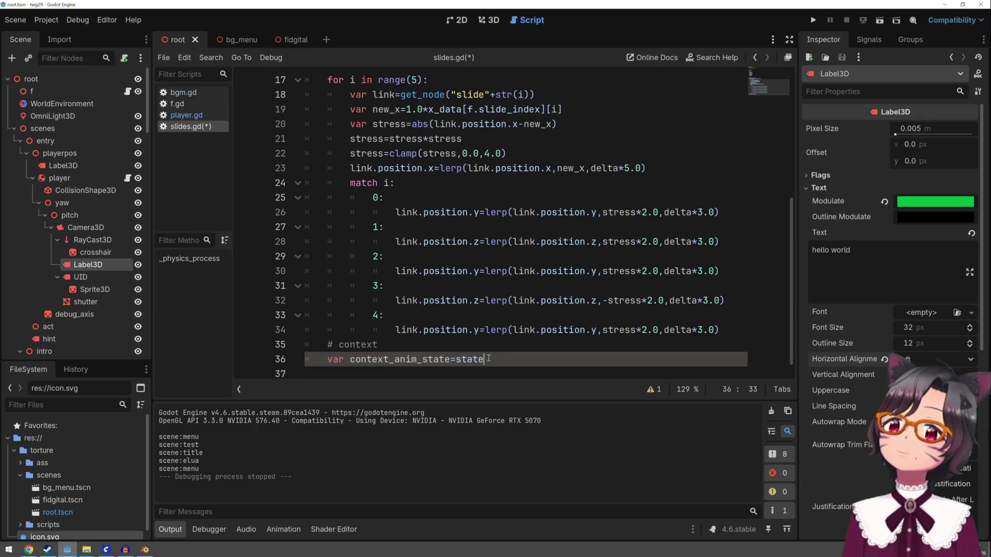
pyautogui.write('+')
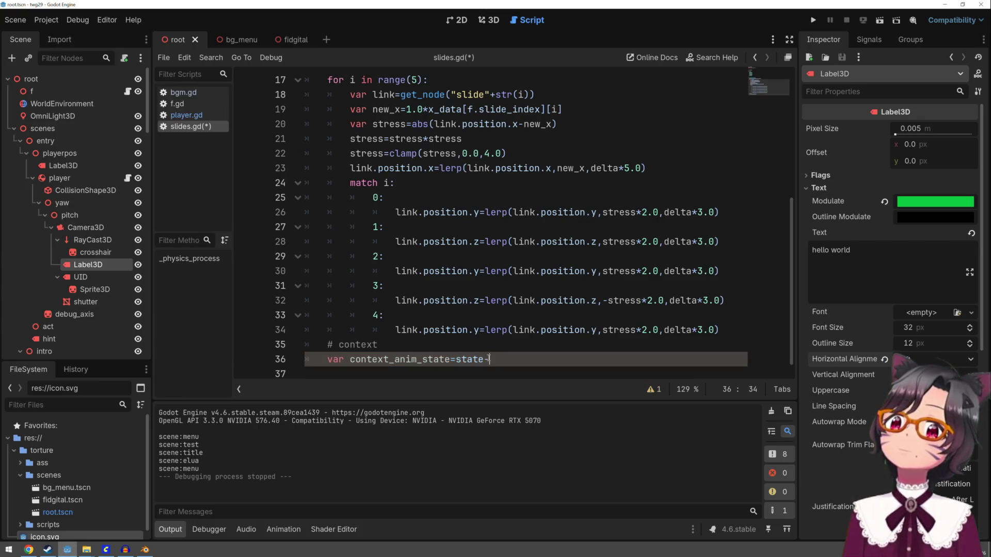
pyautogui.write('int(state')
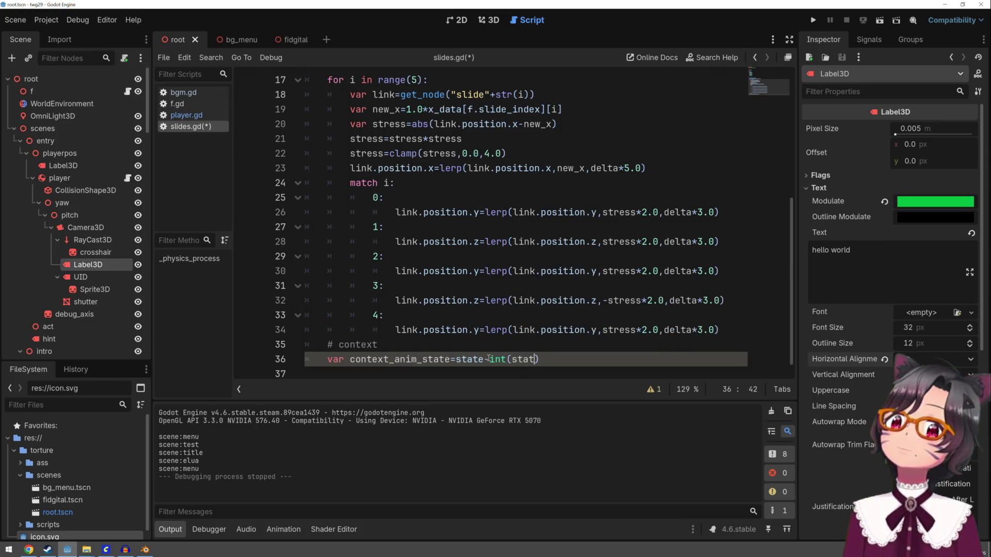
pyautogui.write(')')
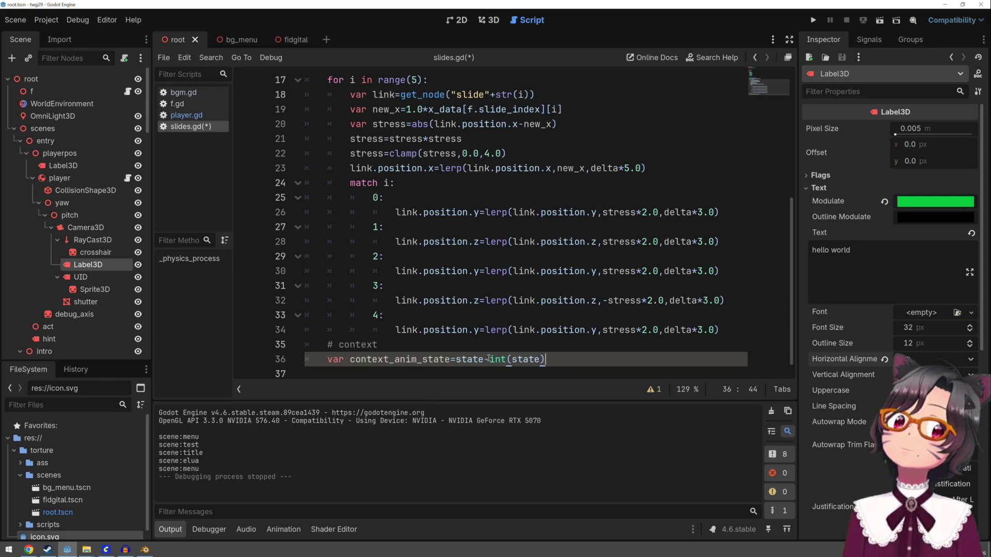
# Step: Add print(context_anim_state) on the next line and run the game with F5
pyautogui.press('Return')
pyautogui.write('prin')
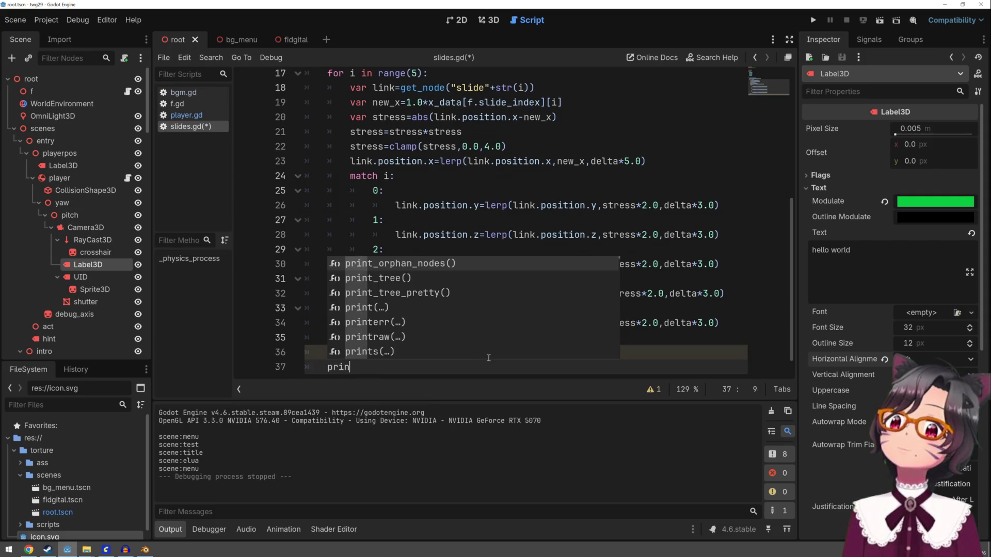
pyautogui.write('t(con')
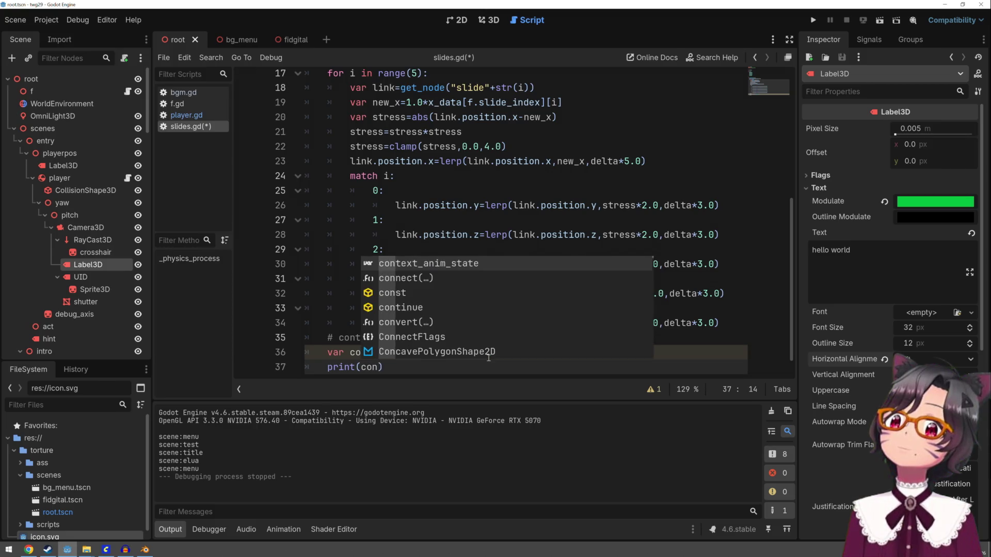
pyautogui.press('Return')
pyautogui.press('F5')
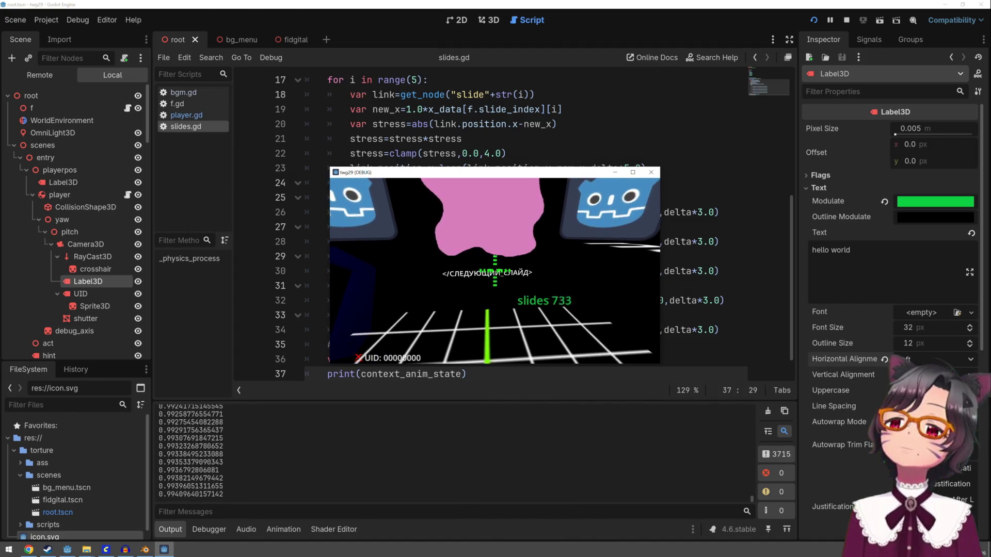
# Step: Advance four slides in the running game while context_anim_state values print, then stop it
pyautogui.click(494, 269)
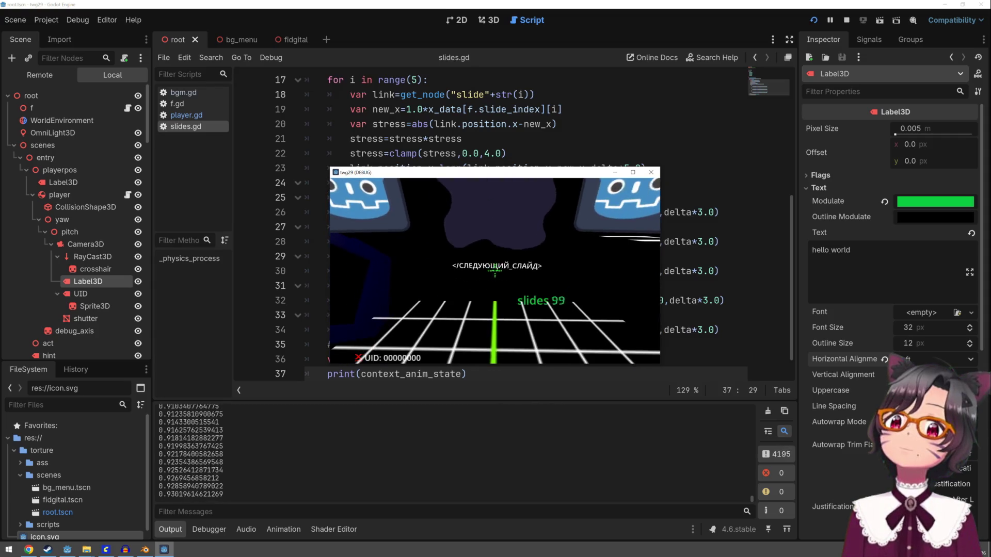
pyautogui.click(494, 269)
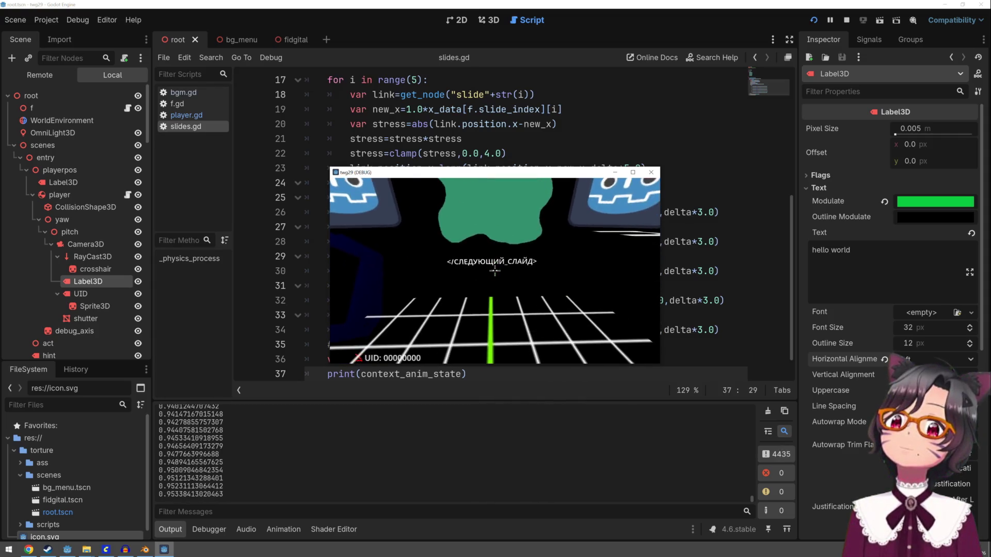
pyautogui.click(495, 270)
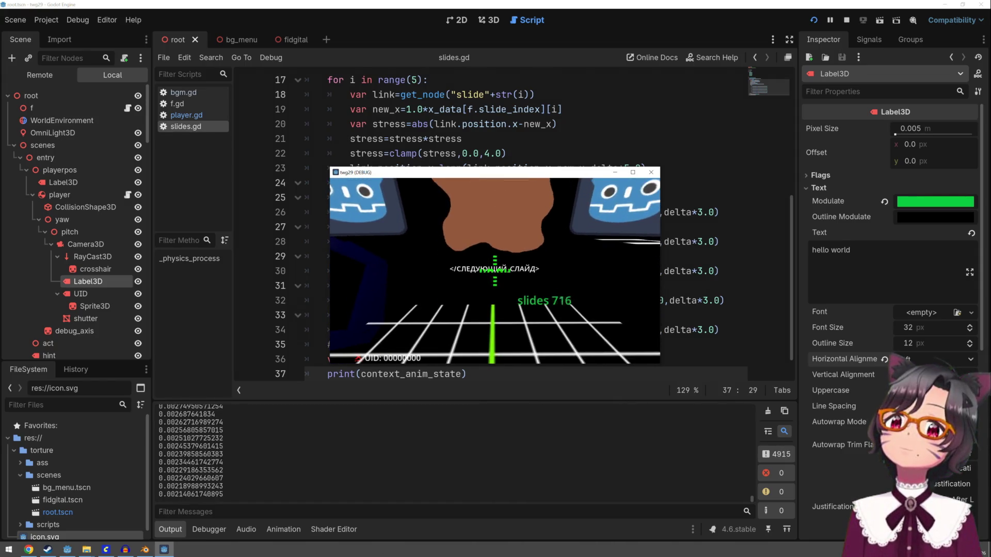
pyautogui.click(494, 269)
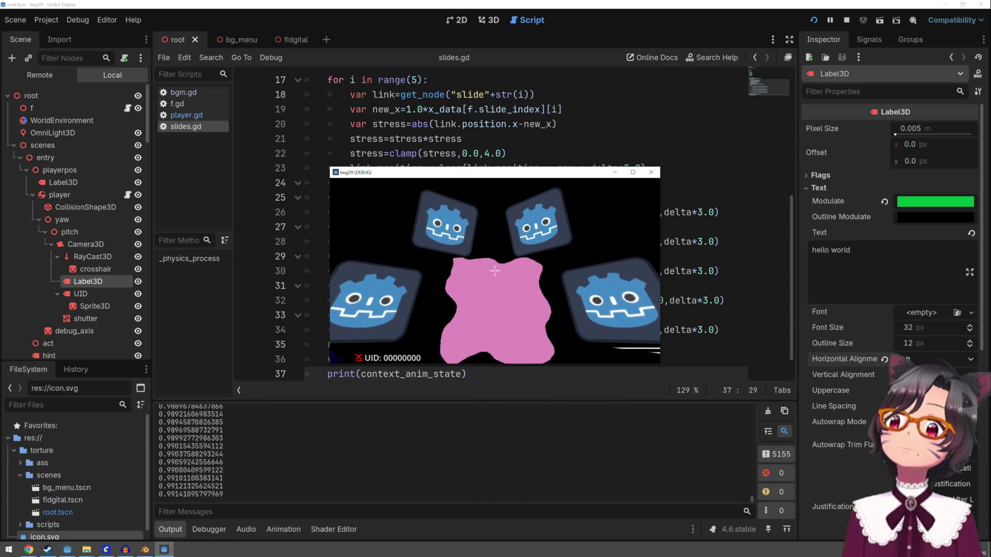
pyautogui.press('Escape')
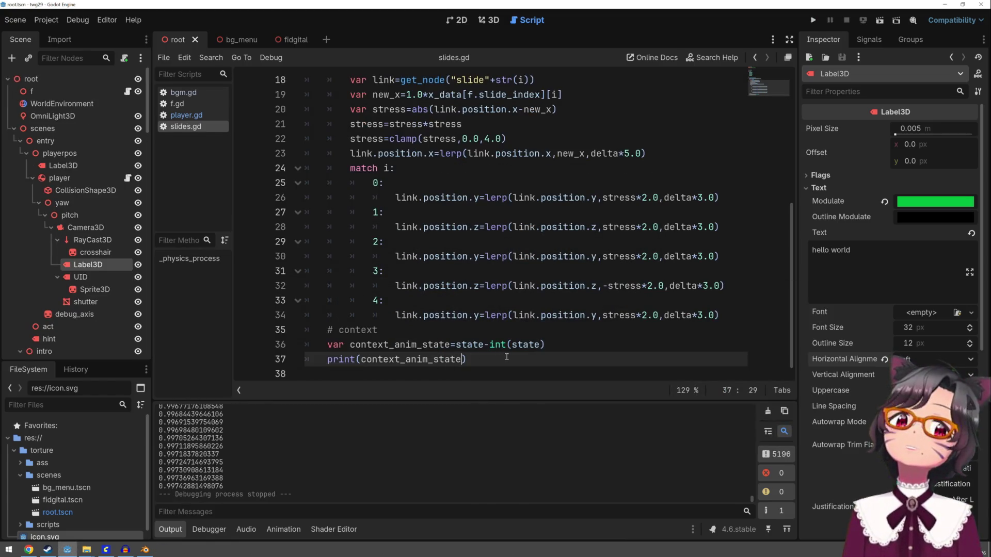
pyautogui.click(509, 358)
# Step: Add 'var a=1.0' below the print line, then start an if condition on context_anim_state and erase it
pyautogui.press('Return')
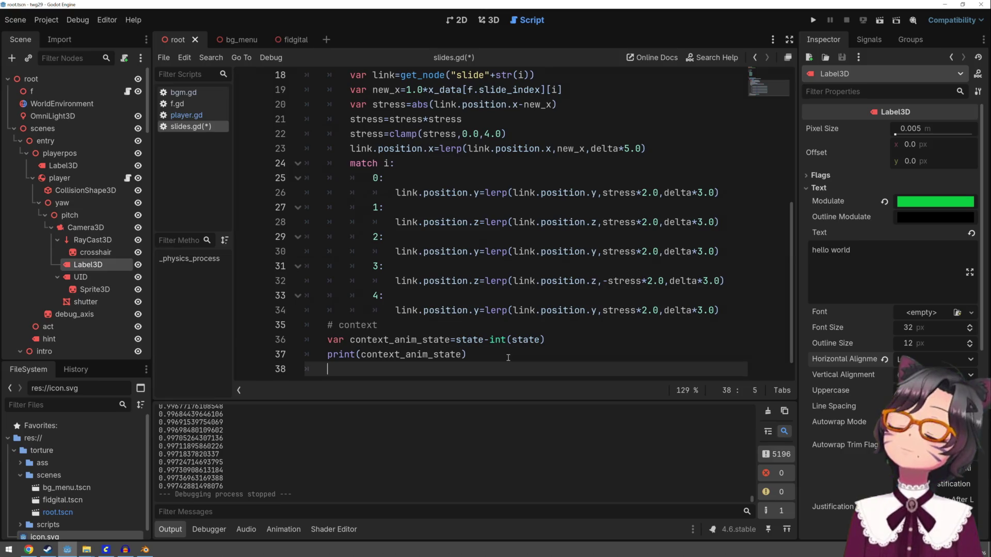
pyautogui.write('var a=1.0')
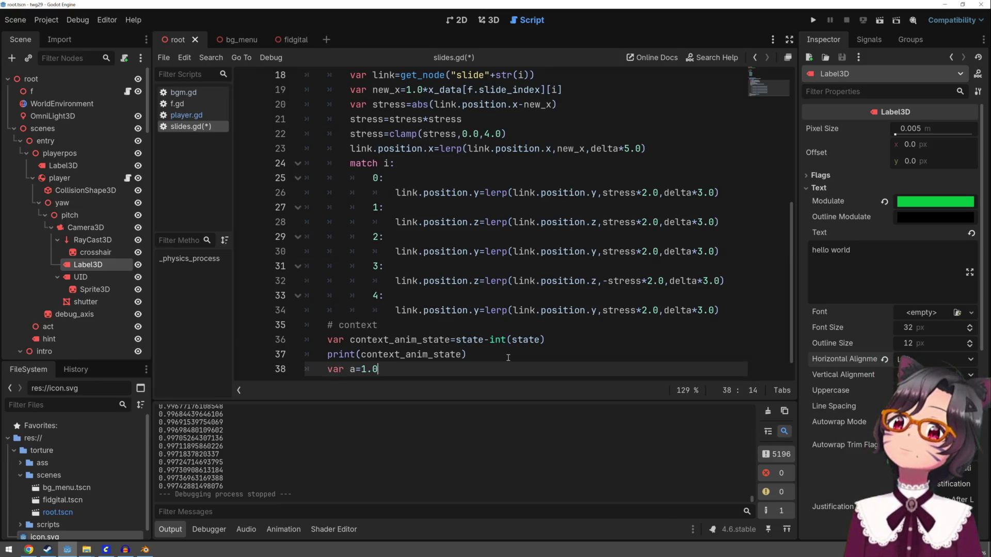
pyautogui.press('Return')
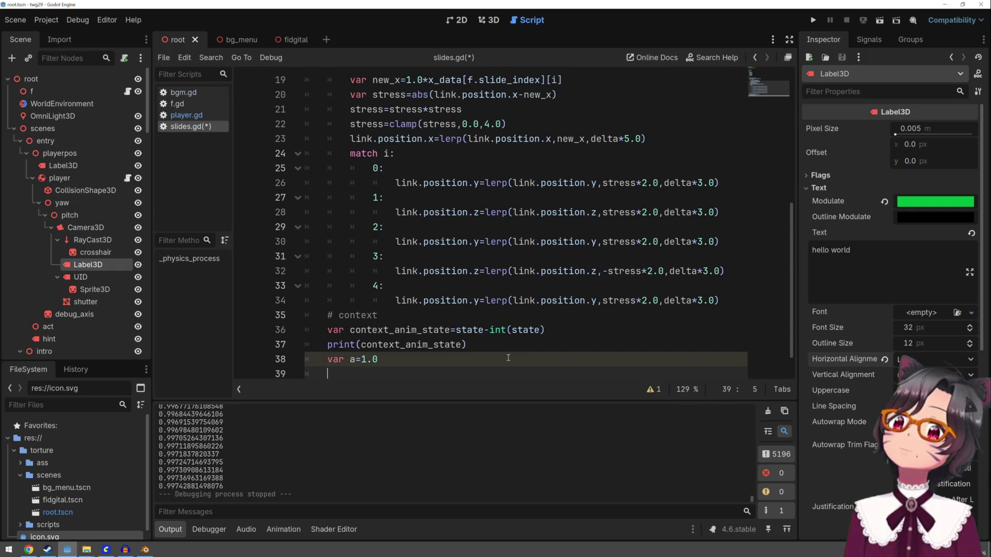
pyautogui.write('if con')
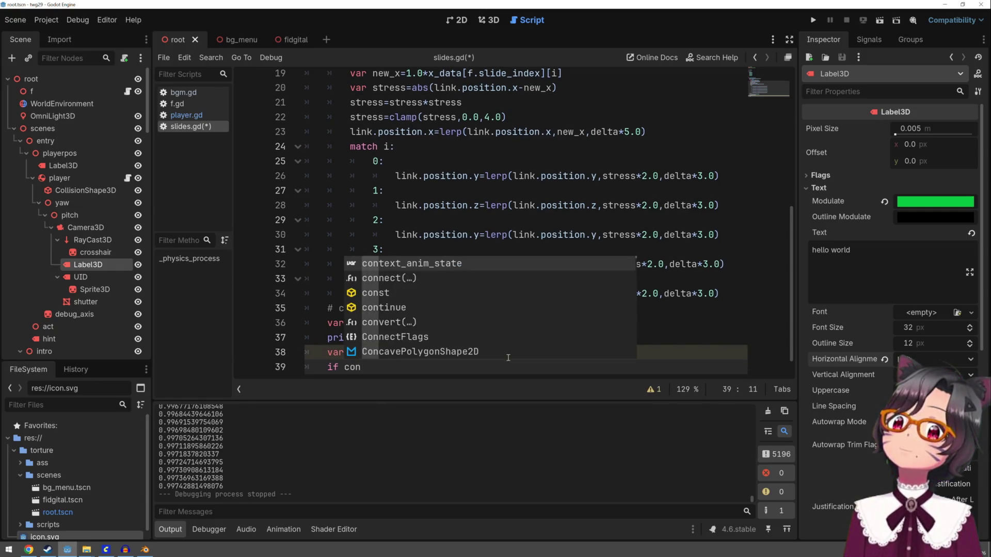
pyautogui.press('Return')
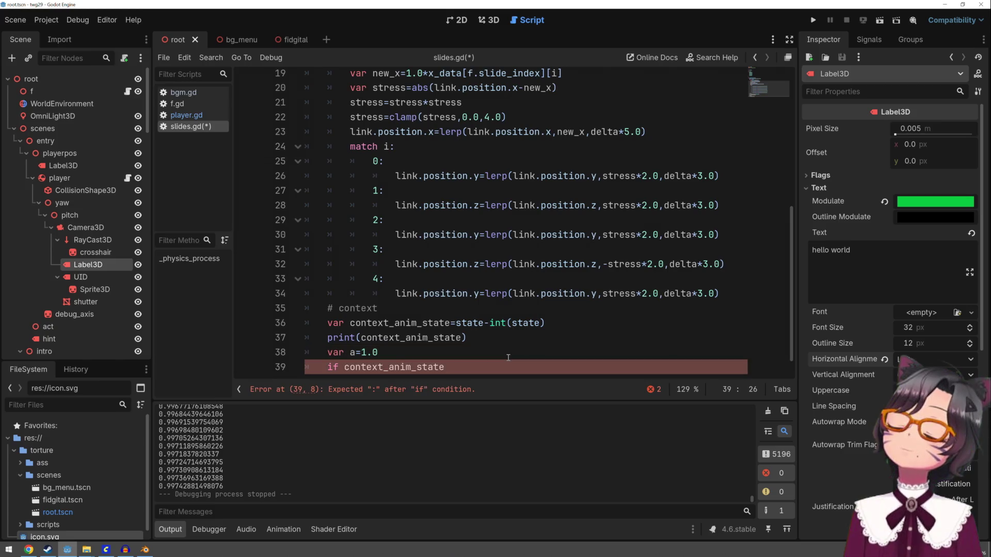
pyautogui.press('BackSpace')
pyautogui.press('BackSpace')
pyautogui.press('BackSpace')
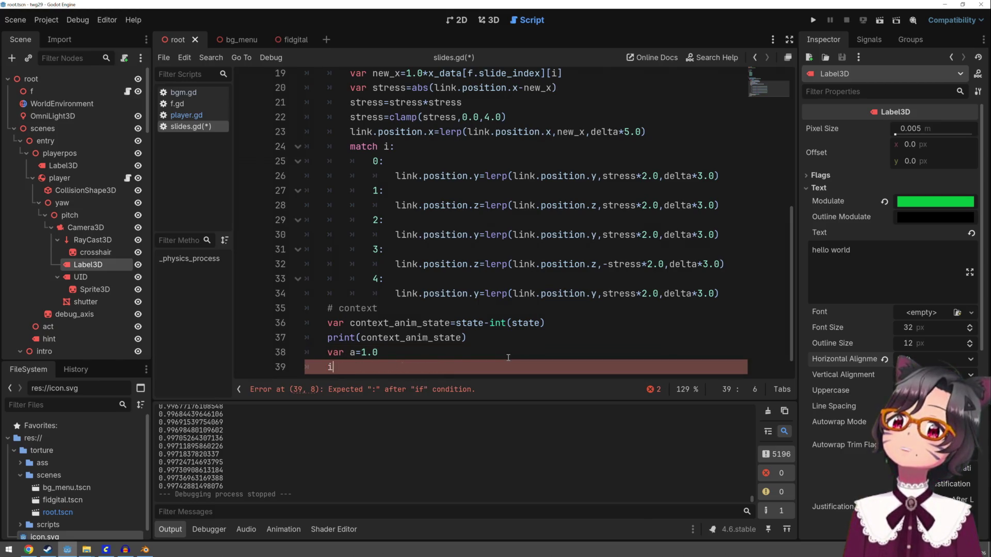